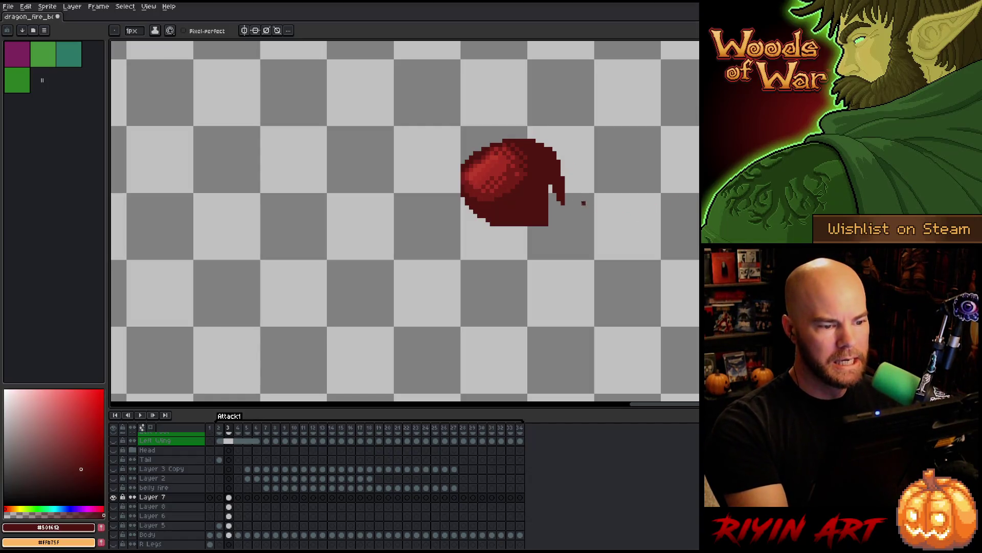
Sample the leg's reds, pencil dark red along its lower-right edge on frame 3, and unhide all layers
alt+click(483, 153)
alt+click(508, 132)
alt+click(485, 153)
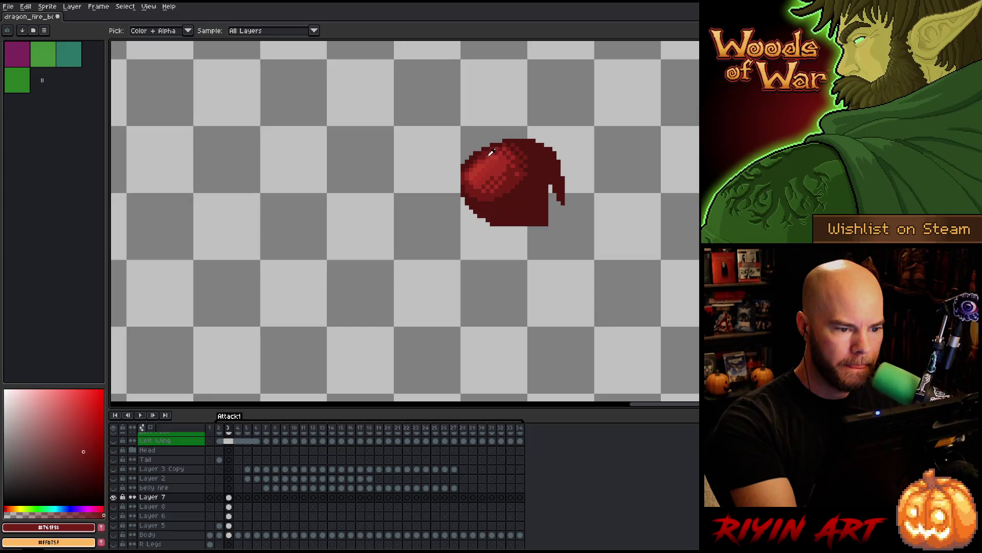
alt+click(481, 160)
alt+click(483, 162)
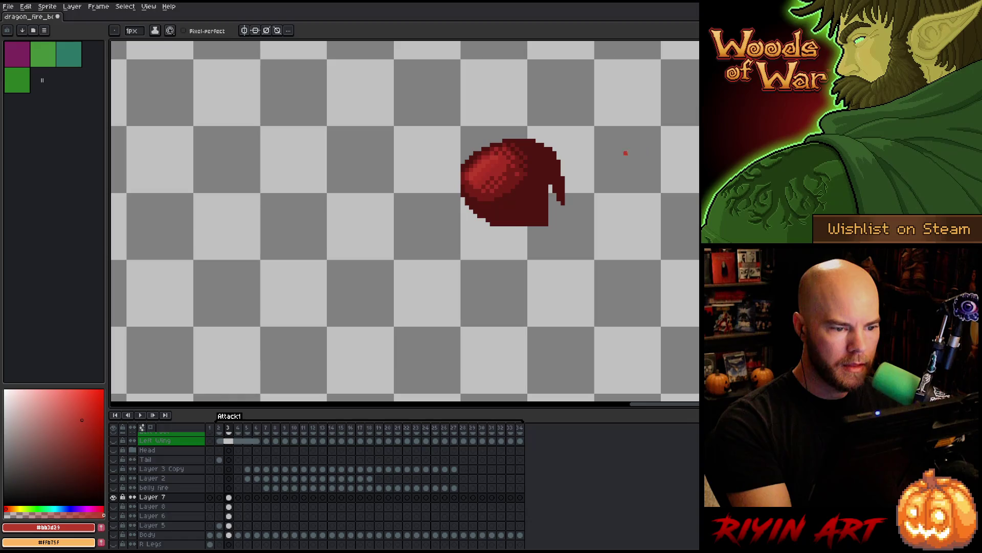
alt+click(562, 196)
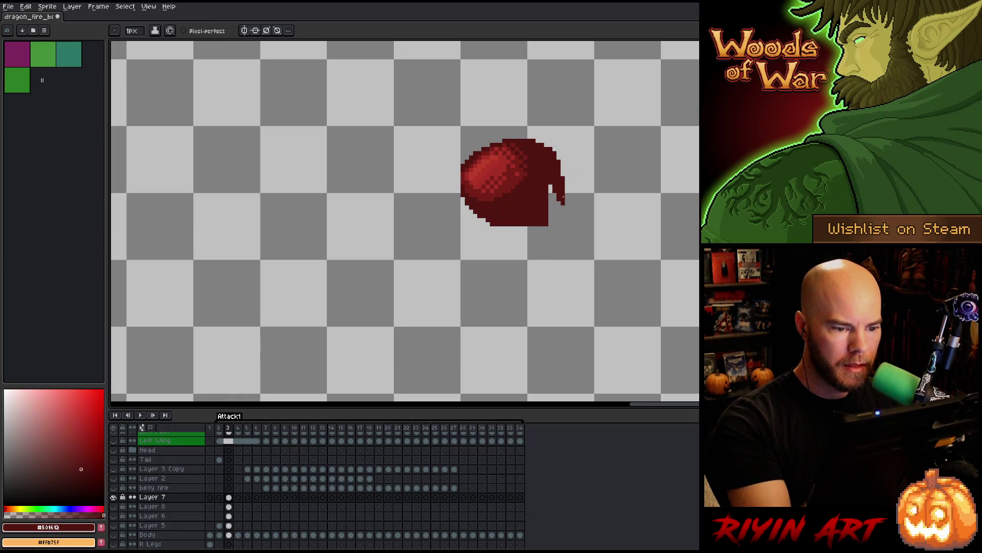
mouse_move(563, 200)
mouse_down()
mouse_move(547, 224)
mouse_move(550, 195)
mouse_move(558, 204)
mouse_up()
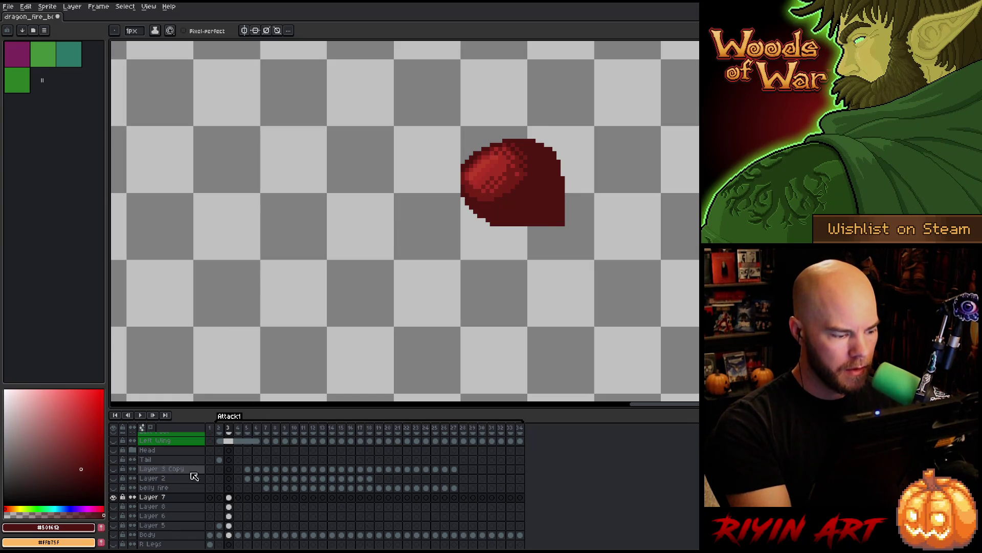
alt+click(113, 497)
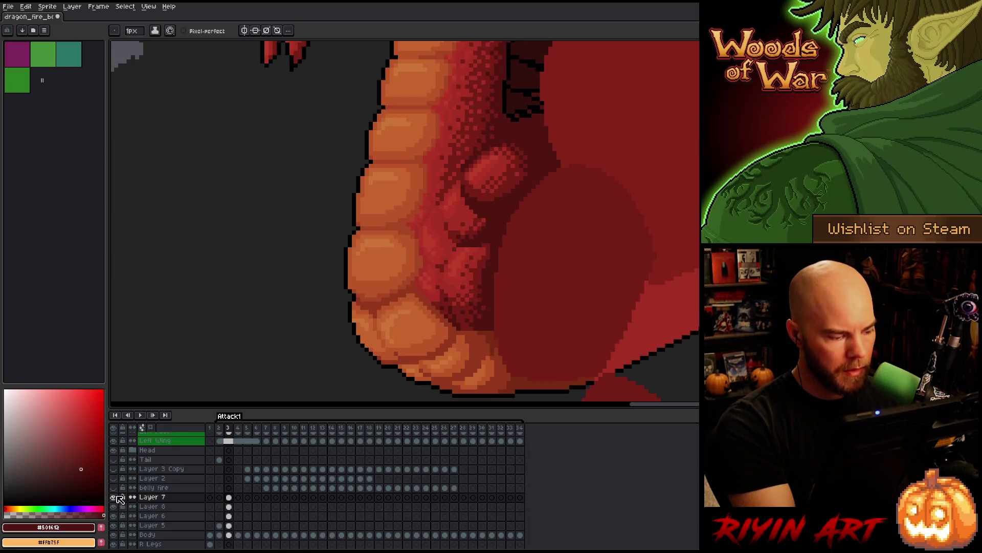
Toggle Layer 7's visibility several times to compare the leg against the body
click(115, 496)
click(114, 497)
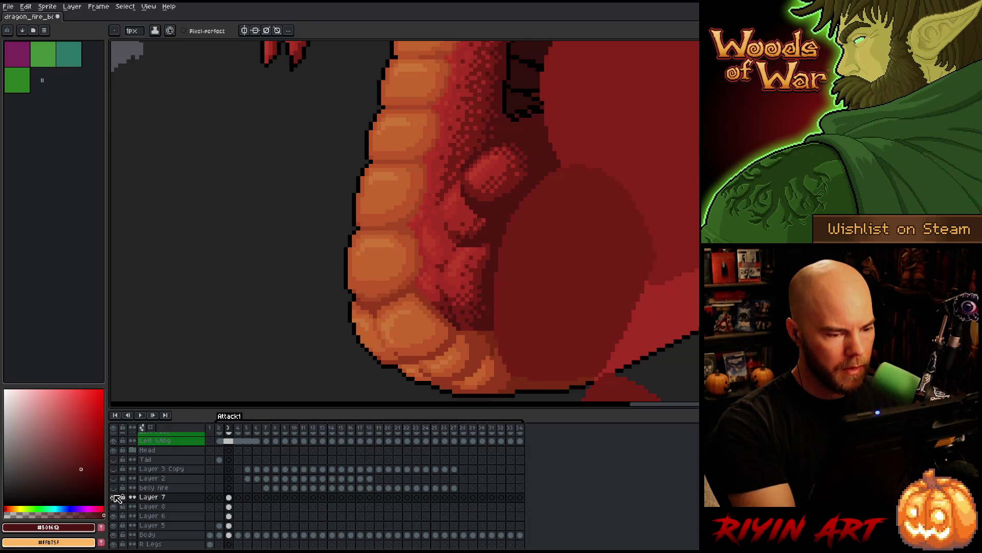
click(115, 497)
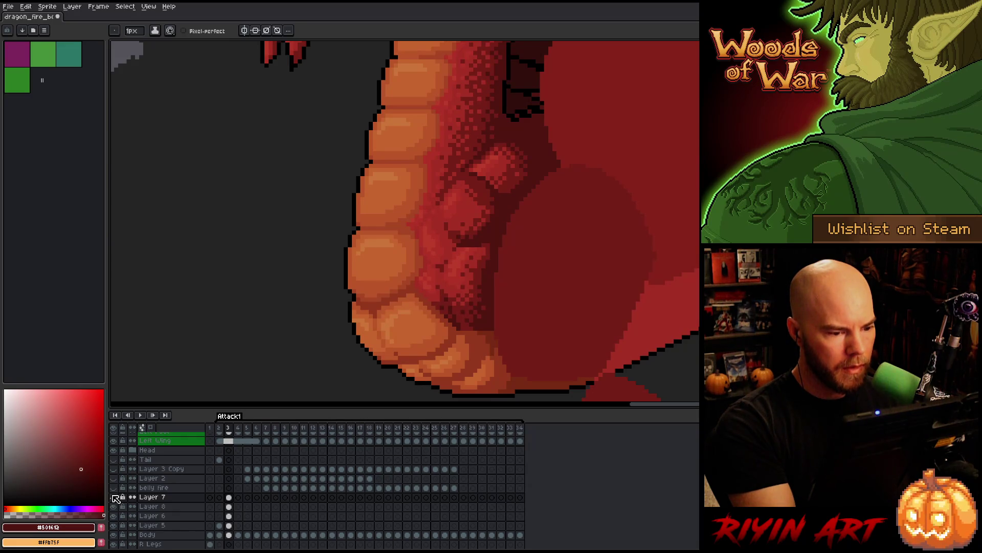
click(114, 497)
click(114, 497)
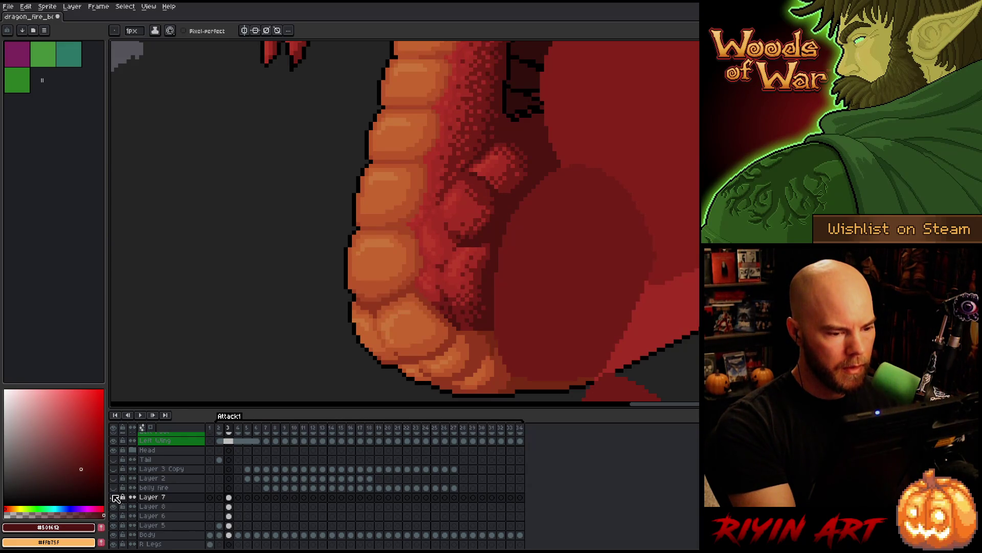
click(115, 497)
Magic-wand the dark patch on Layer 8's frame 3 cel and delete it
key(b)
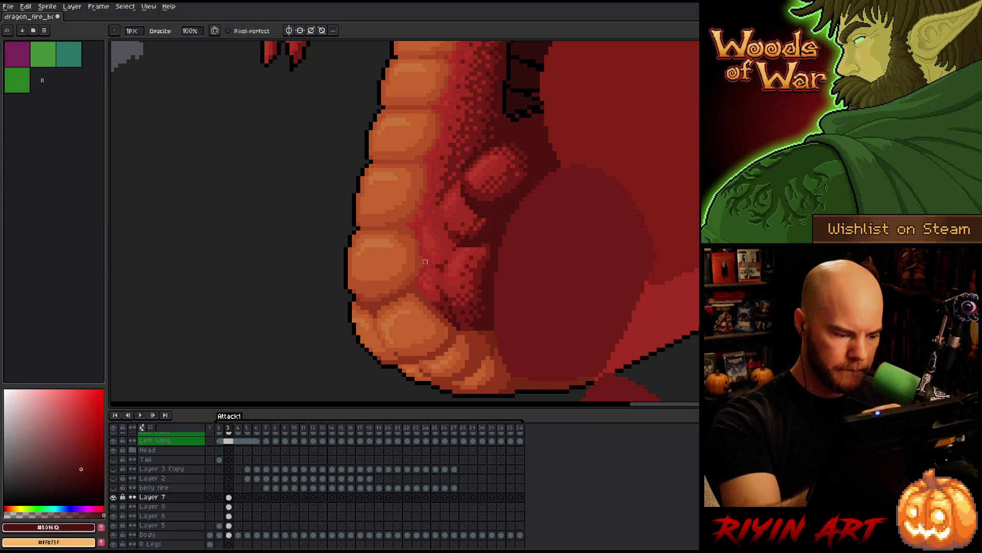
click(230, 507)
key(w)
click(500, 220)
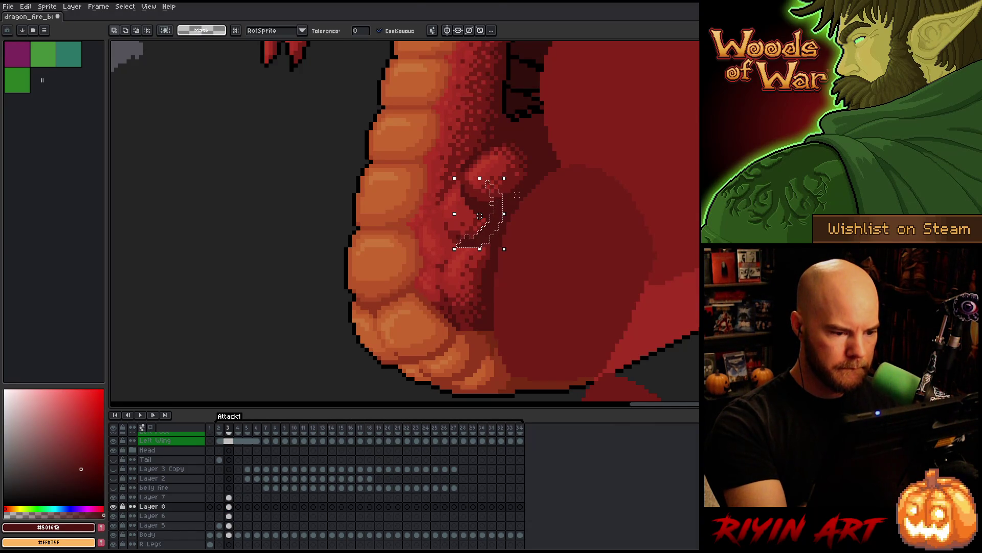
key(Delete)
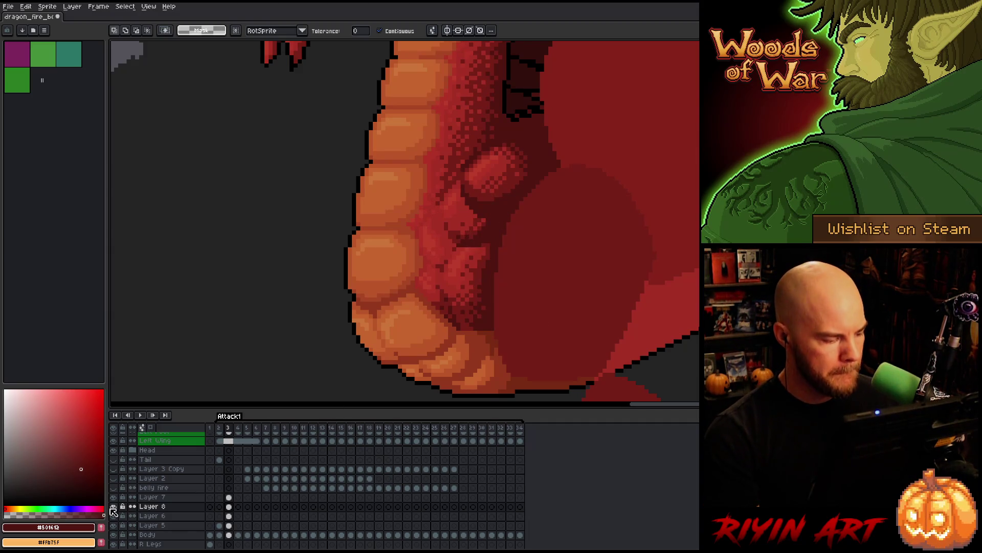
Compare frames 2 and 3, then pencil shading onto the leg on Layer 7
key(Left)
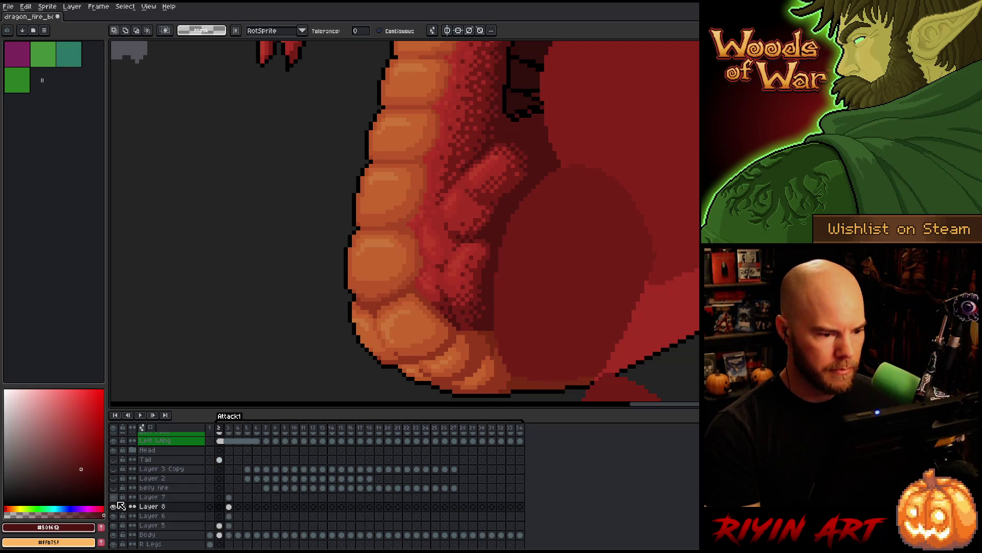
key(Right)
key(Left)
key(Right)
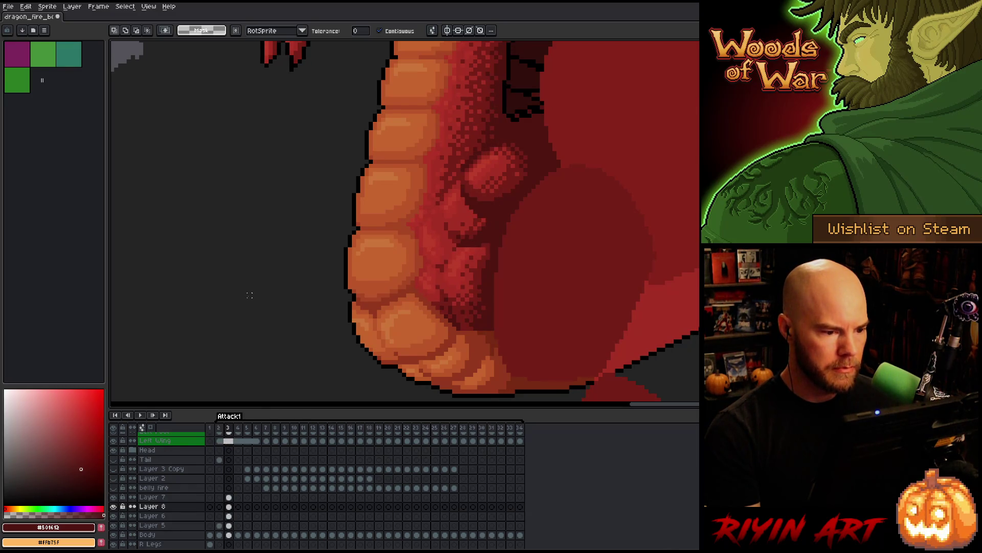
key(b)
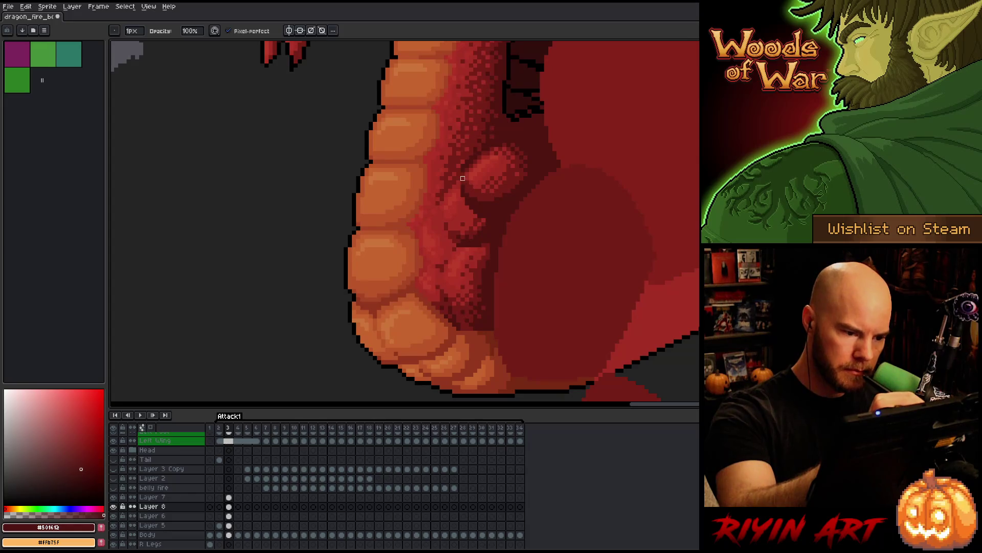
key(Up)
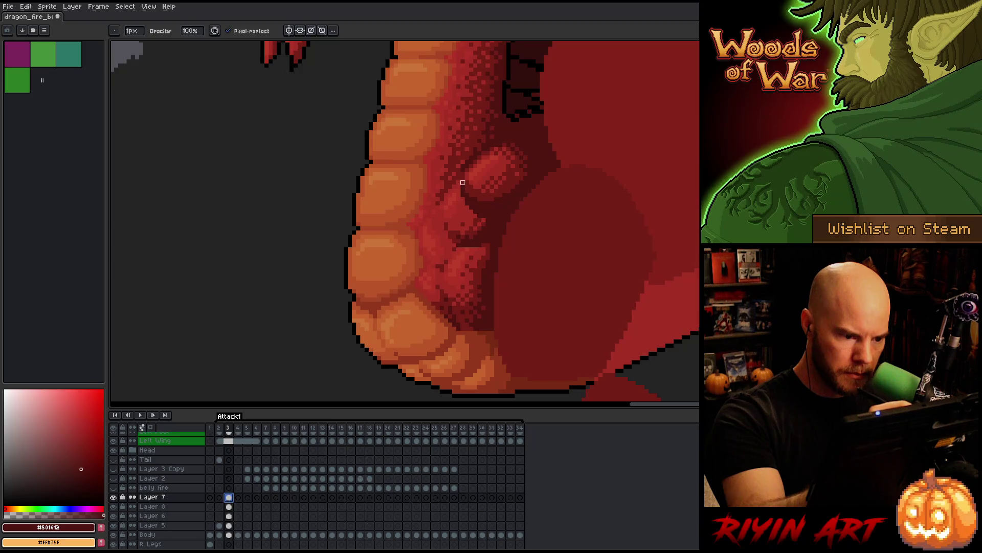
click(463, 211)
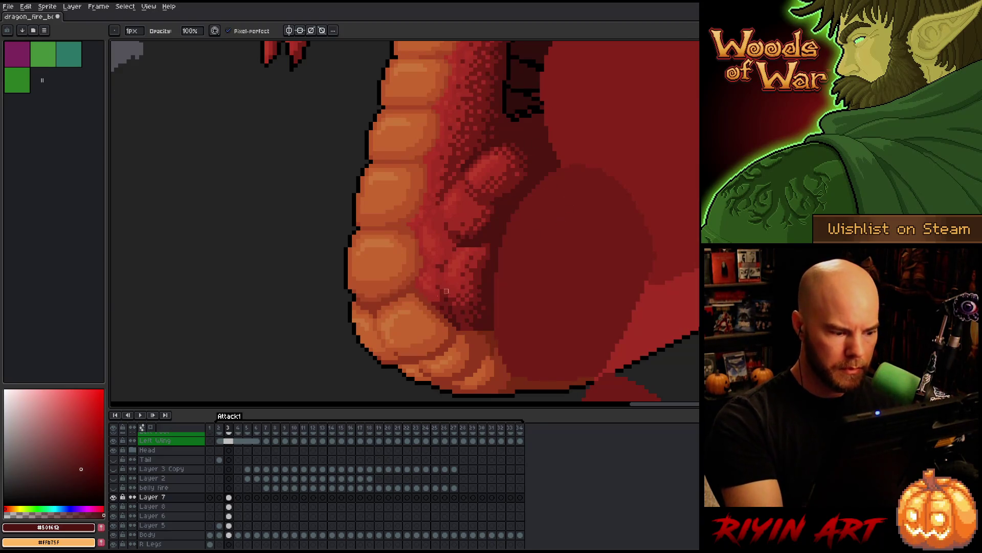
Solo Layer 7 and reshape the leg's lower-left with eraser and lighter red, then unhide all layers
alt+click(118, 497)
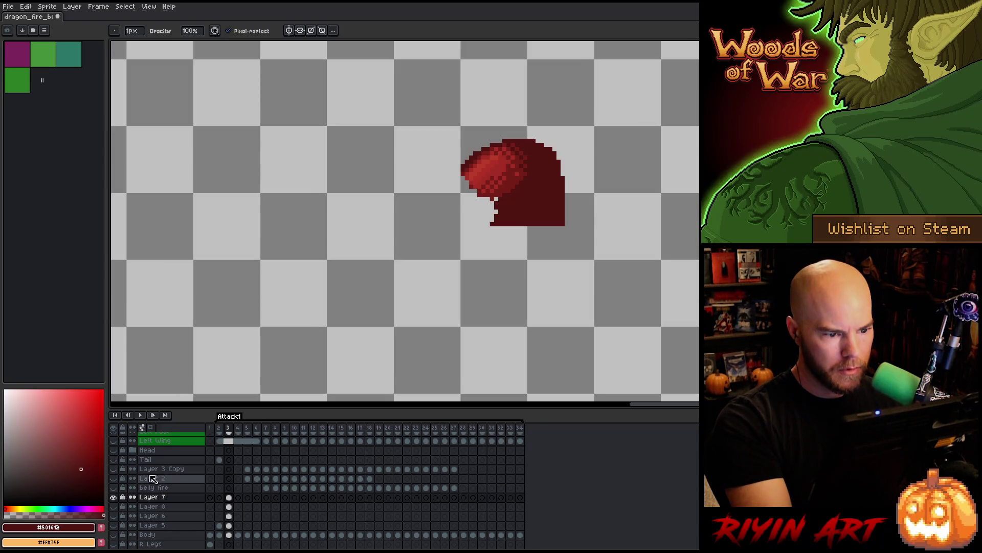
key(e)
alt+click(516, 176)
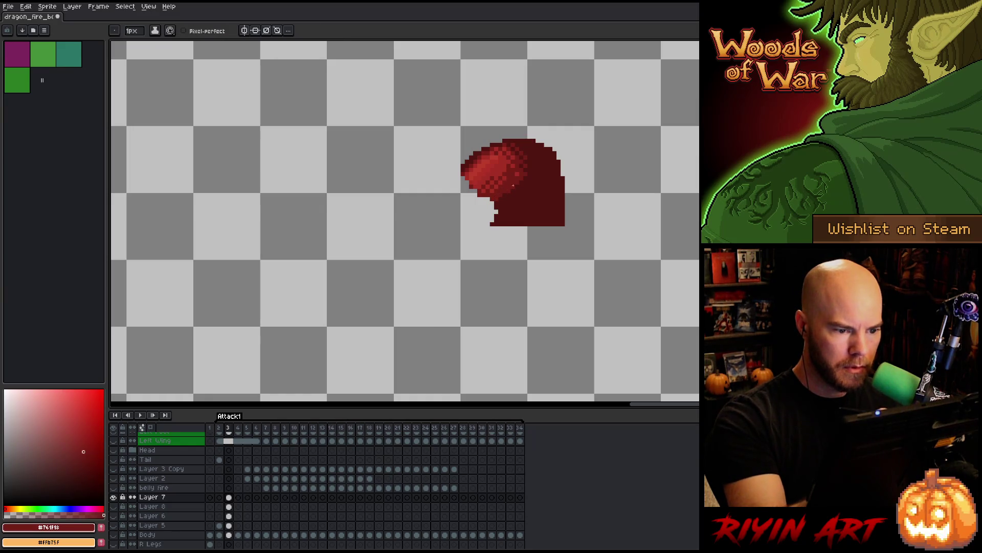
key(b)
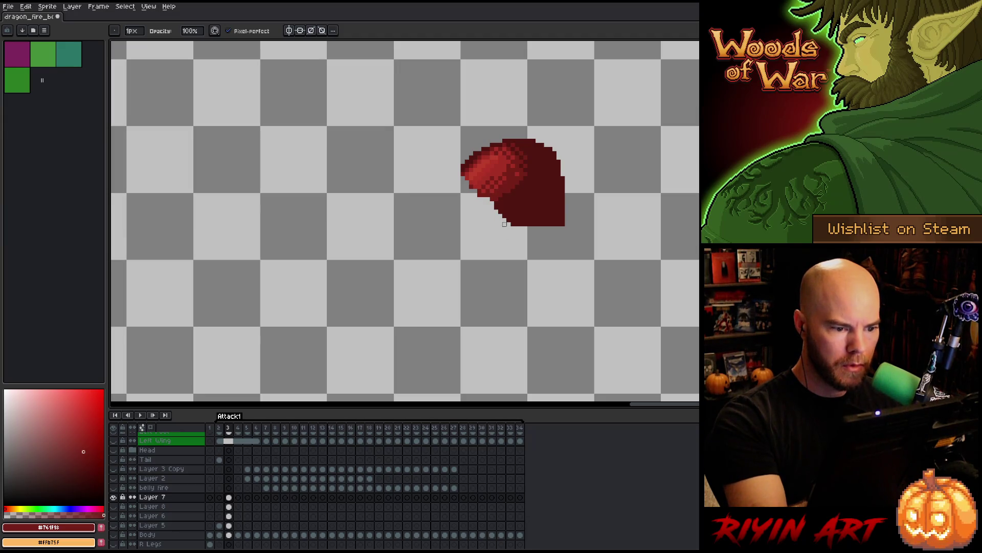
alt+click(476, 191)
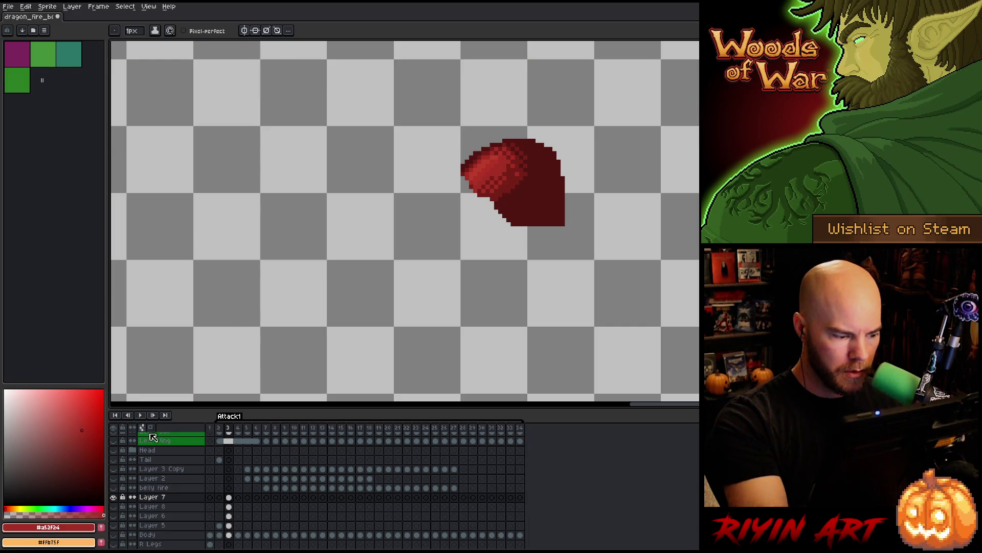
alt+click(118, 497)
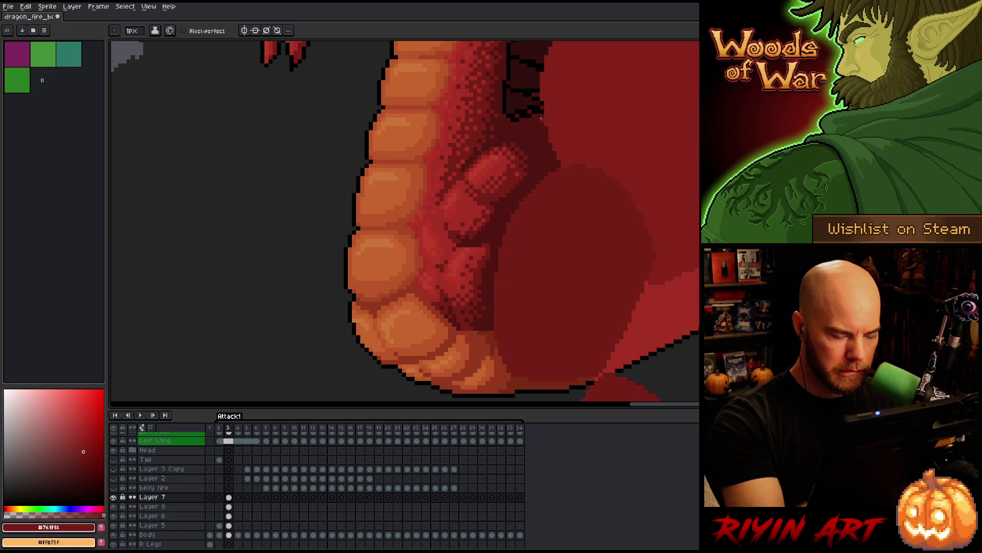
Compare Layer 7 and another layer by toggling them, then solo Layer 6
click(113, 496)
click(114, 497)
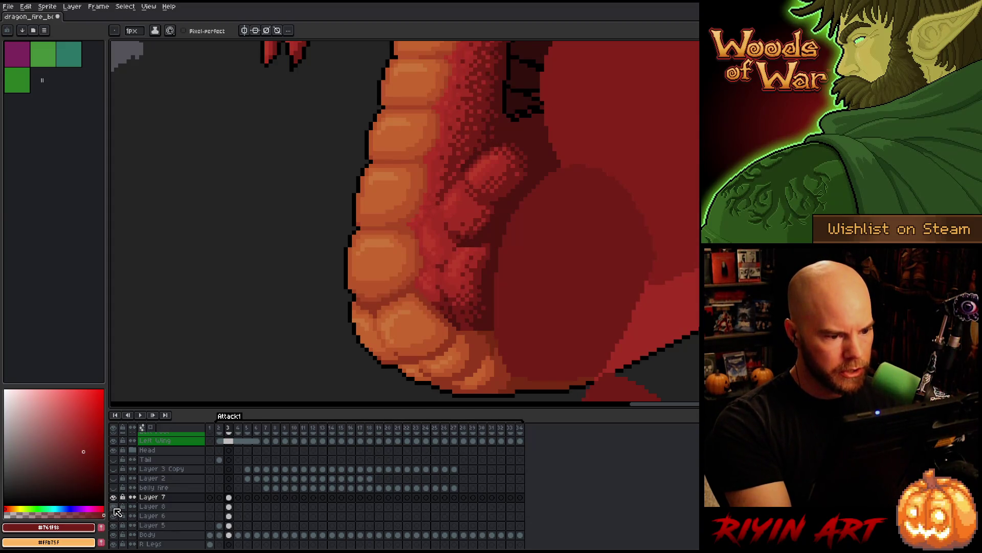
click(113, 506)
click(113, 506)
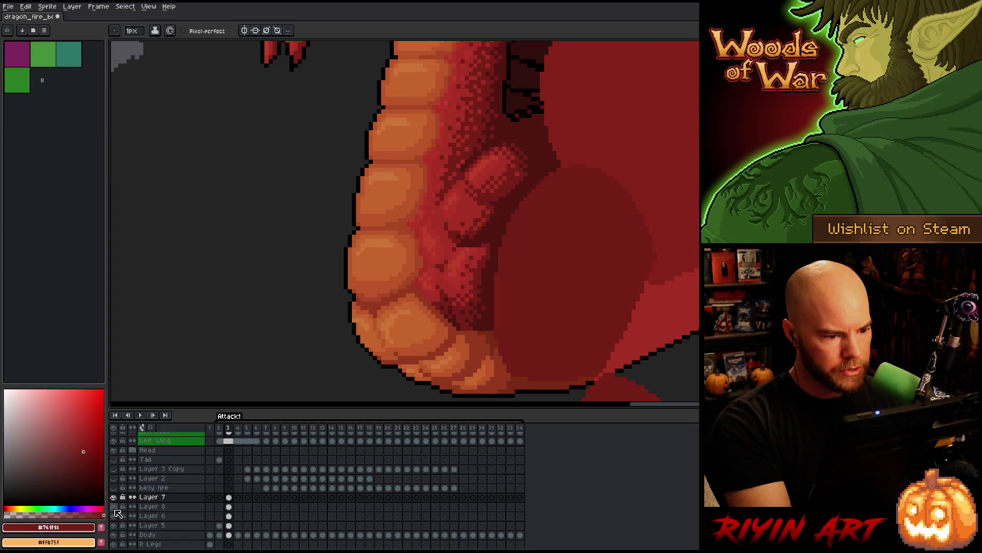
click(230, 516)
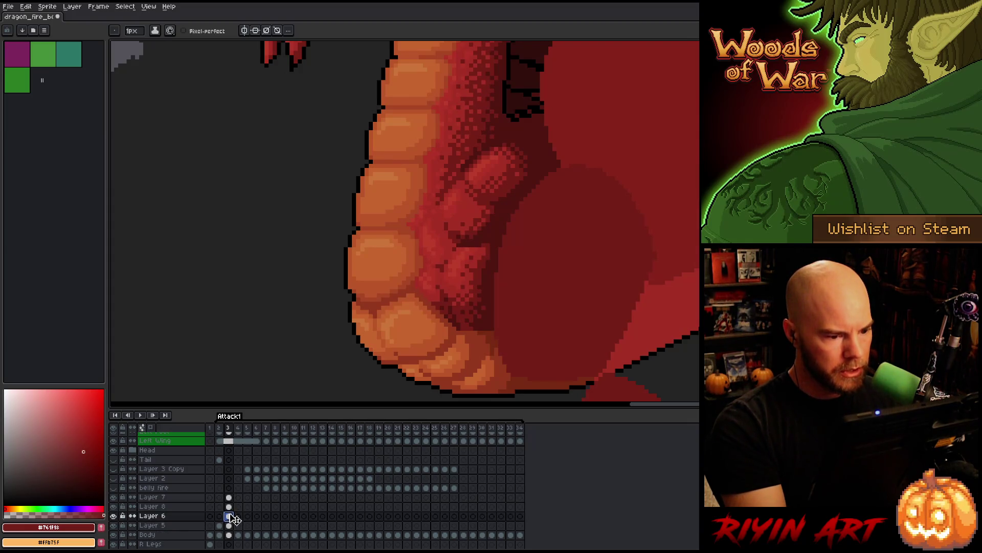
alt+click(113, 517)
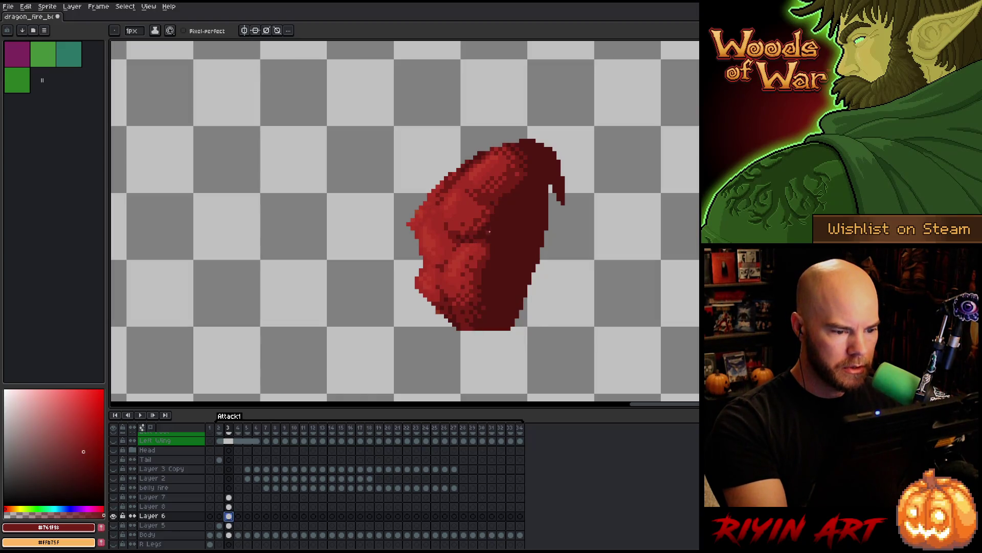
Lasso-delete the upper and right parts of Layer 6's shape, leaving an egg-shaped blob, then unhide all layers
key(m)
mouse_move(559, 276)
mouse_down()
mouse_move(537, 251)
mouse_move(487, 237)
mouse_up()
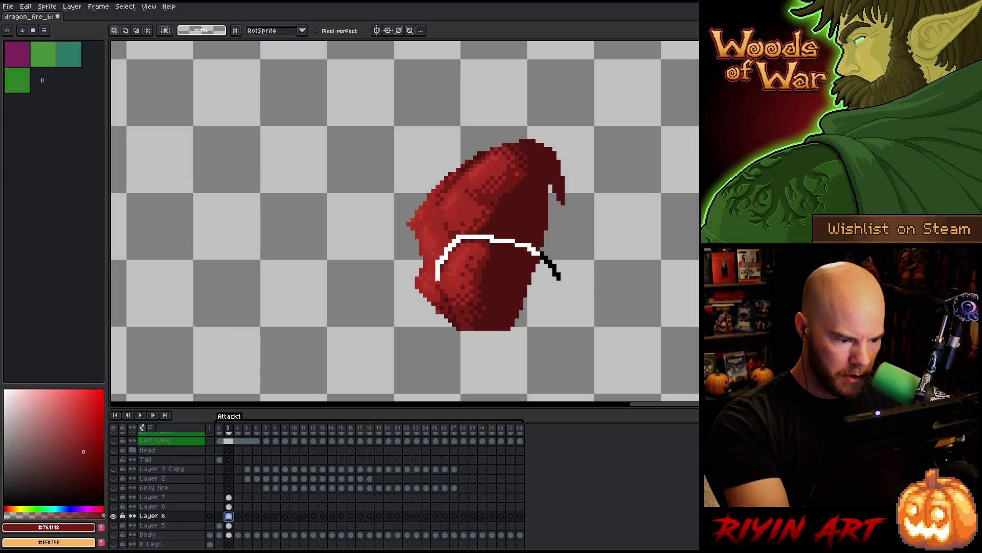
mouse_move(437, 296)
mouse_down()
mouse_move(439, 325)
mouse_move(344, 231)
mouse_move(635, 296)
mouse_up()
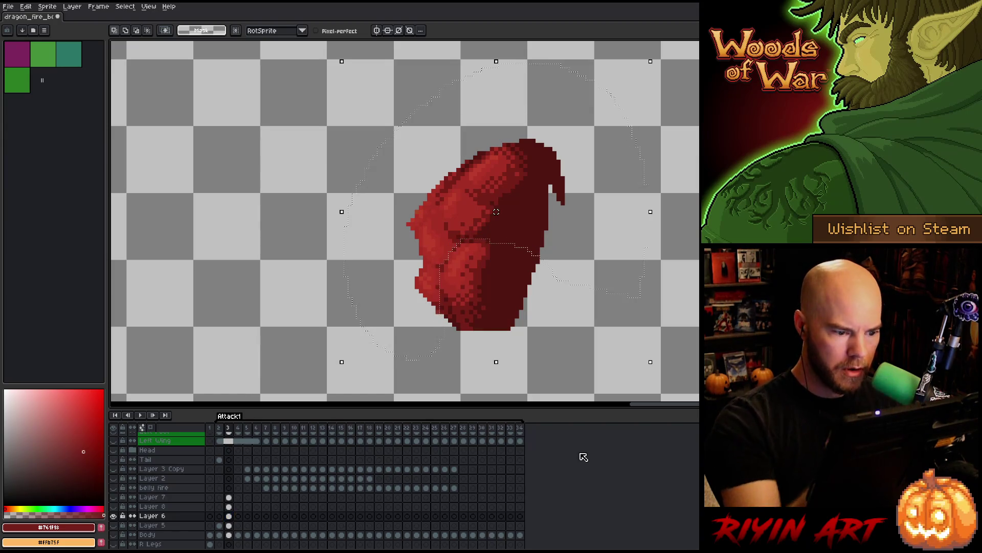
key(Delete)
key(ctrl+d)
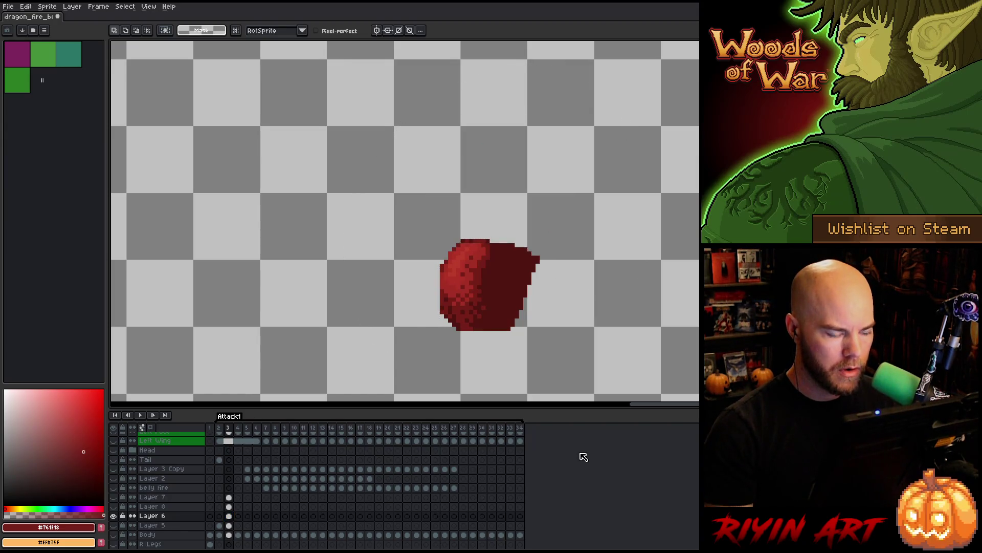
mouse_move(504, 240)
mouse_down()
mouse_move(519, 277)
mouse_move(563, 205)
mouse_up()
key(Delete)
key(ctrl+d)
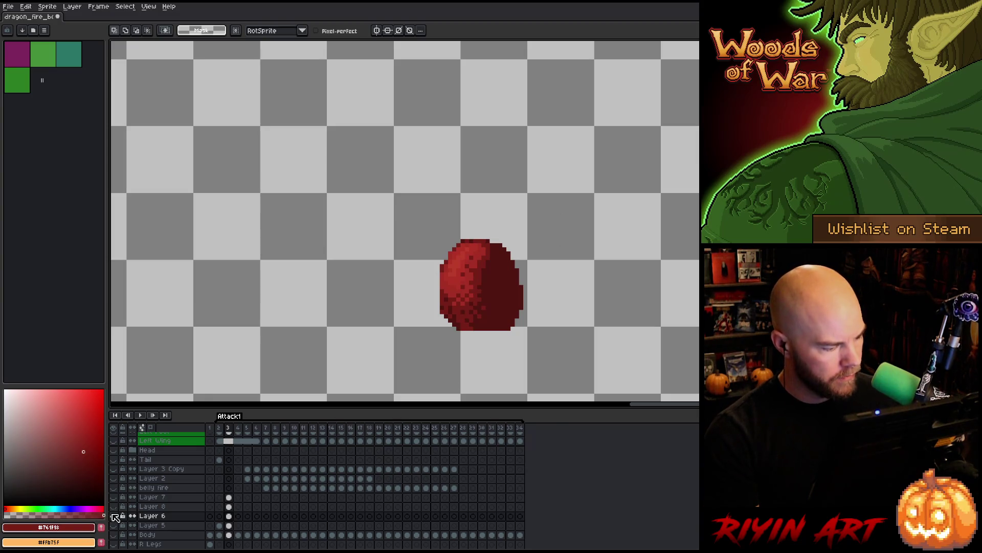
alt+click(114, 515)
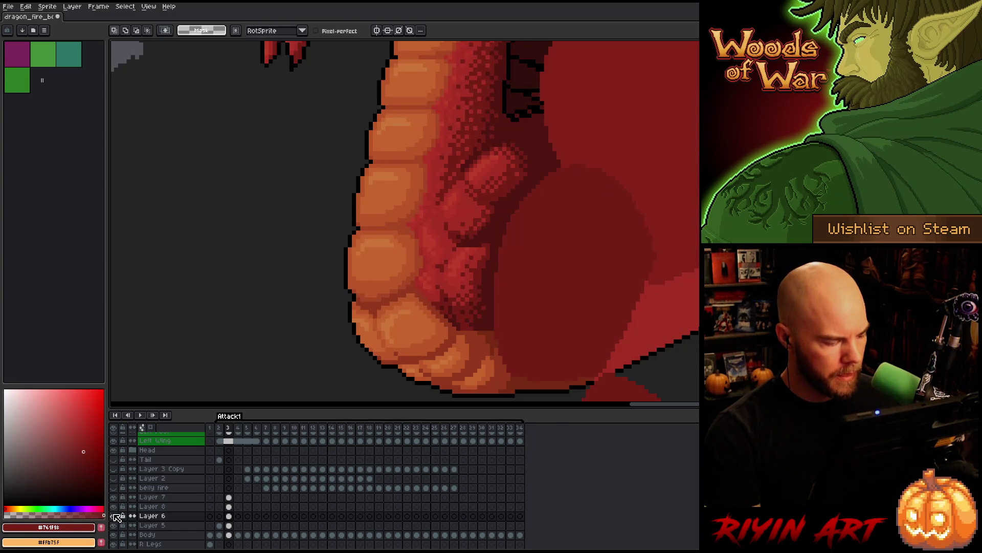
Select a small area on the dragon's flank in frame 2, then return to Layer 8 on frame 3
key(comma)
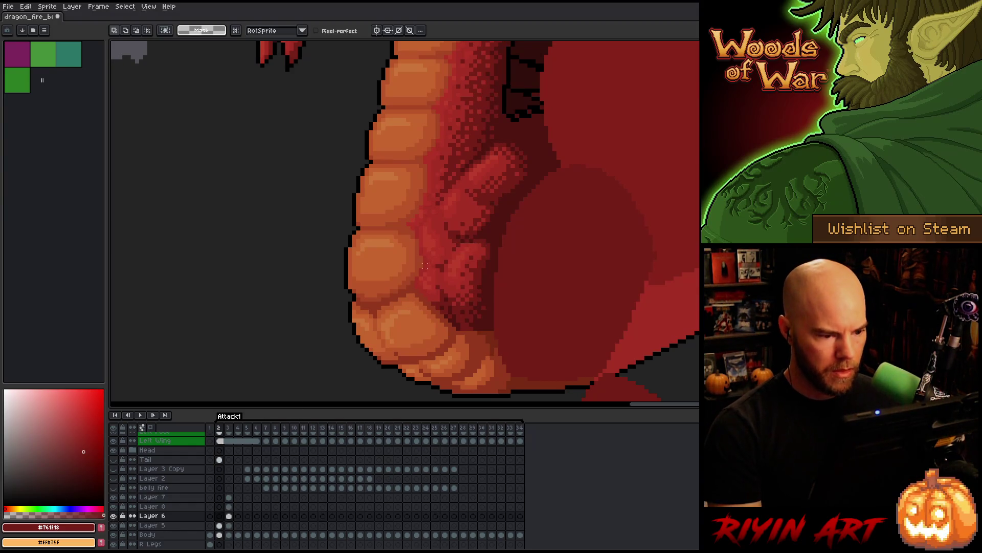
drag(474, 247, 492, 266)
key(period)
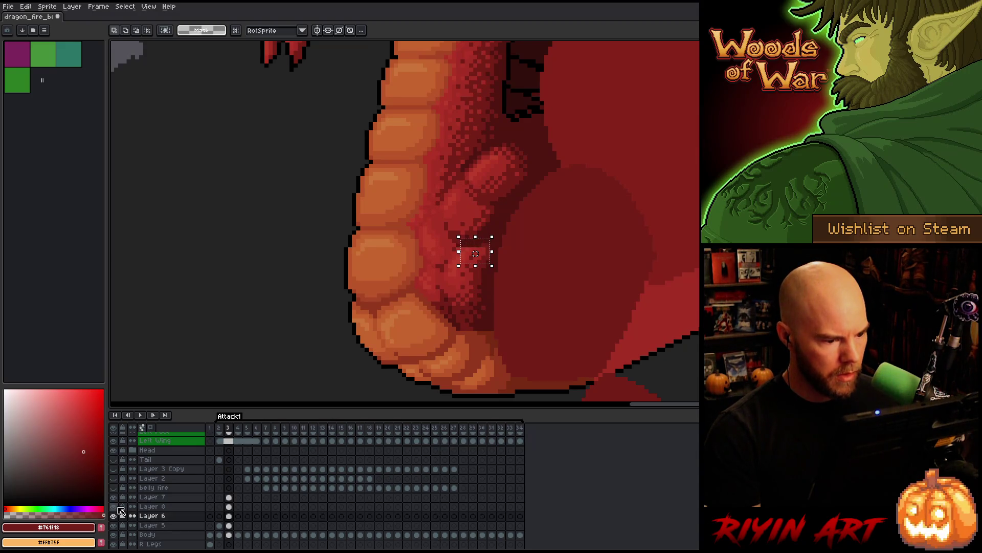
click(229, 506)
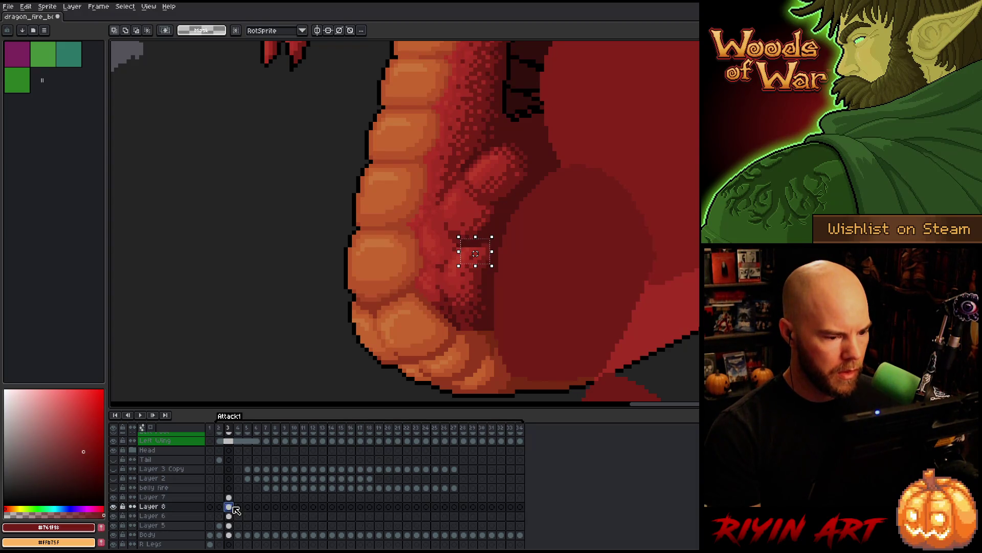
Move Layer 6 above Layer 7 in the layer stack
click(170, 516)
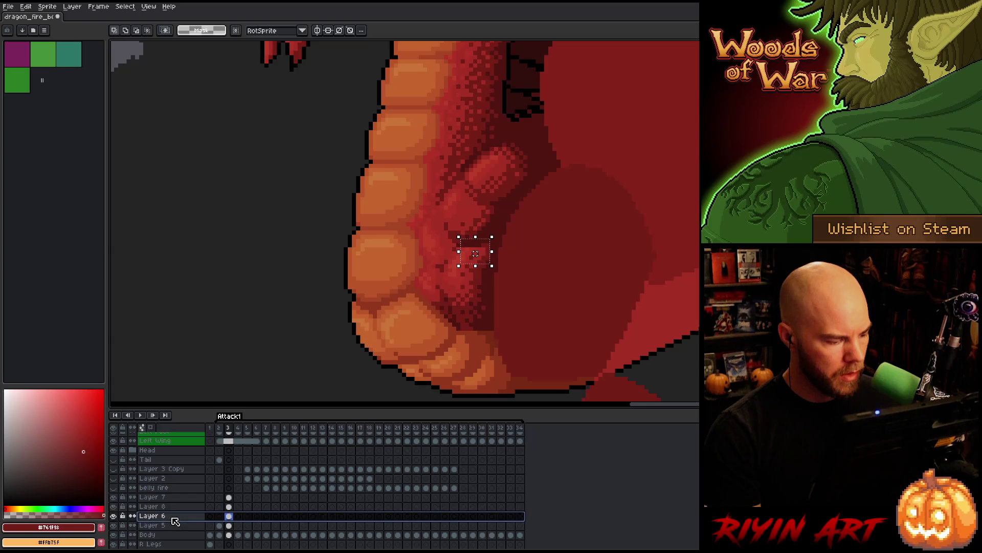
drag(172, 516, 169, 496)
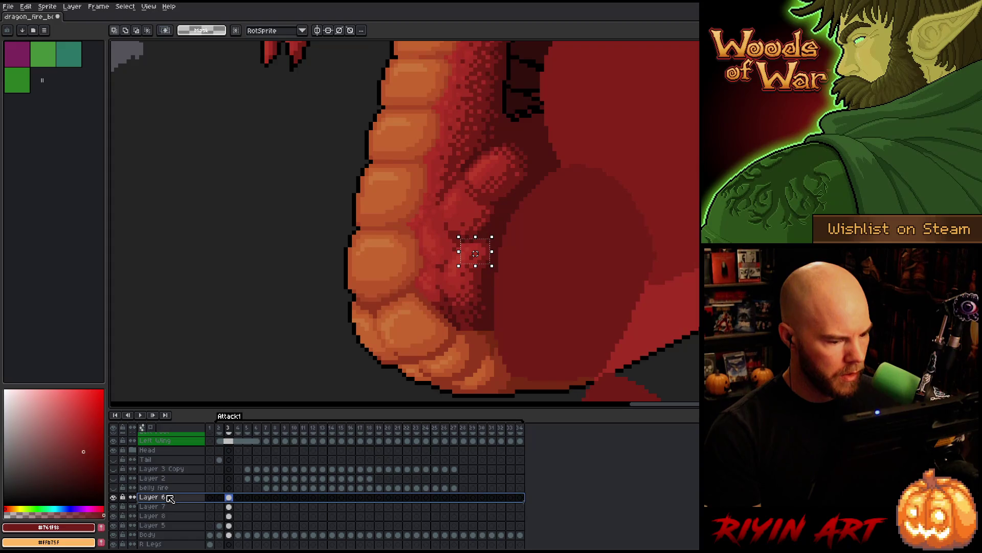
click(170, 516)
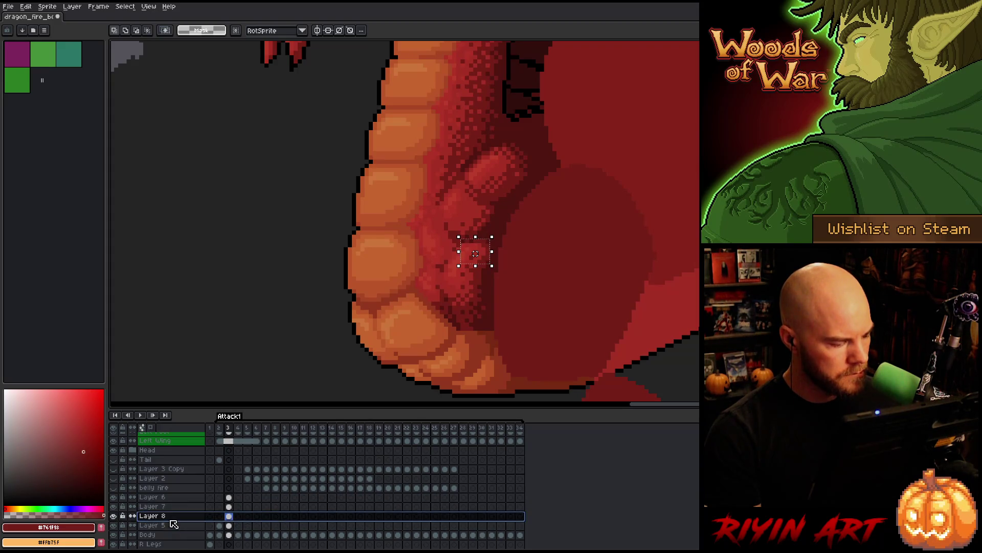
shift+click(173, 509)
Move Layer 5 above Layer 7 and check its cels on frames 2 and 3
click(174, 525)
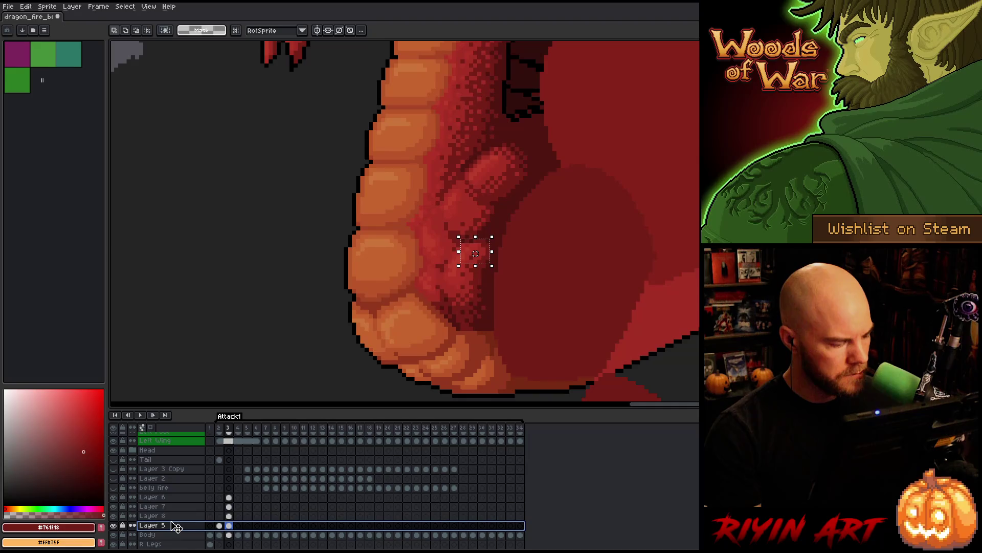
drag(174, 512, 171, 507)
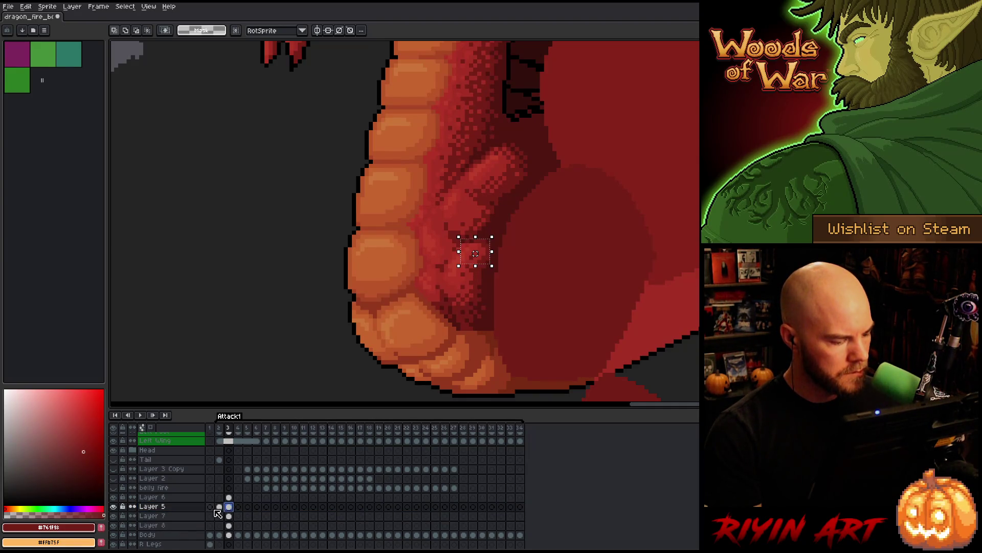
click(220, 508)
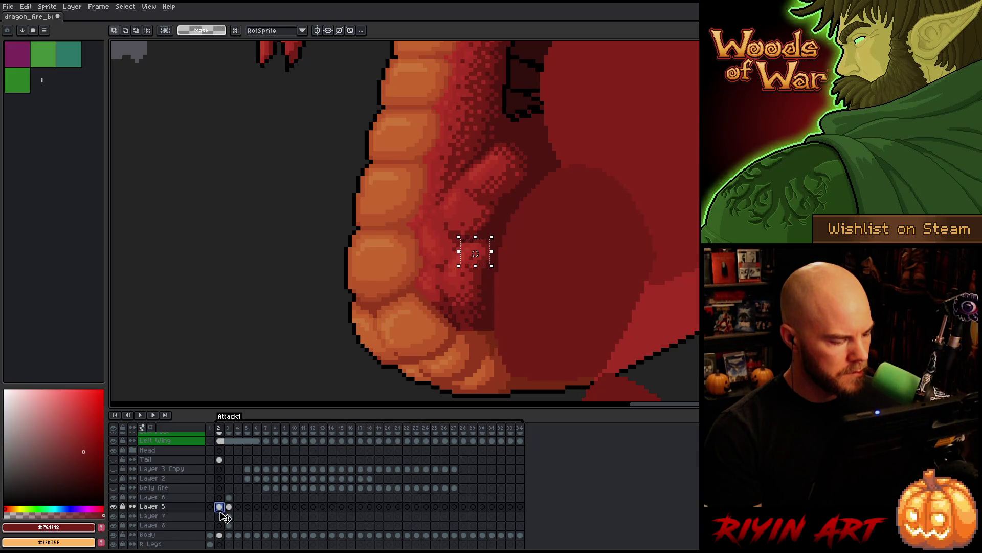
click(219, 526)
click(228, 508)
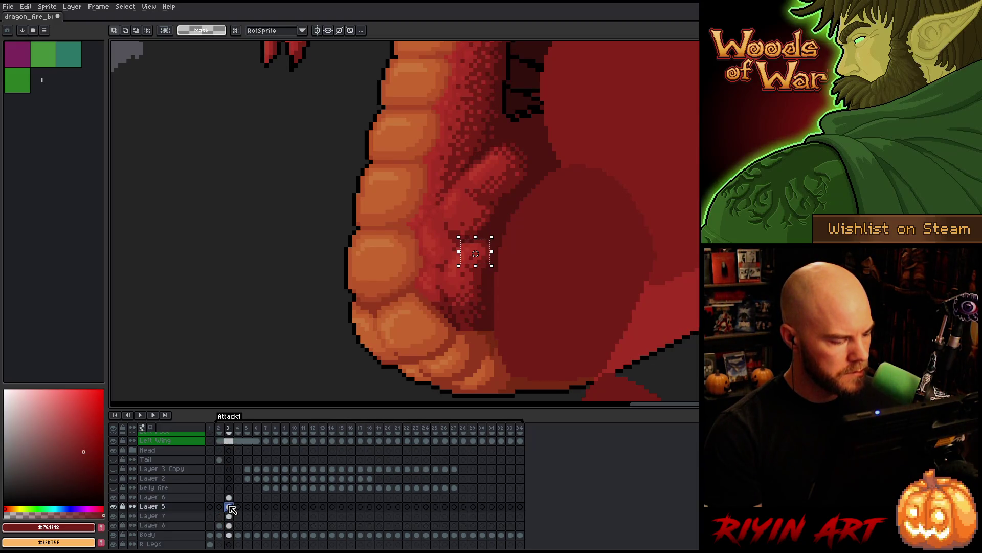
click(229, 507)
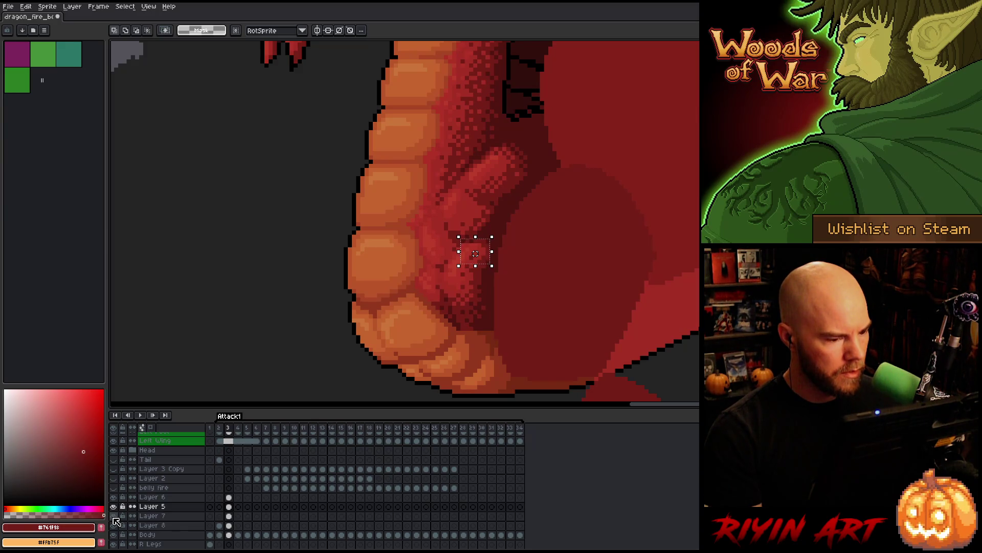
click(166, 517)
key(Up)
Make Layer 7 active, clear the flank selection, and toggle Layer 7's visibility to compare
click(166, 517)
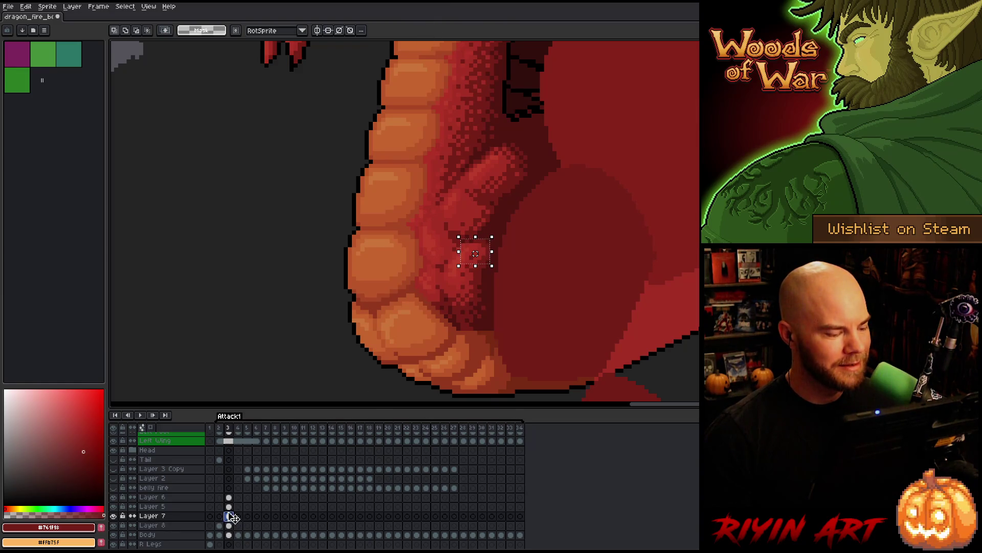
key(ctrl+d)
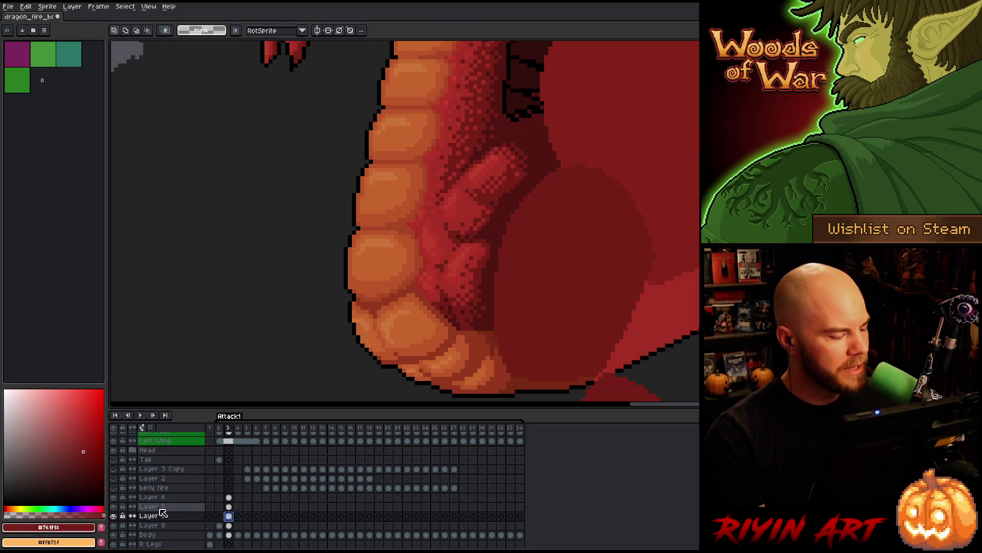
click(113, 515)
click(114, 515)
click(113, 516)
click(114, 516)
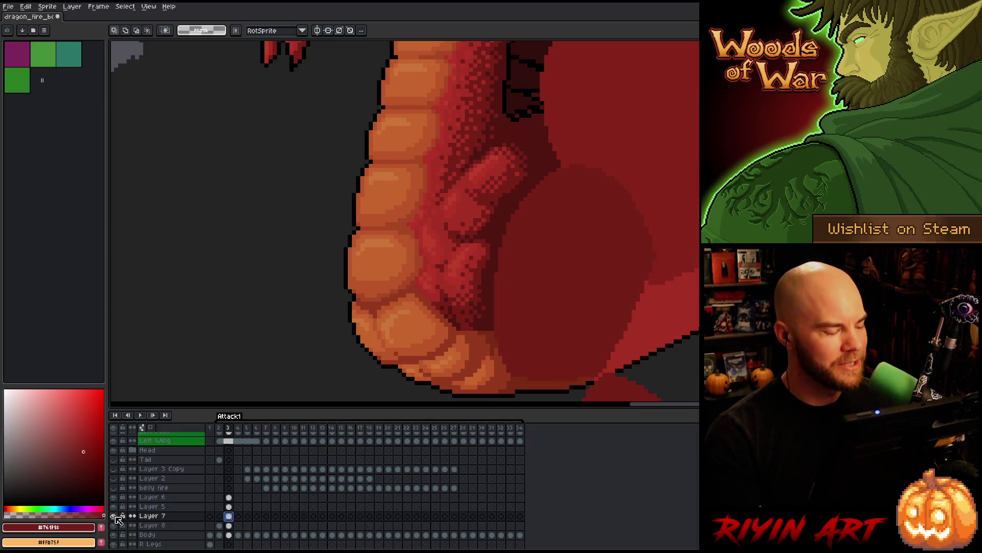
Flick Layer 7 on and off repeatedly, leaving the leg visible over the body
click(113, 516)
click(113, 515)
click(114, 516)
click(115, 516)
click(114, 516)
click(114, 516)
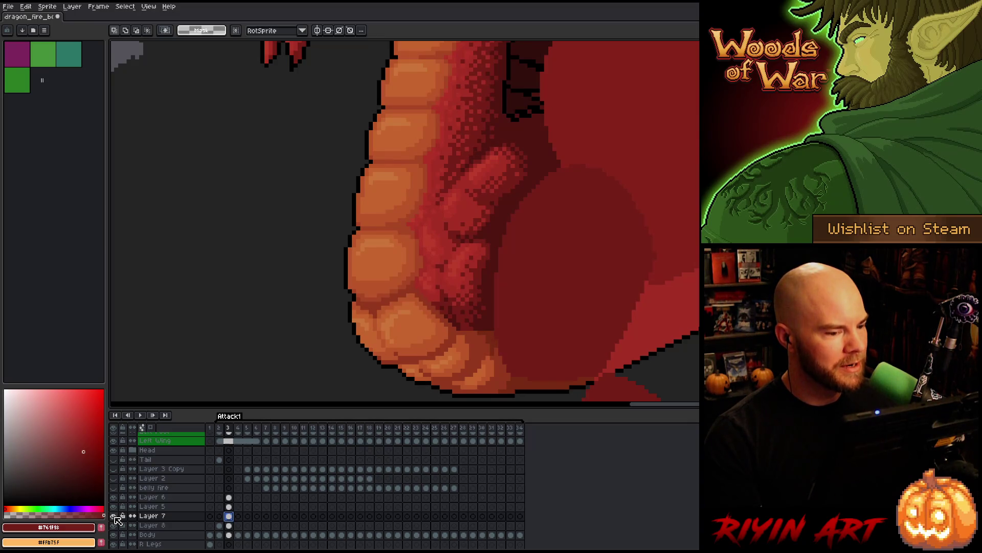
click(114, 516)
click(114, 516)
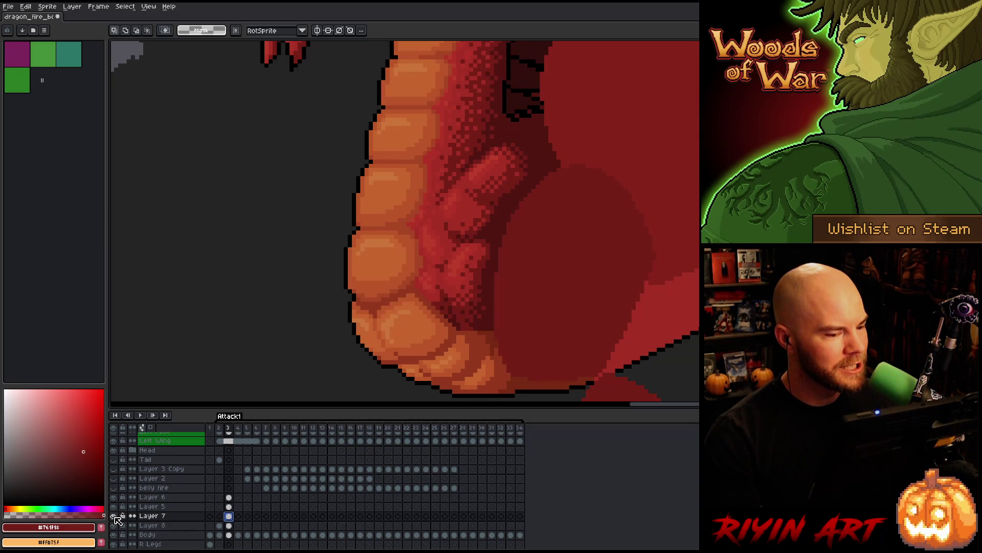
Solo the claw and egg-shaped layers in turn to inspect each leg piece, then unhide all
alt+click(114, 516)
alt+click(114, 516)
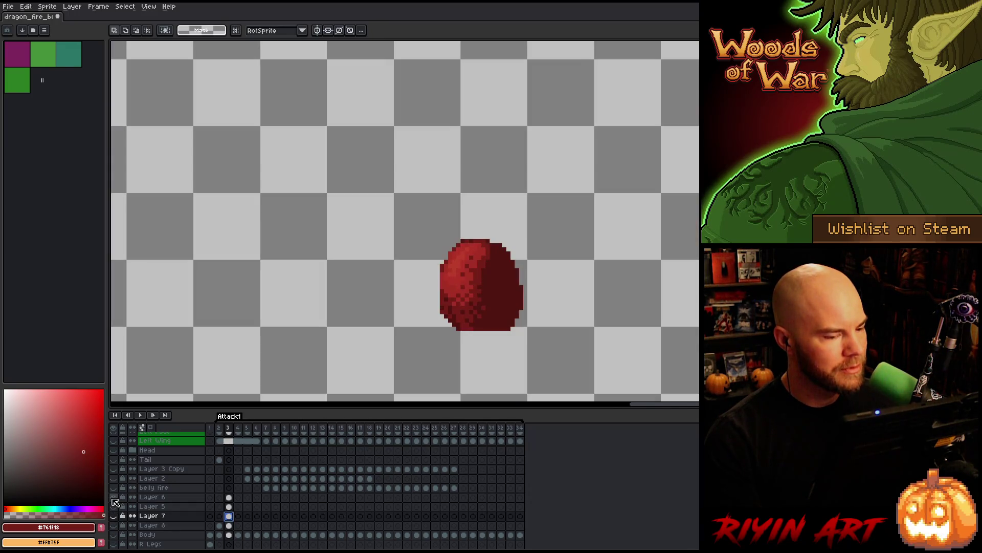
alt+click(114, 500)
alt+click(114, 499)
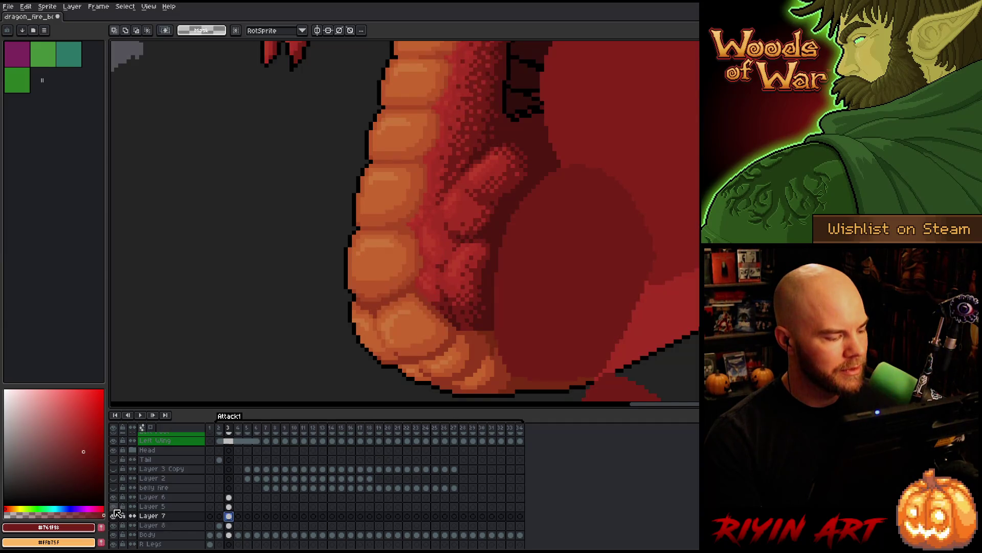
alt+click(115, 515)
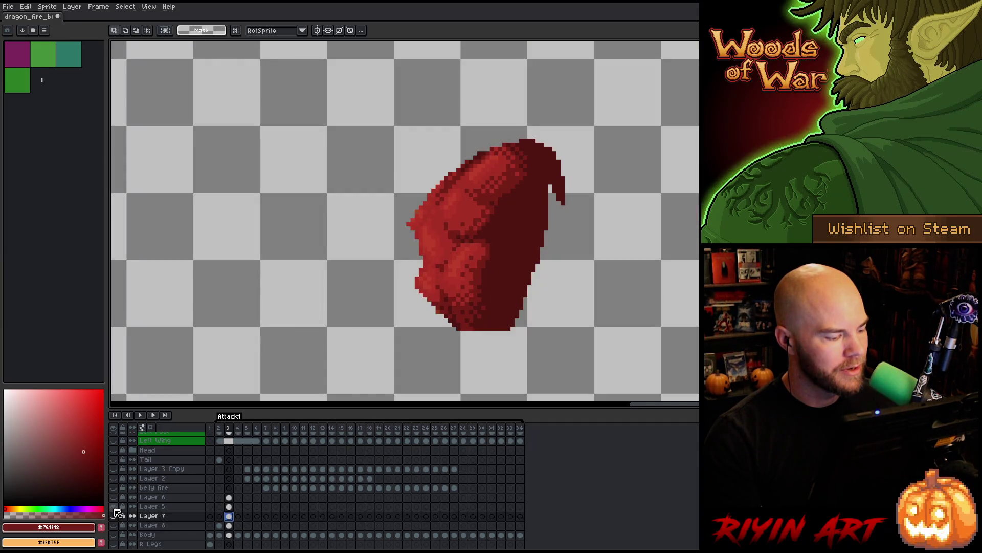
alt+click(114, 515)
click(153, 506)
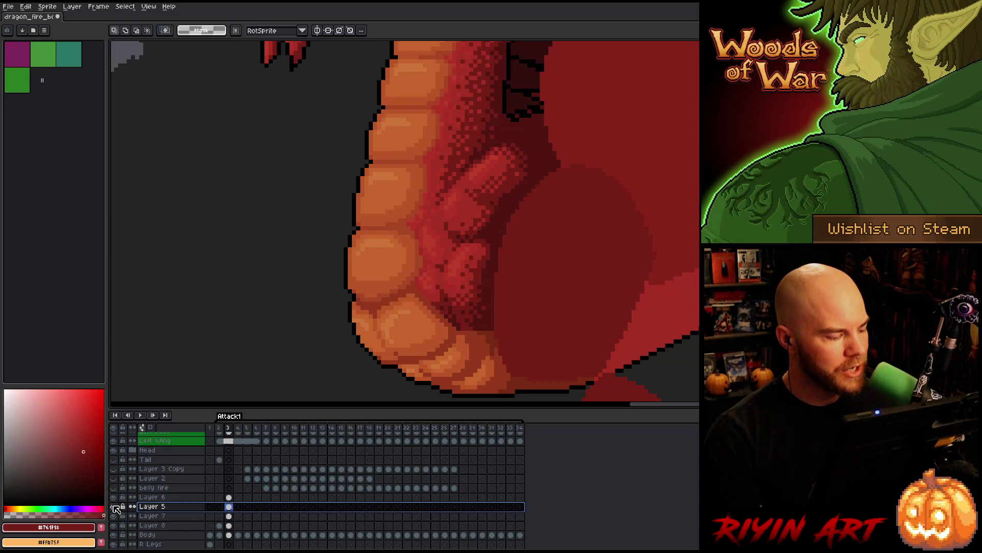
Solo Layer 5 and undo the protruding pixels on its left edge
alt+click(114, 506)
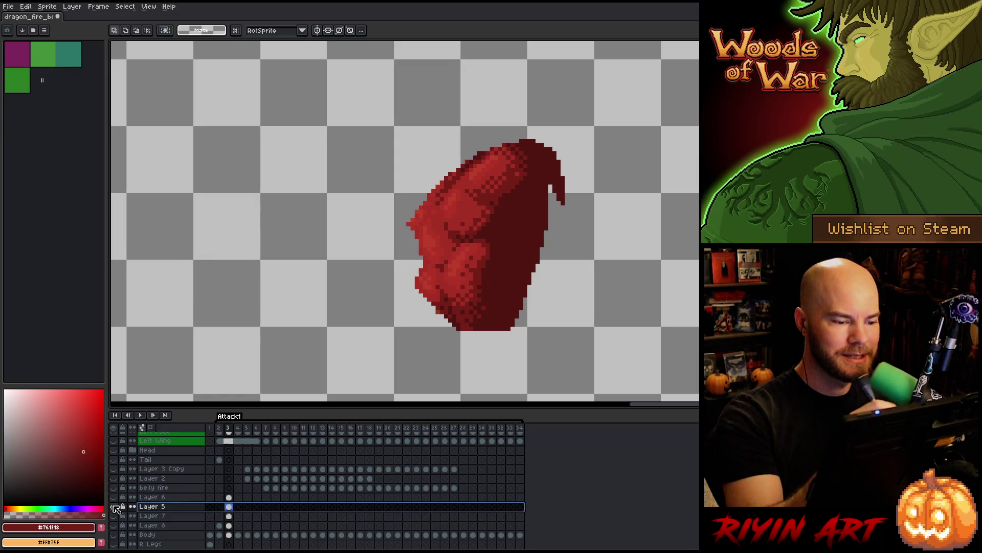
key(b)
key(ctrl+z)
key(ctrl+z)
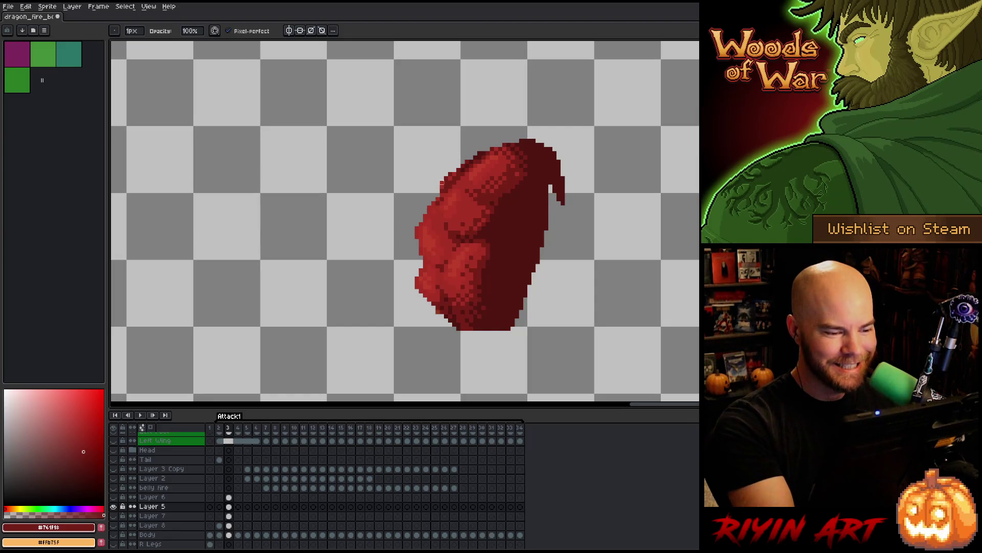
Trim the leg's upper-left edge and darken its contour and bulge with dark red
drag(441, 183, 469, 161)
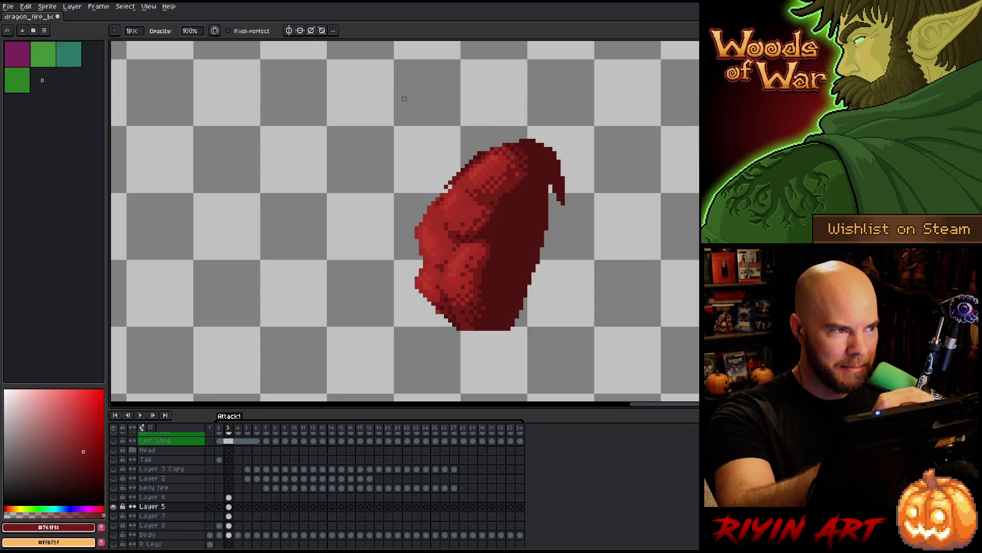
mouse_move(447, 184)
mouse_down()
mouse_move(489, 152)
mouse_move(470, 162)
mouse_up()
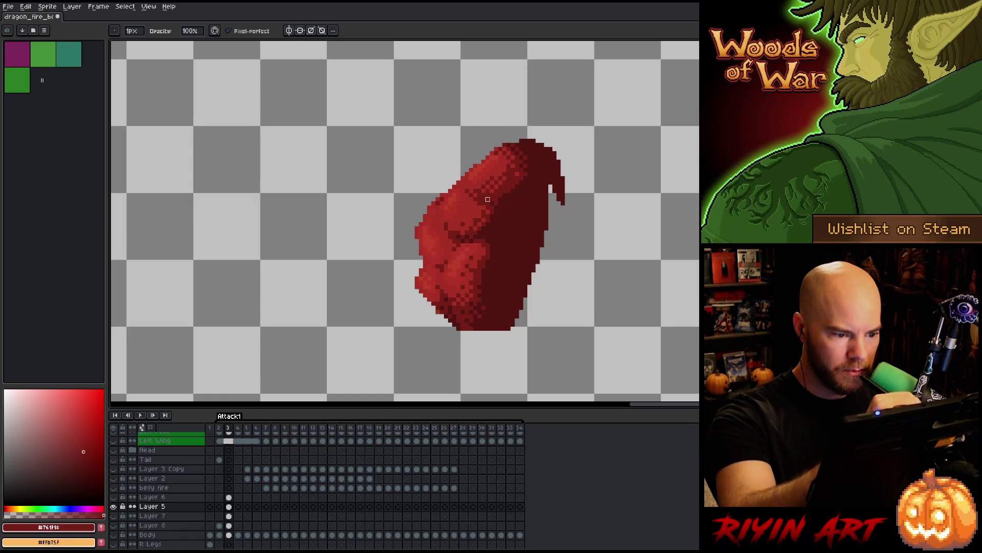
key(e)
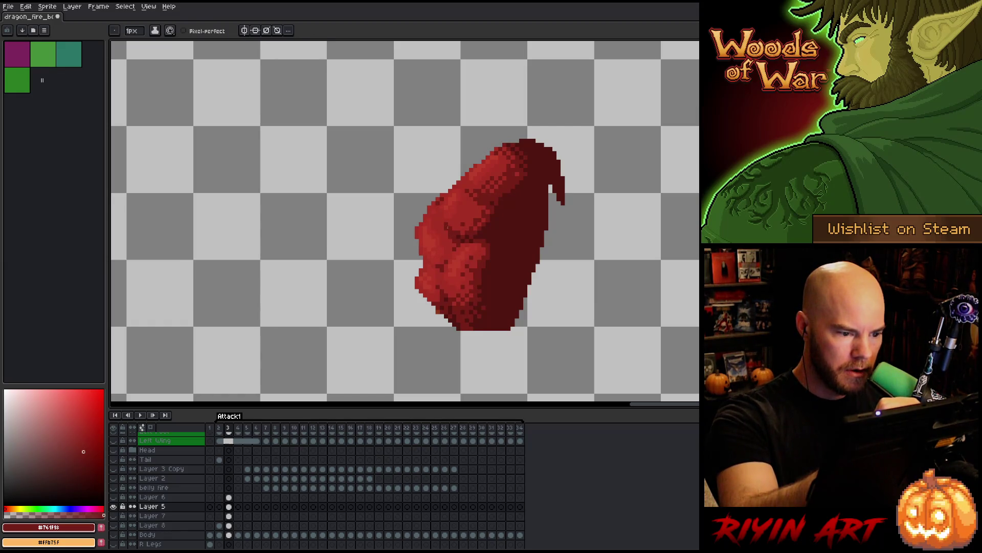
drag(445, 196, 488, 181)
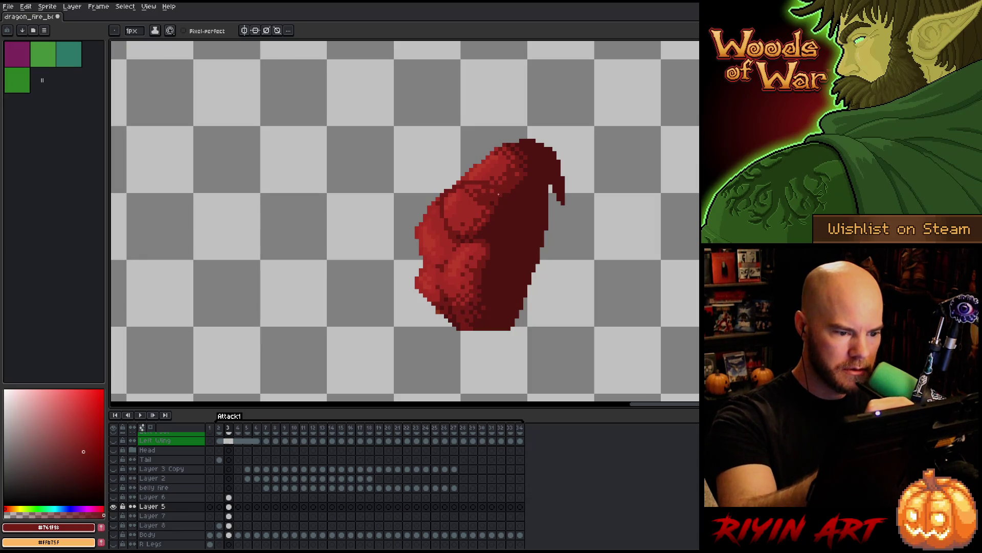
click(467, 216)
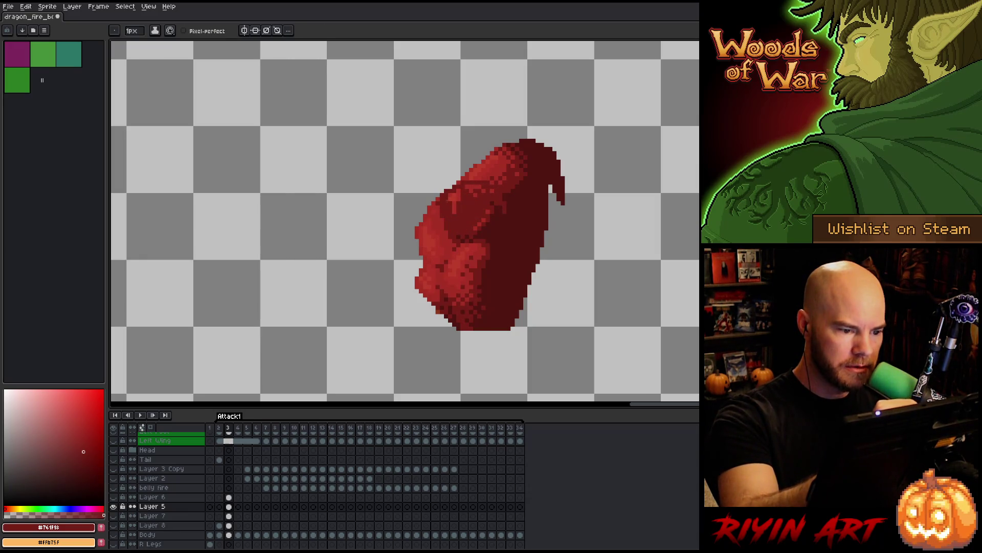
drag(454, 207, 458, 188)
click(480, 165)
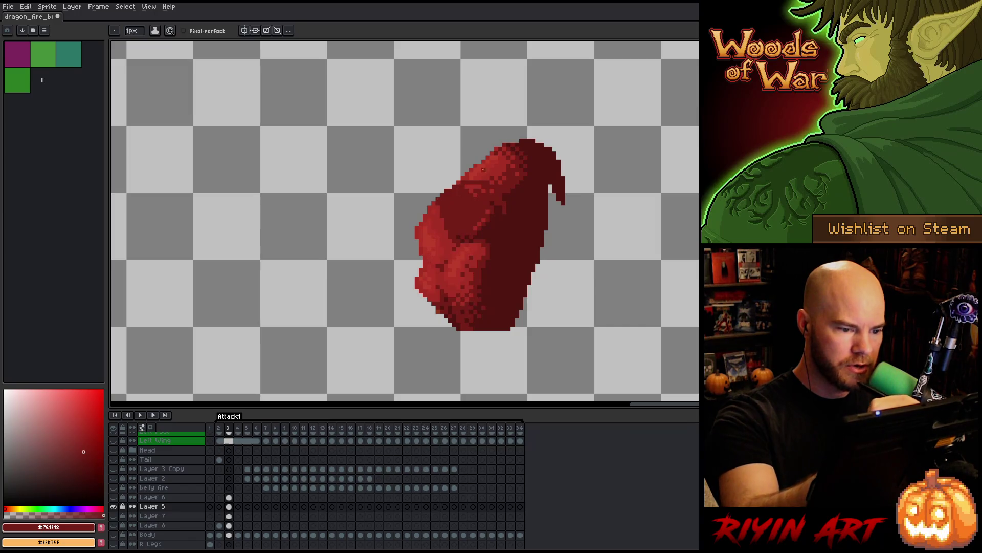
Paint darker red over the light streak and lower-left, add mid-leg shading, and compare frames
drag(485, 219, 475, 229)
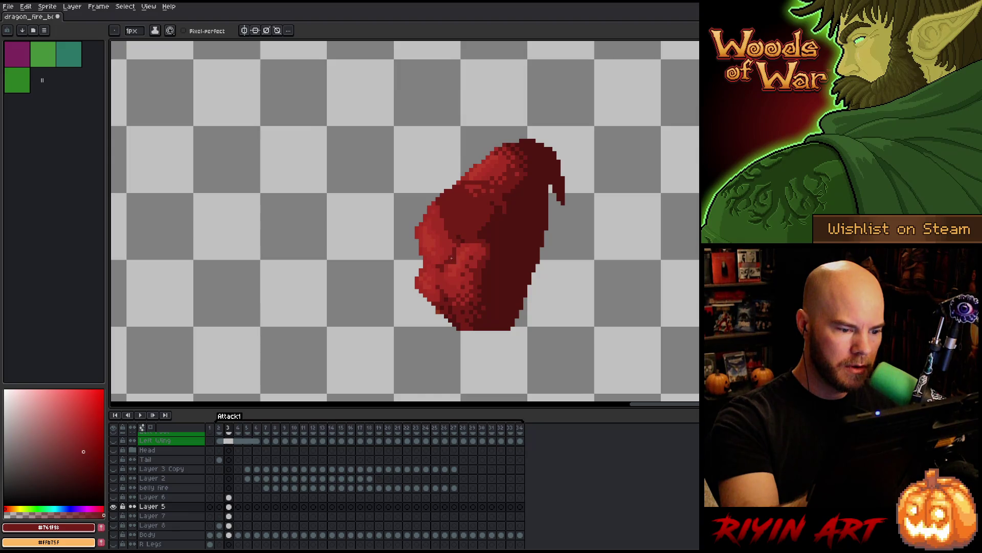
mouse_move(462, 246)
mouse_down()
mouse_move(446, 293)
mouse_move(450, 320)
mouse_up()
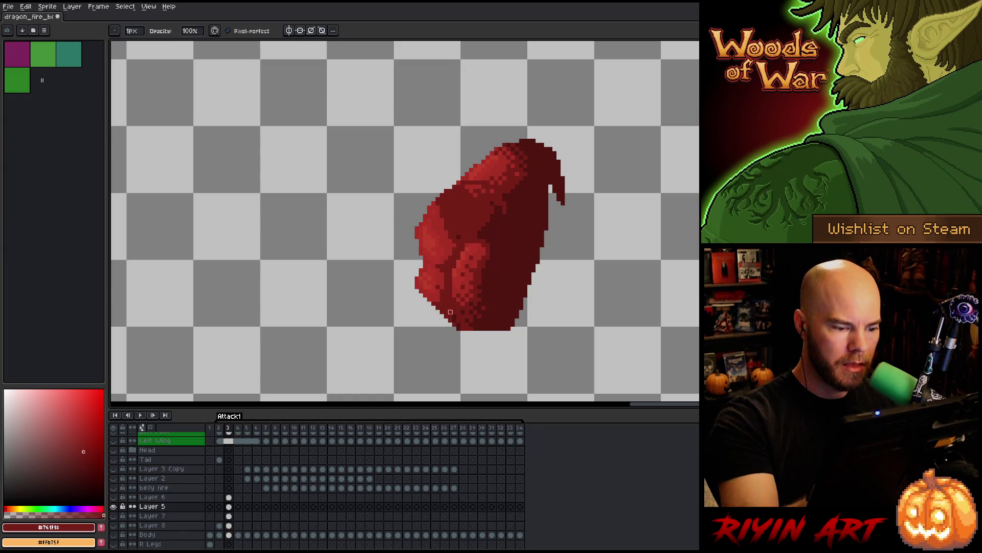
key(m)
key(b)
drag(456, 260, 453, 297)
drag(463, 252, 453, 286)
mouse_move(468, 245)
mouse_down()
mouse_move(462, 294)
mouse_move(480, 247)
mouse_up()
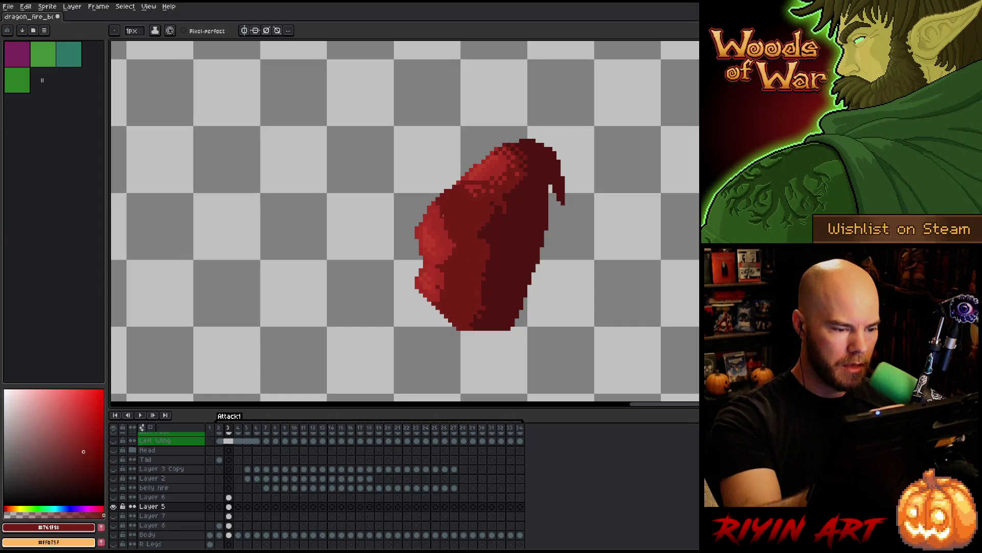
key(Left)
key(Right)
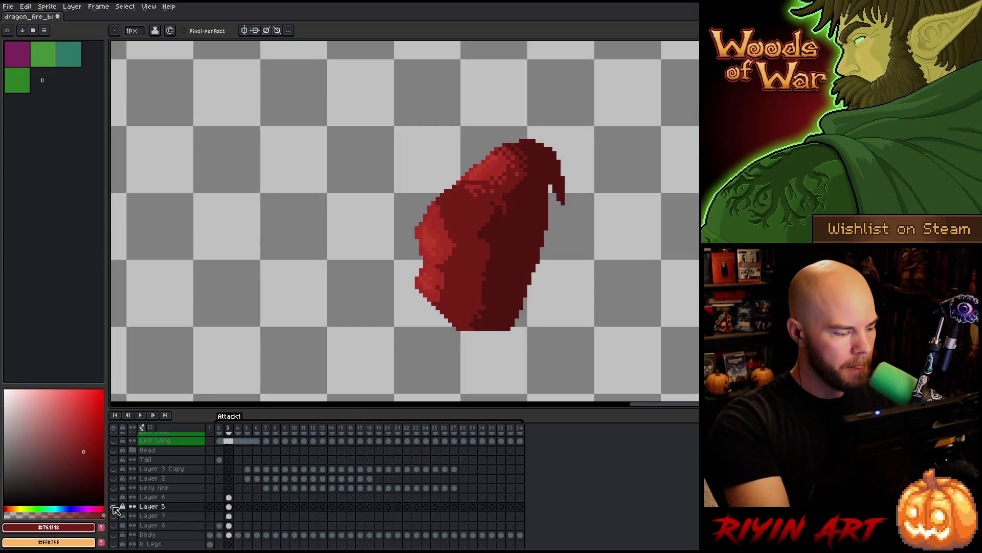
Unhide all layers, compare frames 2 and 3, magic-wand the leg region, then solo Layer 5 again
alt+click(113, 506)
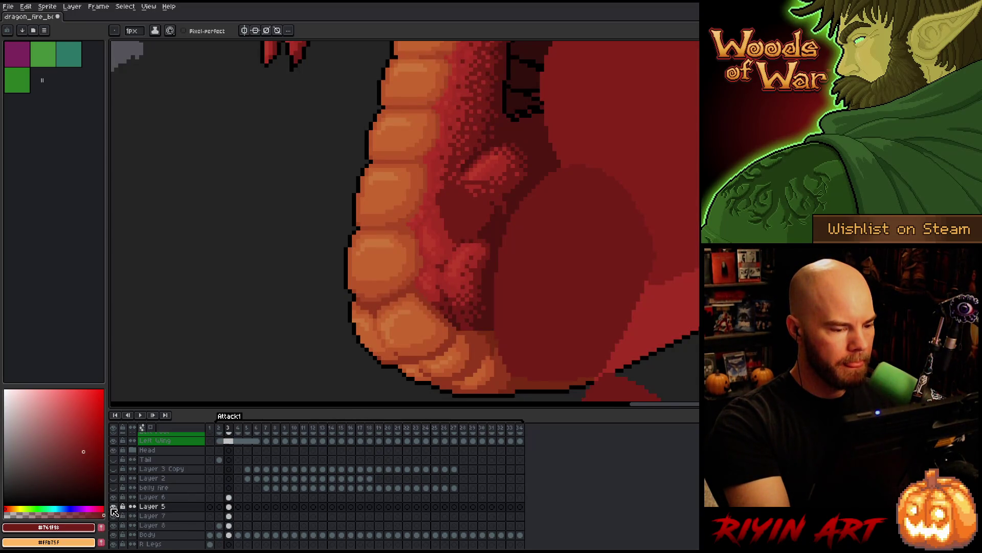
key(Left)
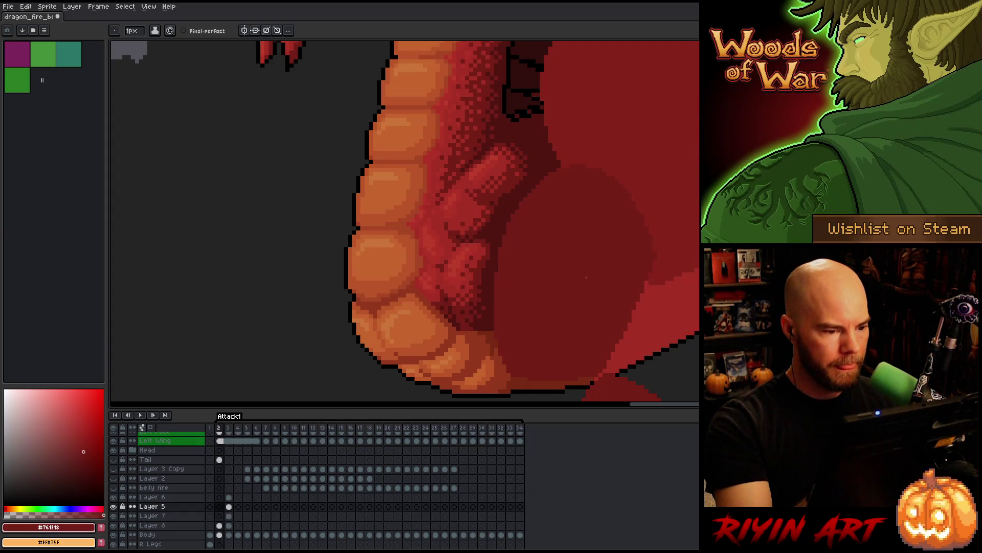
key(Right)
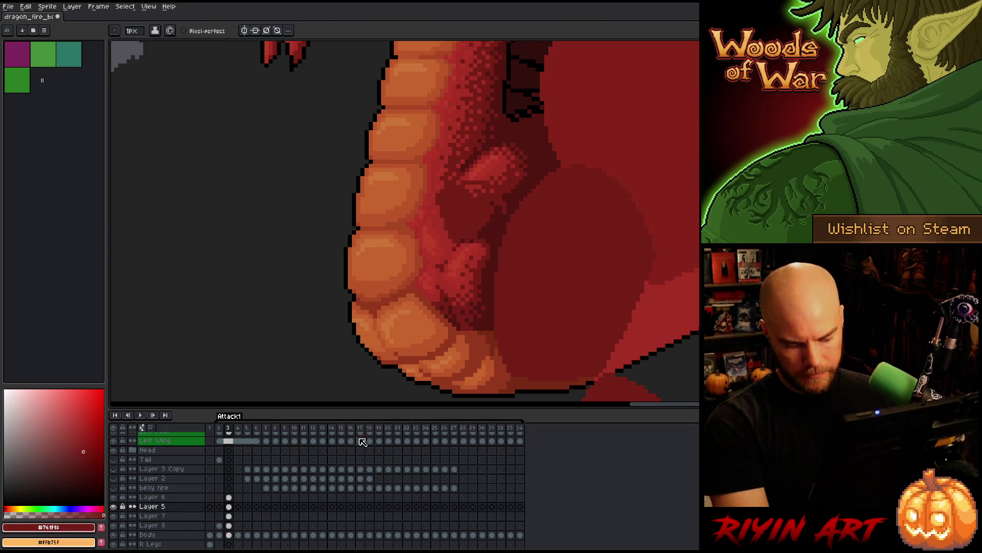
key(w)
click(470, 228)
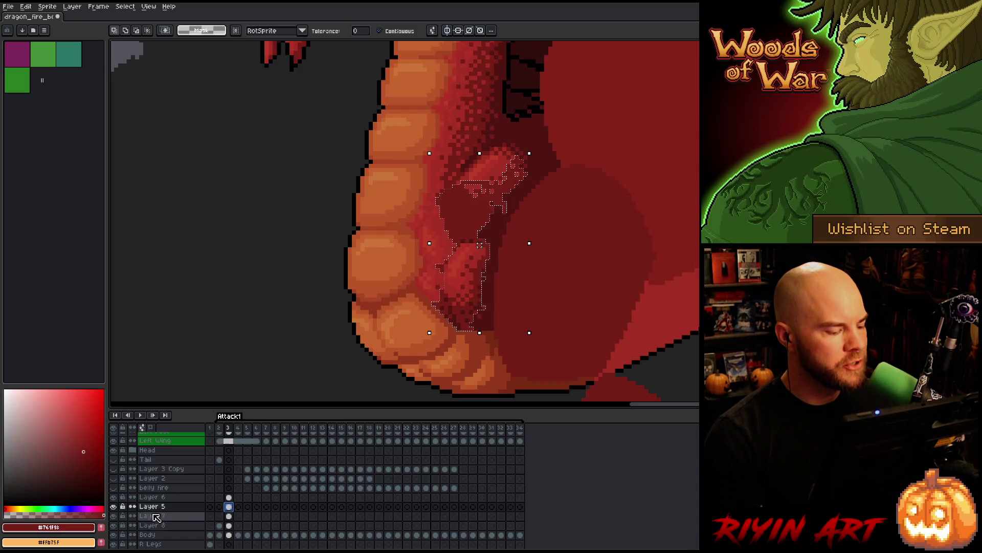
alt+click(113, 506)
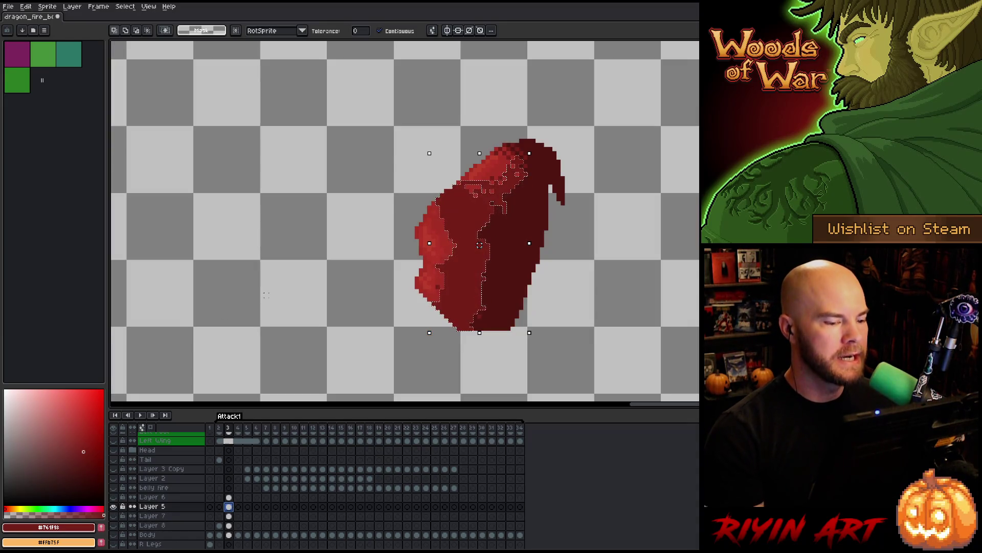
Deselect, sample lighter red #a52f24 from the leg, and unhide all layers
key(ctrl+d)
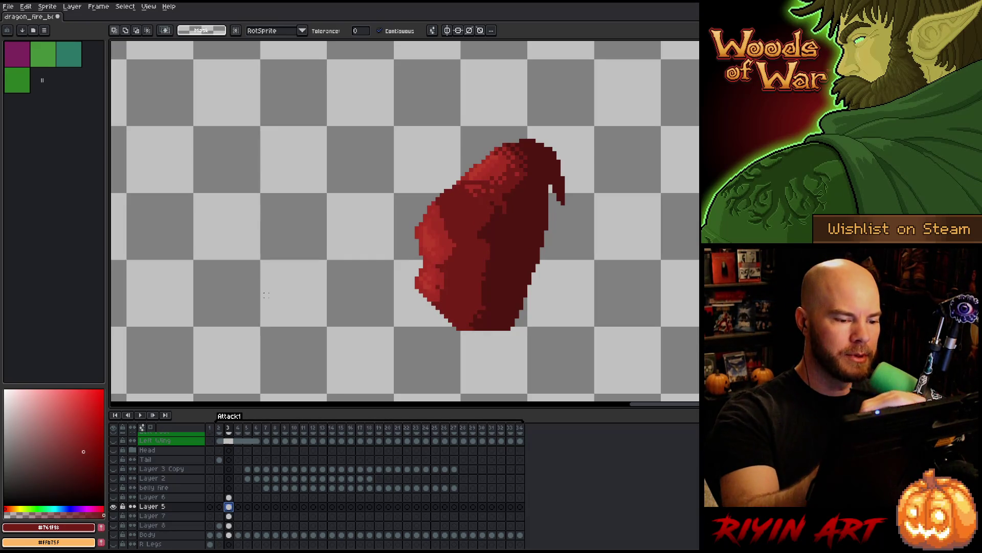
key(b)
alt+click(433, 225)
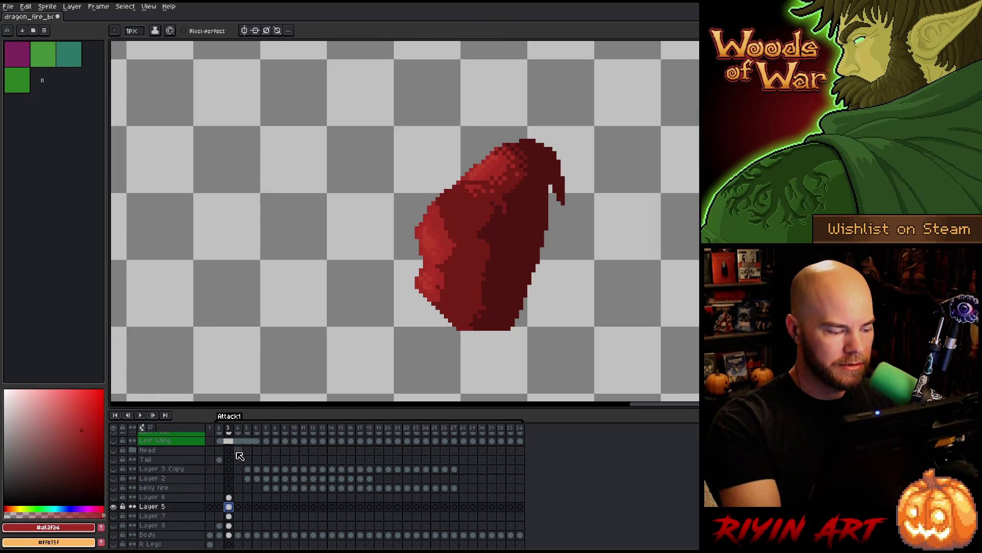
alt+click(113, 506)
click(114, 497)
click(113, 497)
Lasso the leg area on the belly in frame 2, select Layer 5's frame 2 cel, then deselect
key(Left)
key(Right)
key(Left)
key(m)
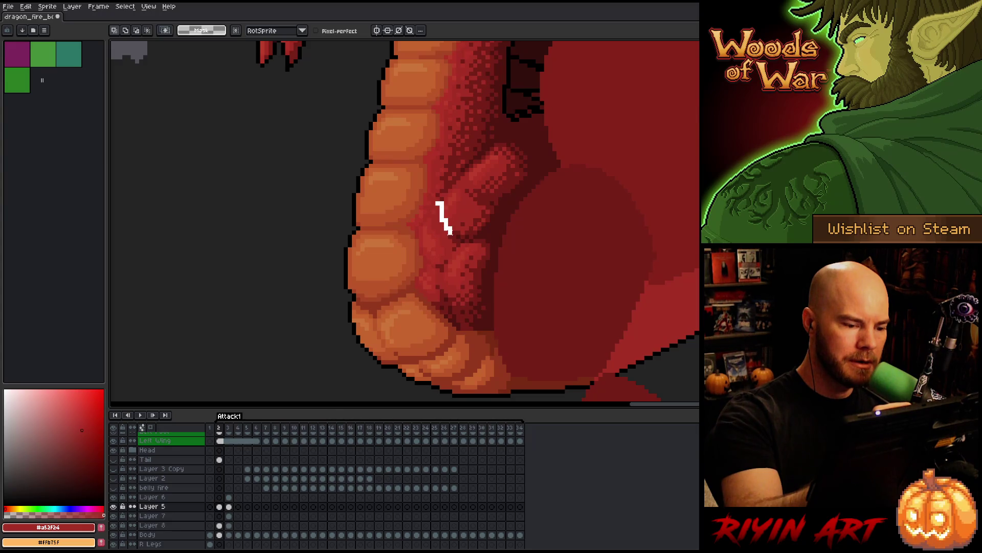
mouse_move(461, 237)
mouse_down()
mouse_move(592, 171)
mouse_move(456, 138)
mouse_move(439, 200)
mouse_up()
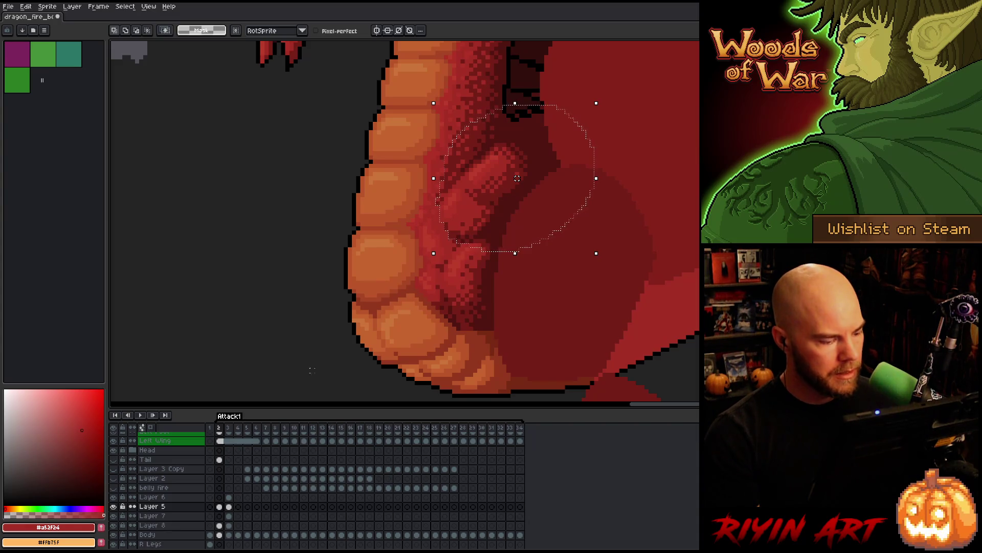
click(168, 505)
click(216, 507)
key(ctrl+d)
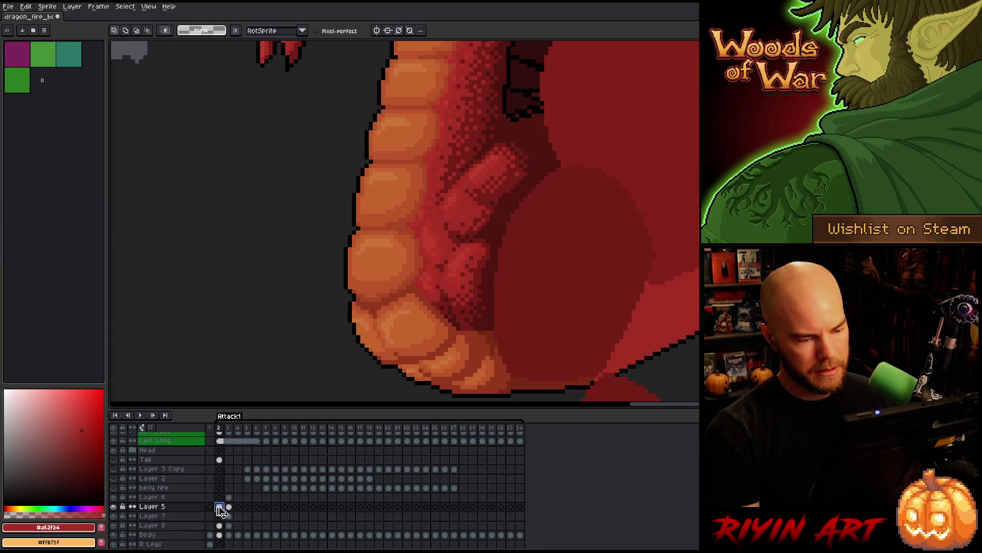
Drag Layer 5 beneath Layer 8 in the stack on frame 3
click(229, 507)
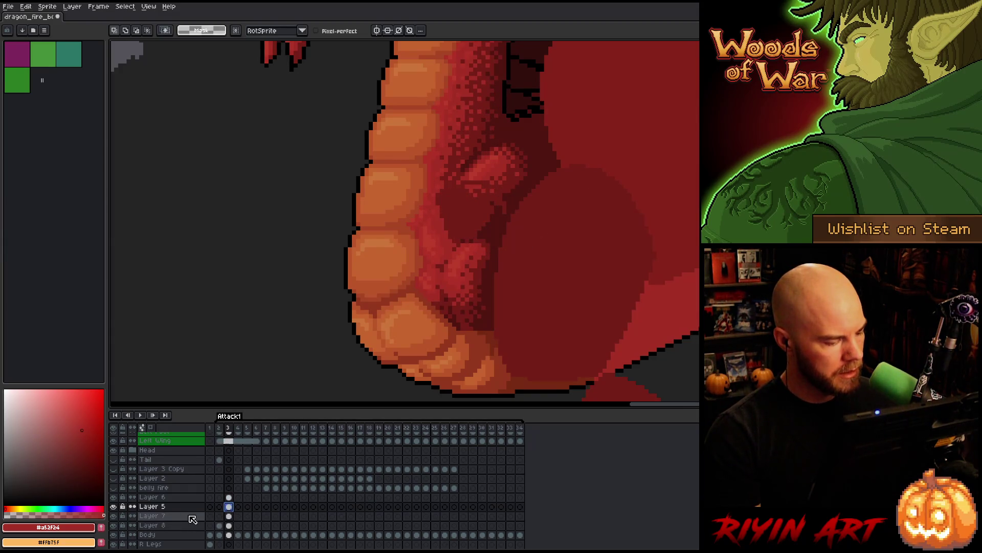
click(171, 508)
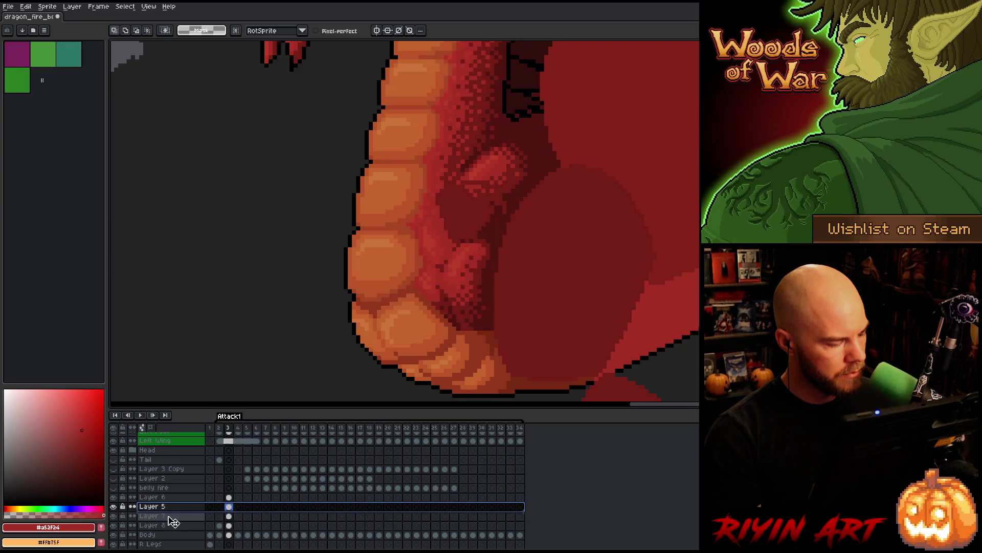
drag(174, 532, 174, 531)
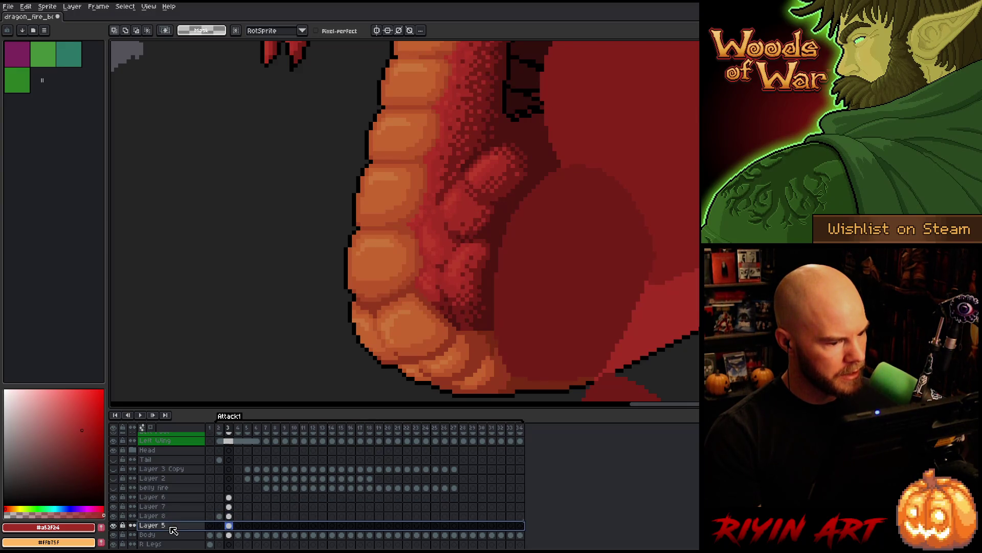
Show only Layer 5 and delete the lassoed top part of the red leg
alt+click(115, 526)
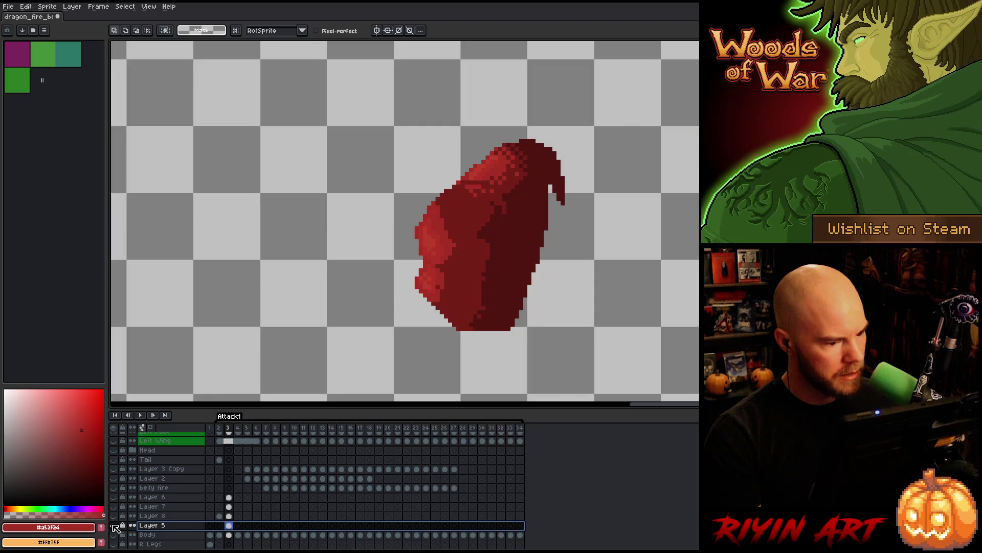
mouse_move(606, 139)
mouse_down()
mouse_move(451, 146)
mouse_move(458, 190)
mouse_move(486, 207)
mouse_move(560, 300)
mouse_move(621, 89)
mouse_up()
key(Delete)
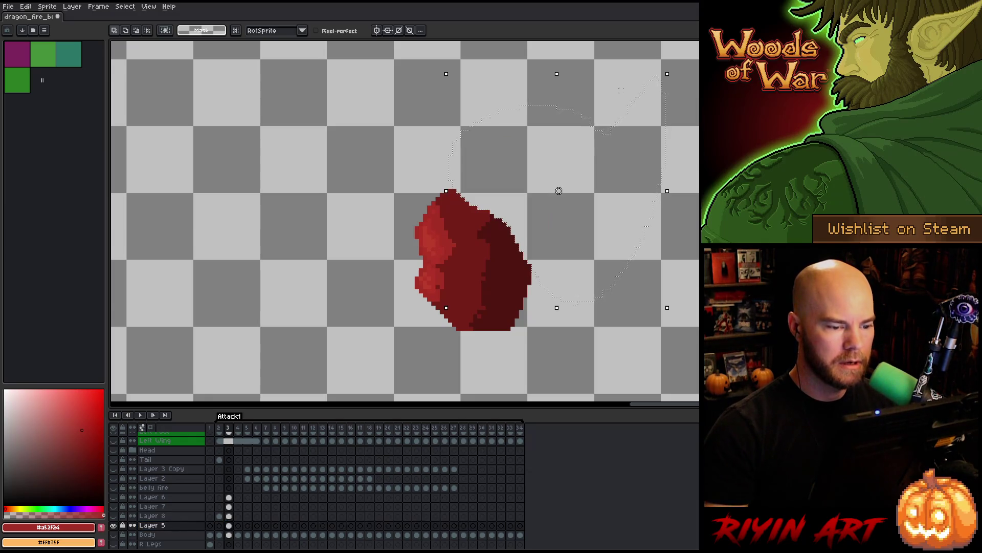
Repaint the leg shading with the pencil using reds #501612, #a52f24 and #761f18
key(b)
alt+click(495, 236)
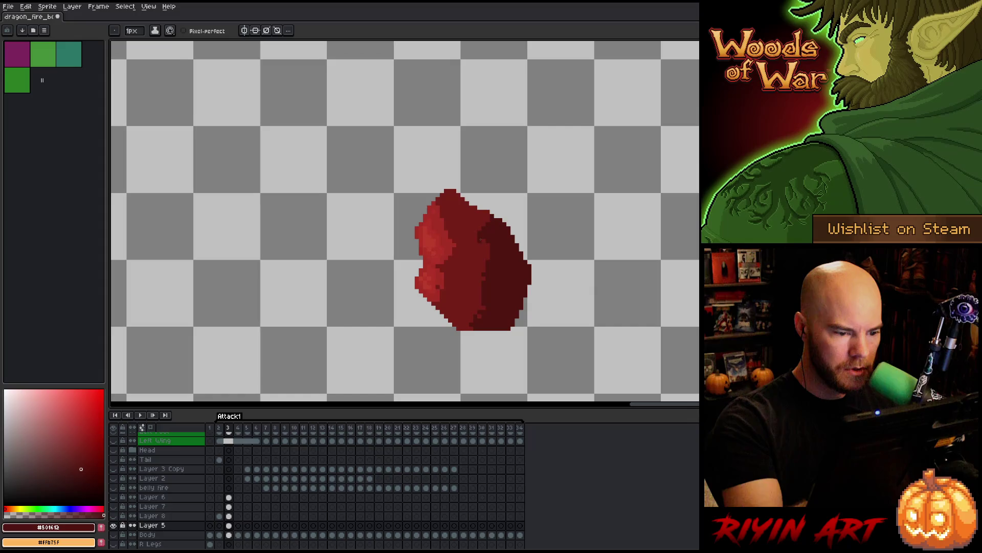
drag(480, 240, 471, 320)
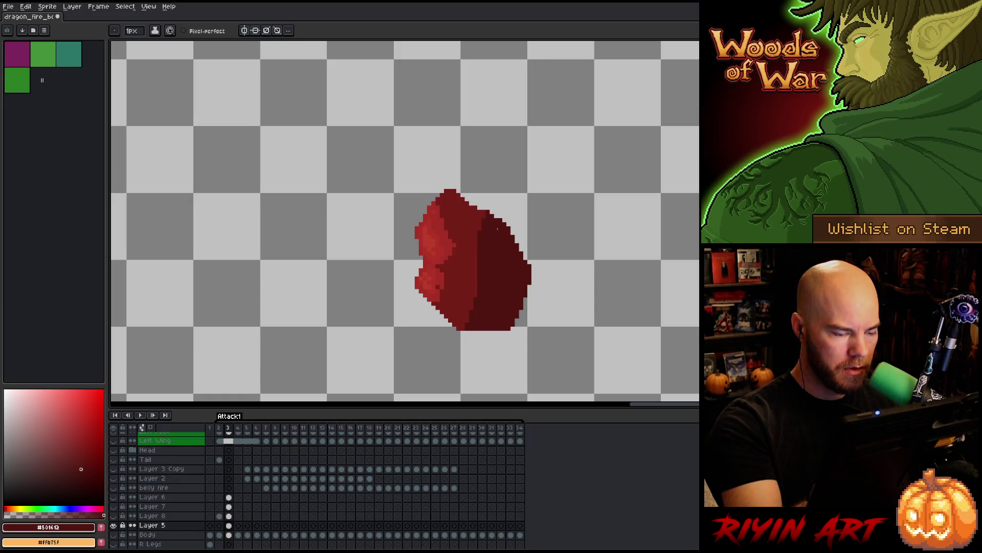
alt+click(438, 199)
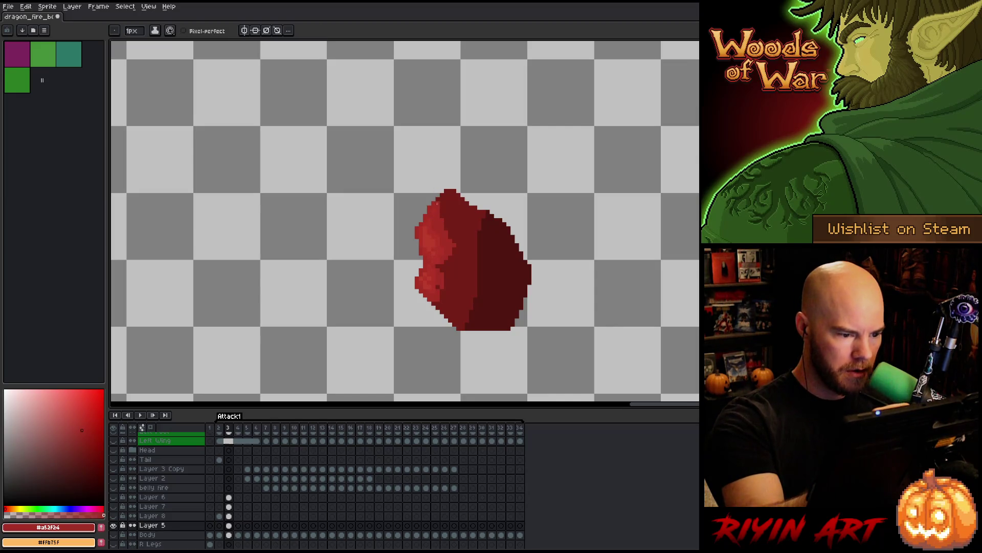
drag(455, 237, 446, 228)
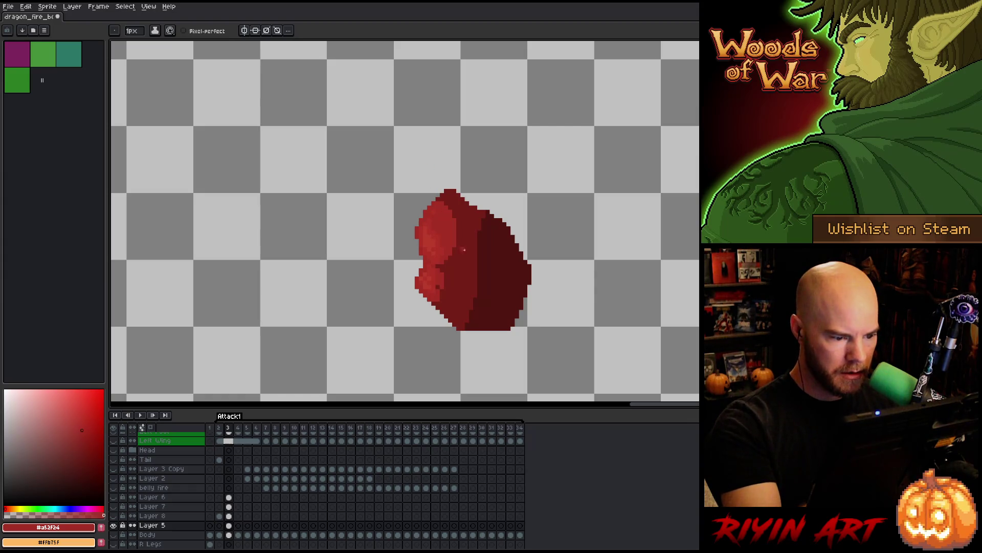
alt+click(447, 296)
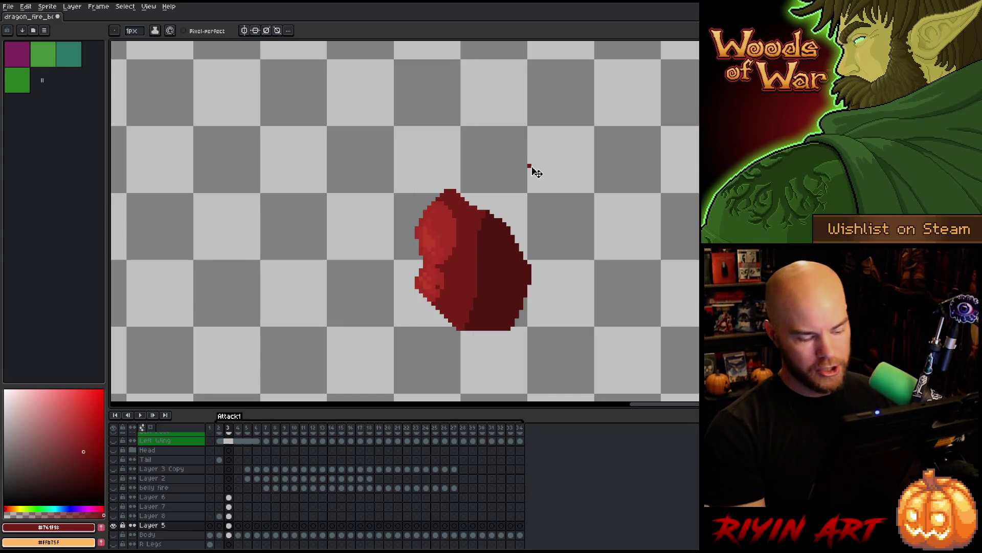
Save the file, pick dark red #501612, and show all layers again
key(ctrl+s)
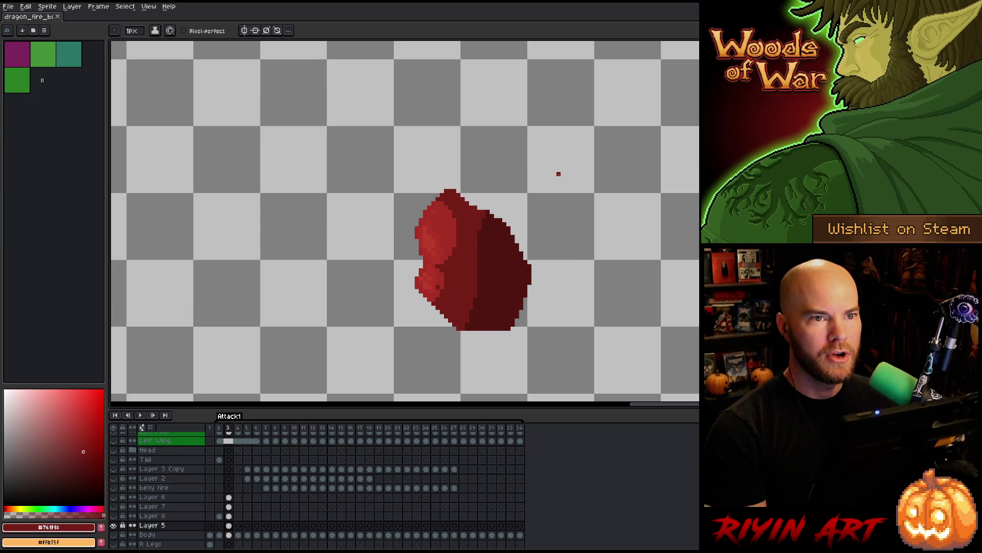
alt+click(486, 211)
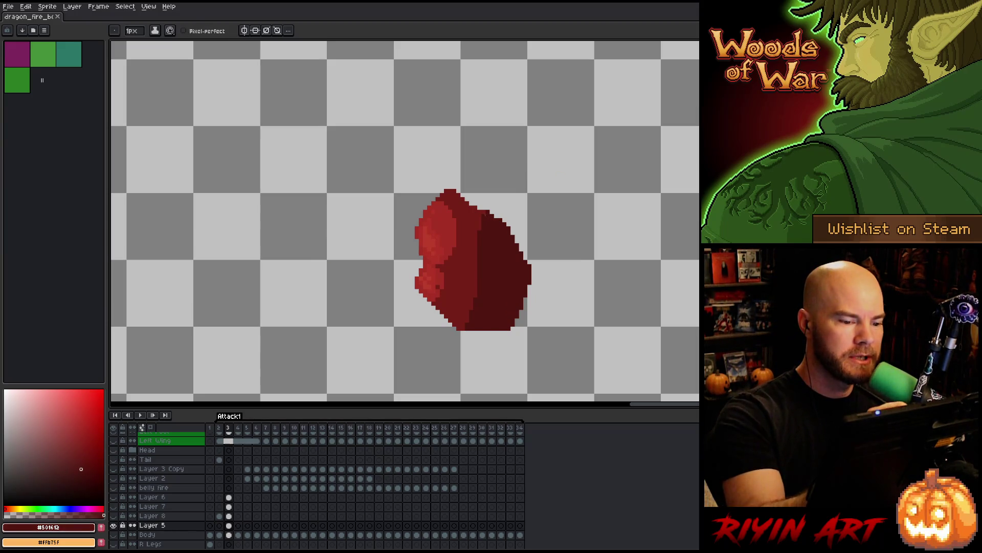
click(485, 209)
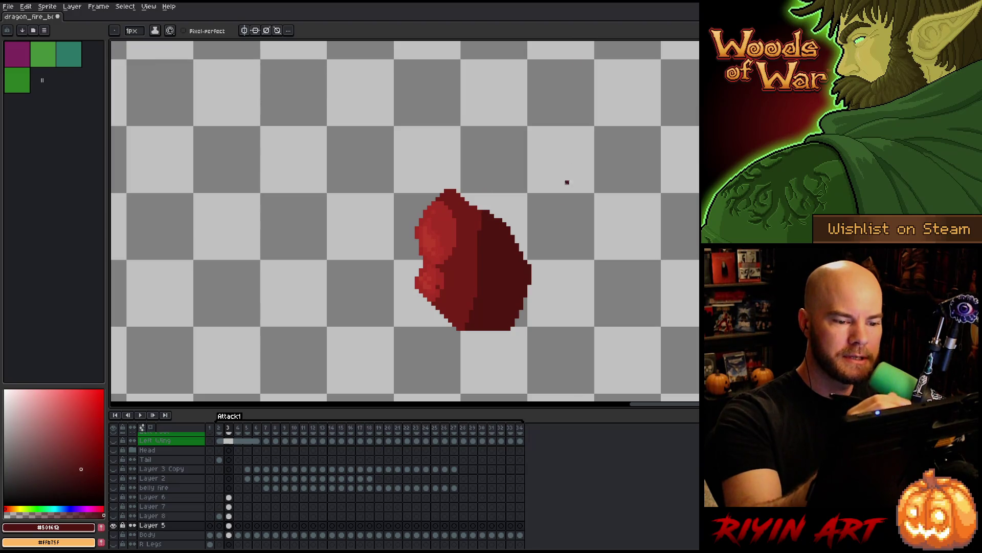
alt+click(113, 525)
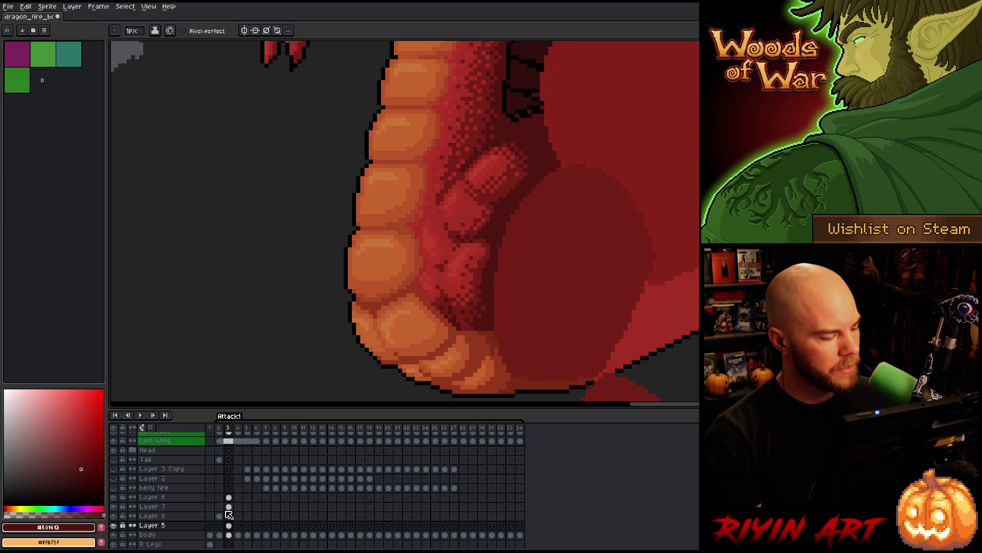
Solo Layer 5, then reveal the leg pieces on Layers 8, 7 and 6 one by one
alt+click(114, 525)
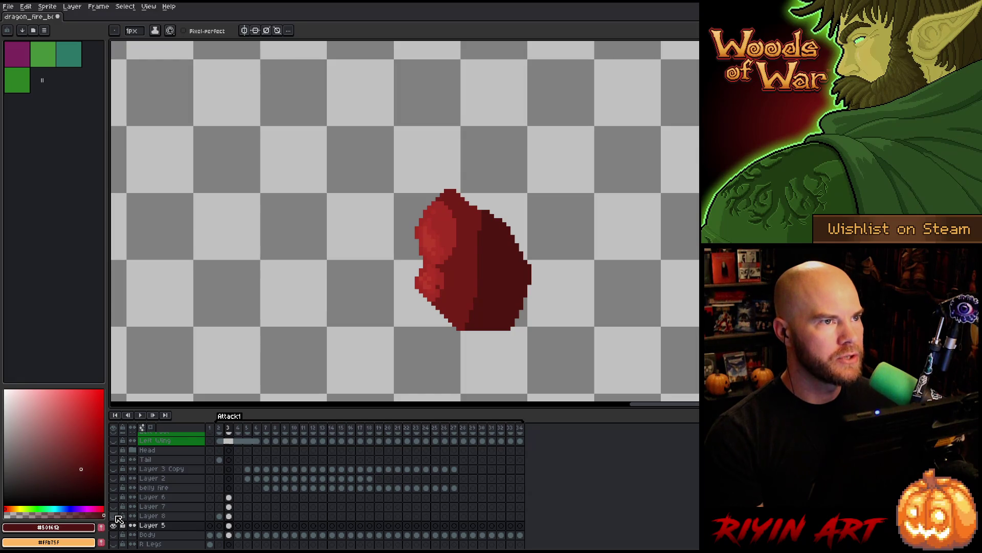
click(116, 517)
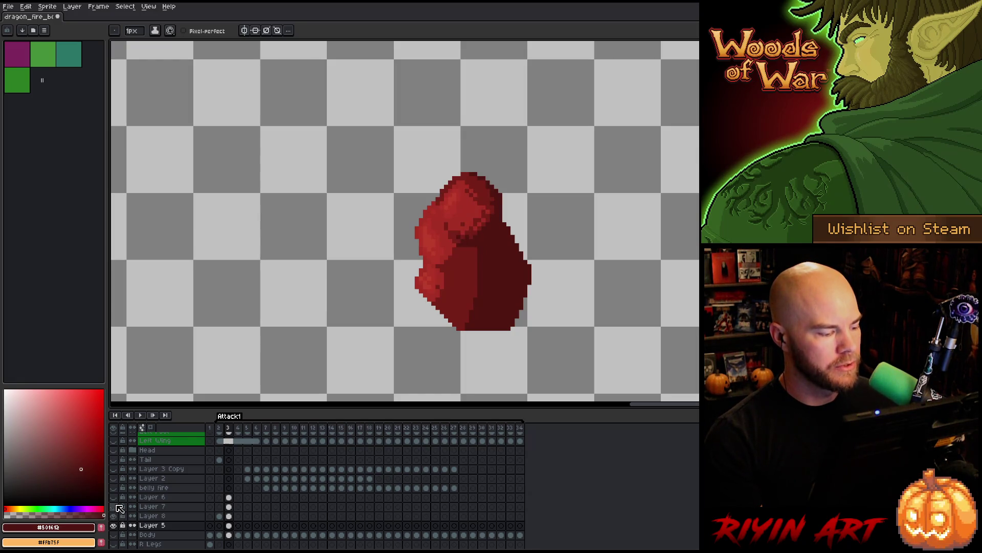
click(116, 507)
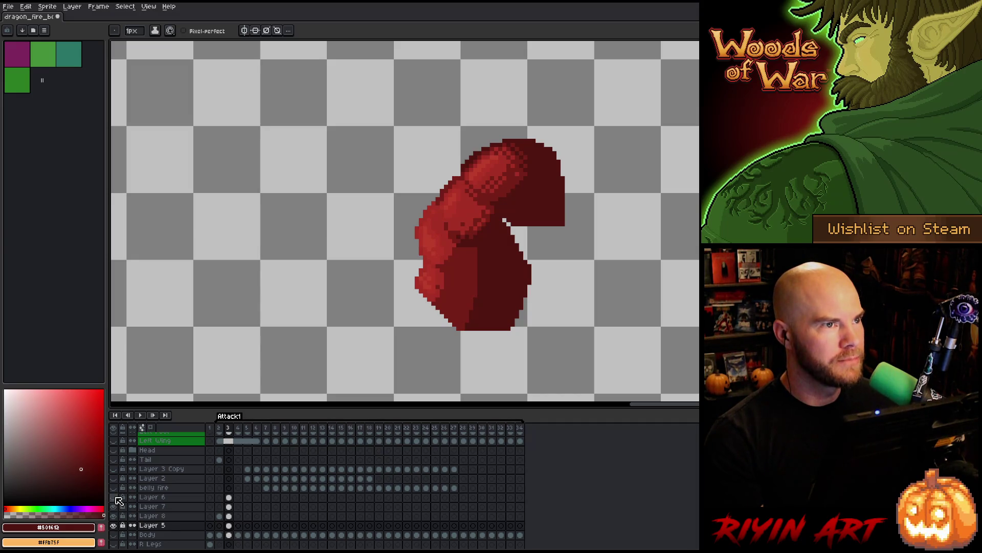
click(116, 498)
Flick Layer 6's shading piece on and off repeatedly to compare
click(116, 497)
click(116, 498)
click(116, 498)
click(116, 498)
click(116, 498)
click(116, 498)
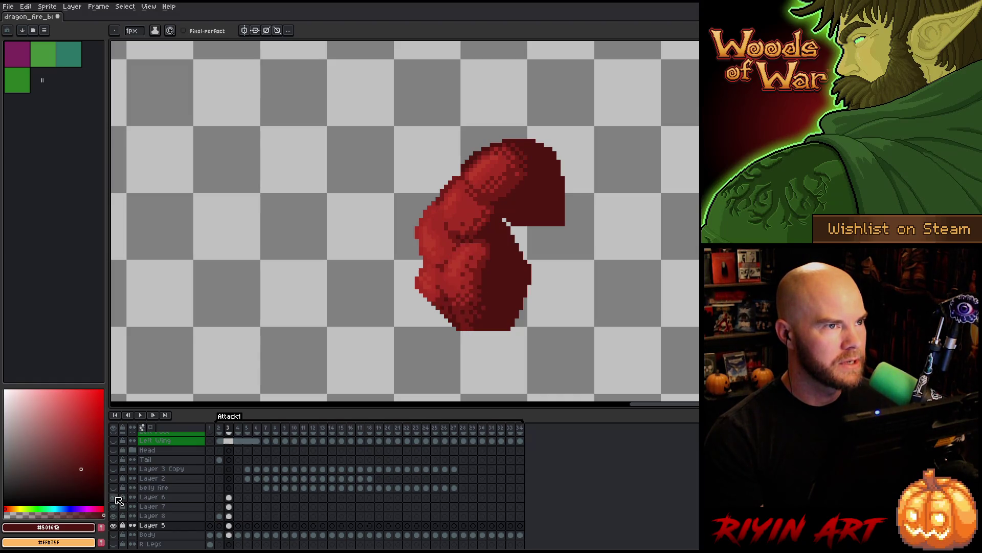
click(116, 498)
click(116, 498)
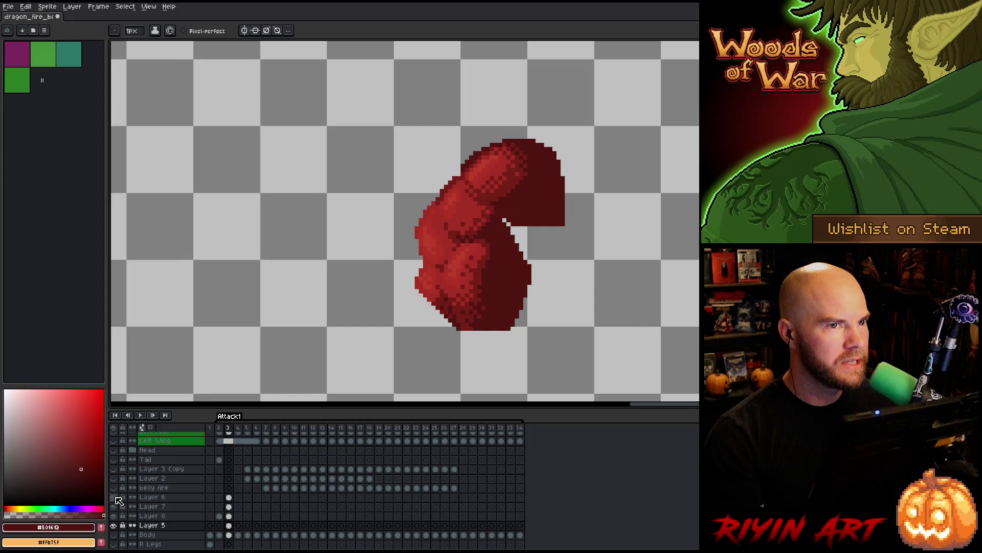
click(116, 497)
click(116, 498)
click(117, 497)
click(116, 497)
click(116, 498)
click(116, 497)
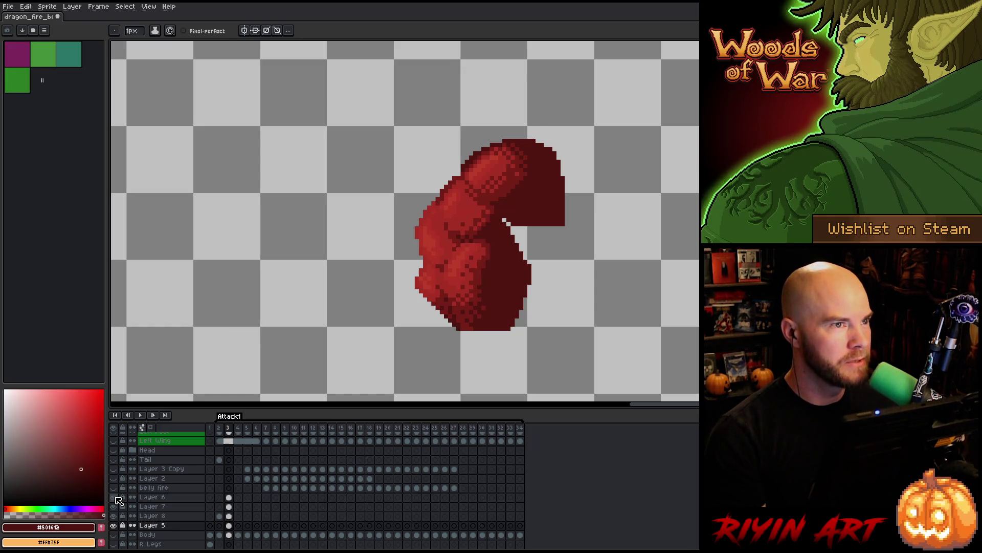
Show all layers and select the leg cels from frame 3 through frame 10
alt+click(114, 525)
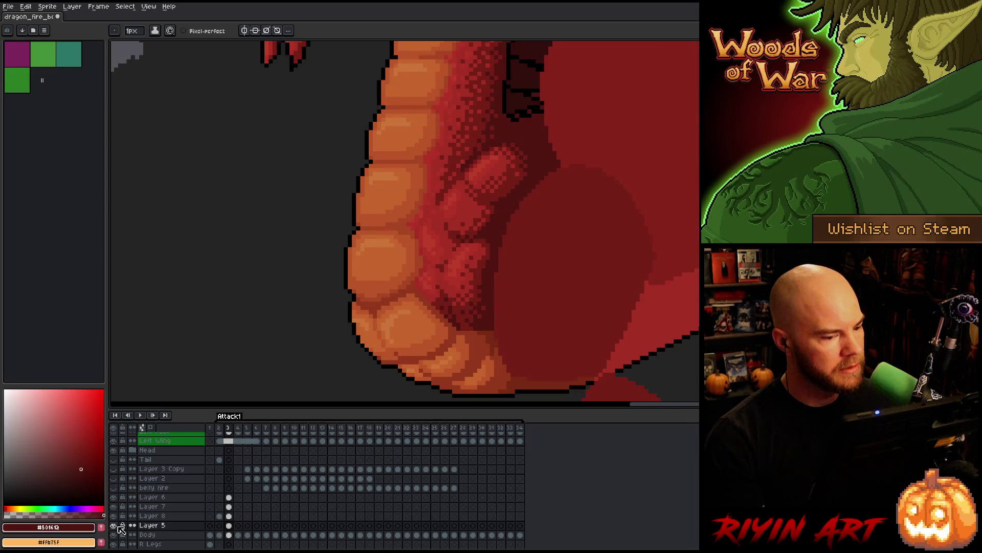
drag(229, 497, 235, 526)
mouse_move(237, 427)
mouse_down()
mouse_move(366, 421)
mouse_move(304, 415)
mouse_move(362, 413)
mouse_move(267, 415)
mouse_move(339, 412)
mouse_move(302, 408)
mouse_move(229, 417)
mouse_up()
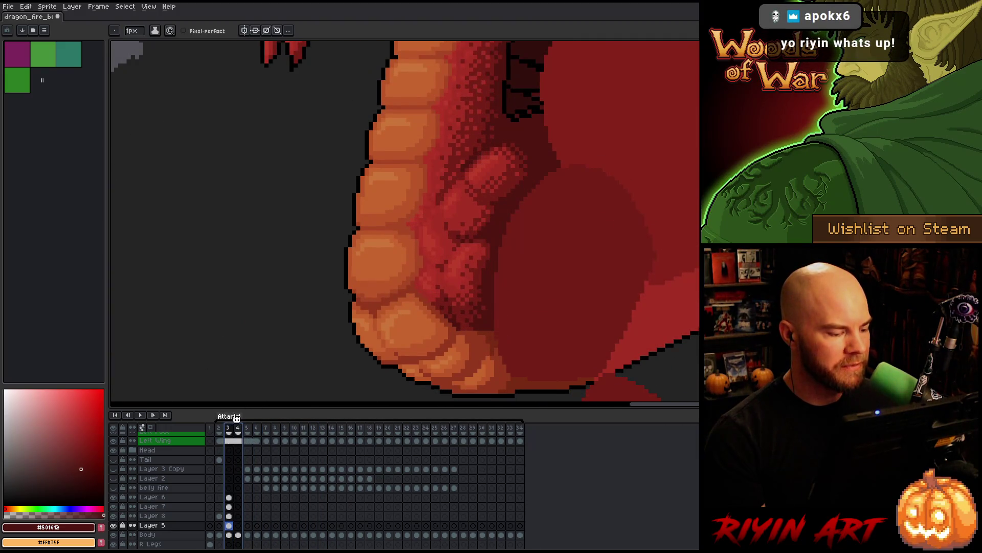
Go to frame 4, recentre the canvas view and switch to the pencil
click(238, 428)
drag(438, 295, 457, 244)
key(b)
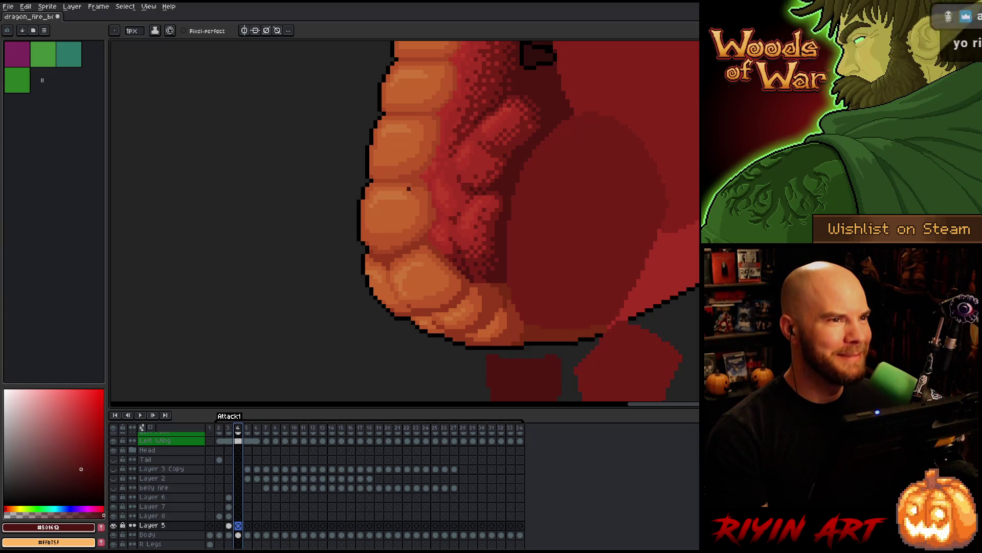
Link, then unlink the four leg layers' cels across frames 3–34 into independent copies
click(228, 496)
shift+click(229, 516)
mouse_move(229, 516)
mouse_down()
mouse_move(531, 509)
mouse_move(523, 526)
mouse_up()
right_click(522, 526)
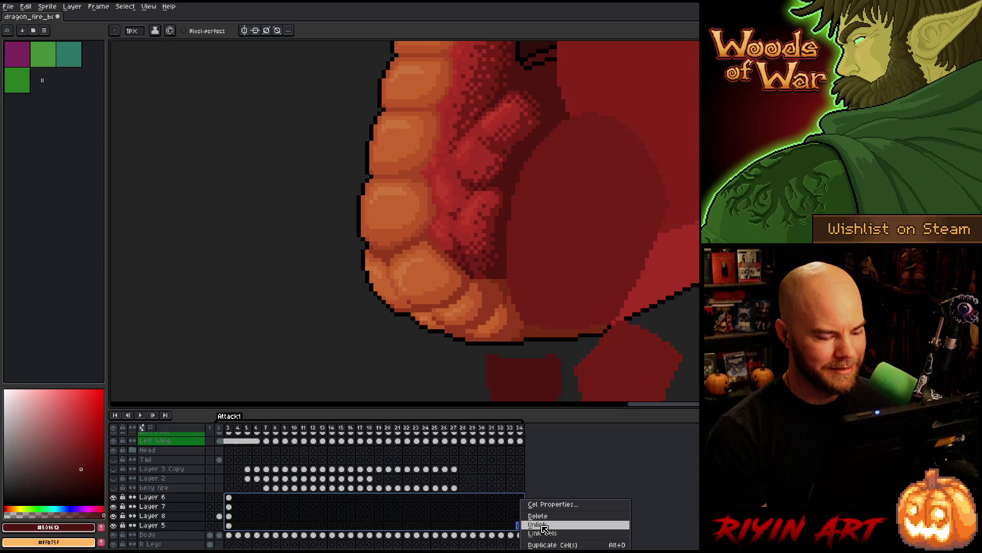
click(542, 533)
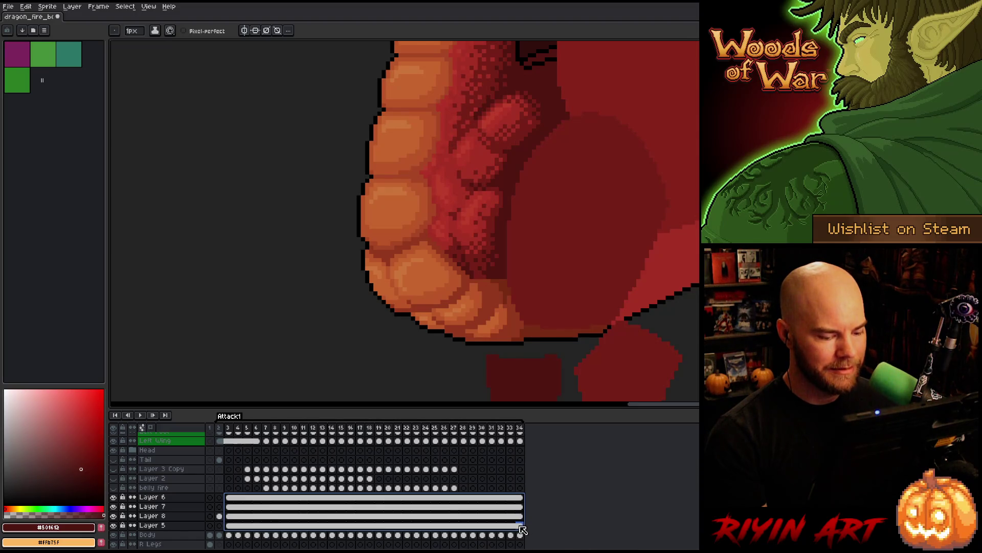
right_click(520, 525)
click(536, 525)
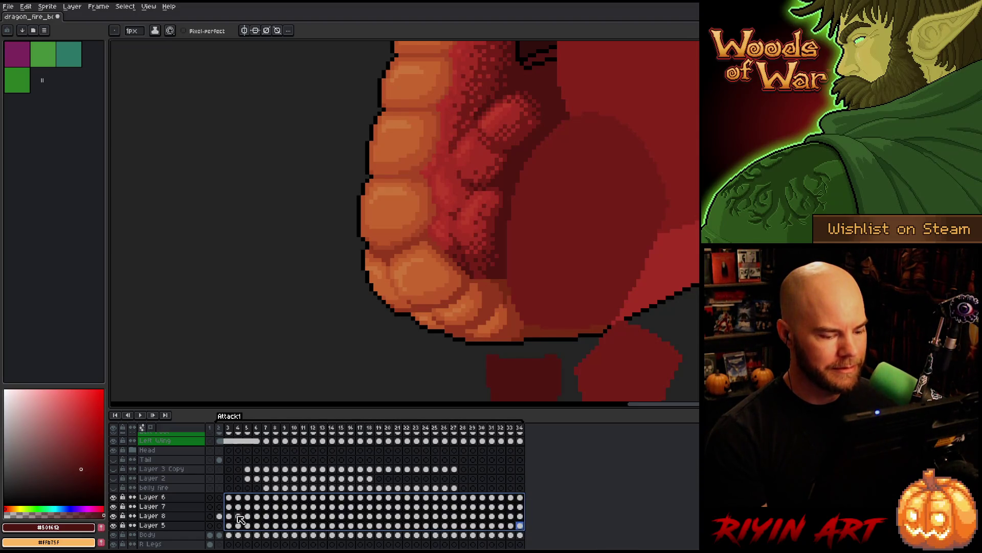
Return to frame 4 on Layer 6 and select Layer 6
click(229, 498)
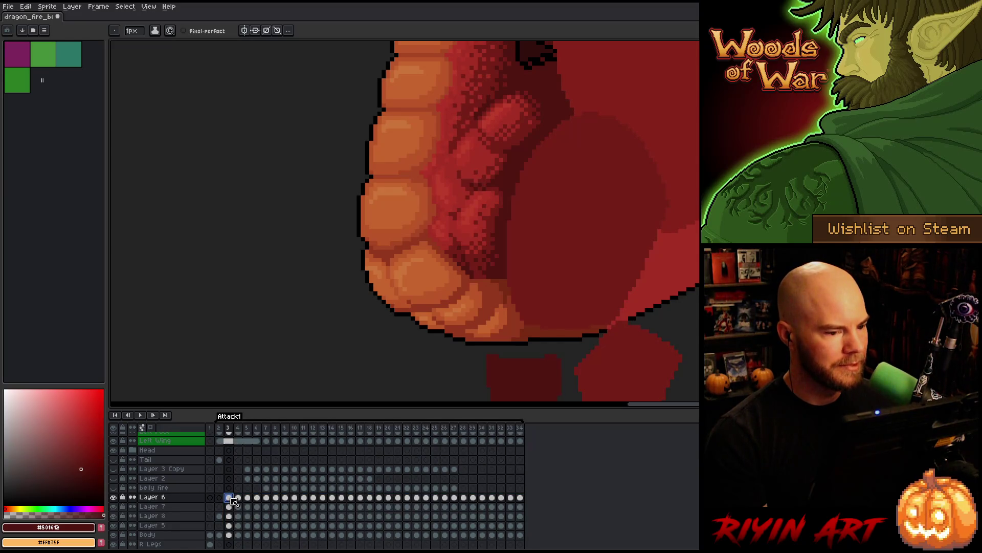
click(239, 497)
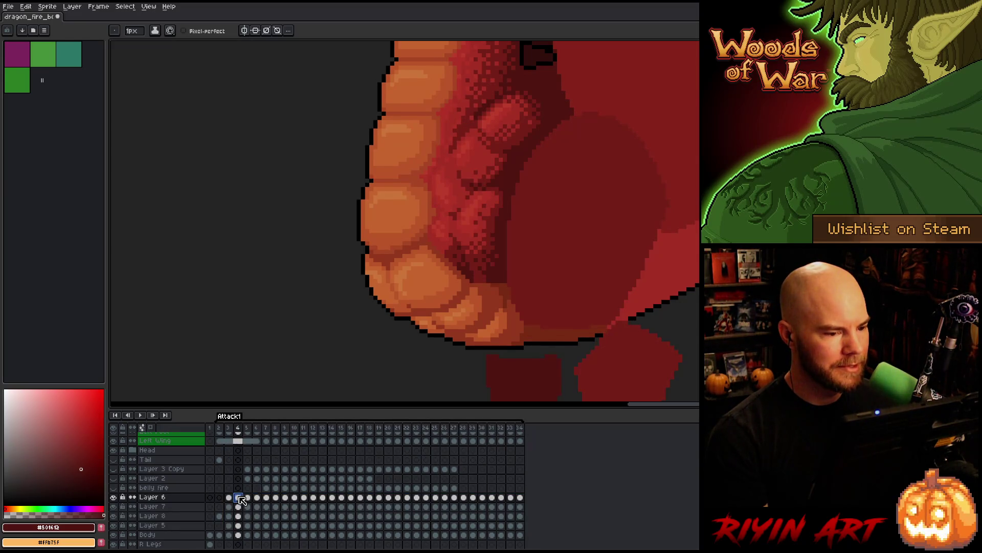
click(152, 498)
Rename Layer 5 to 'Front 2'
double_click(152, 499)
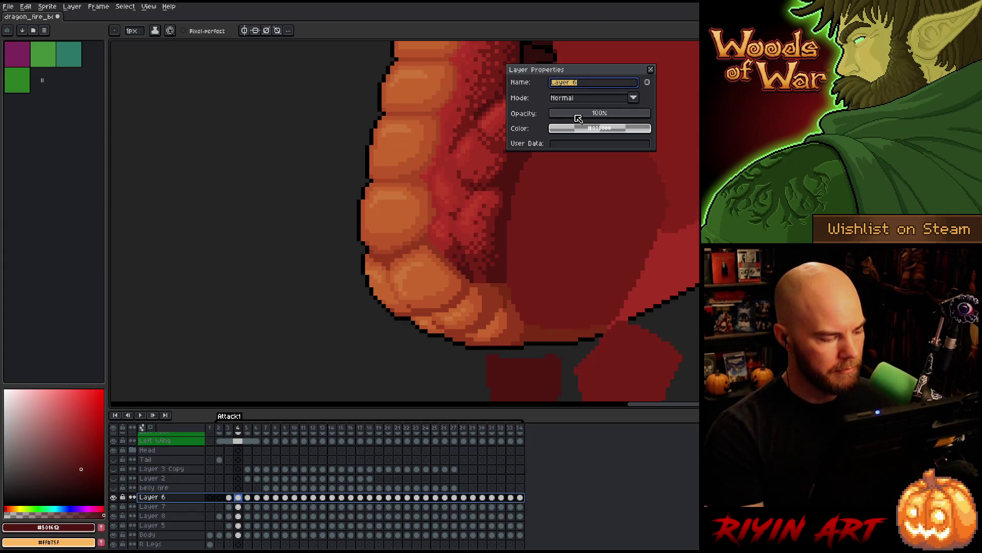
key(Return)
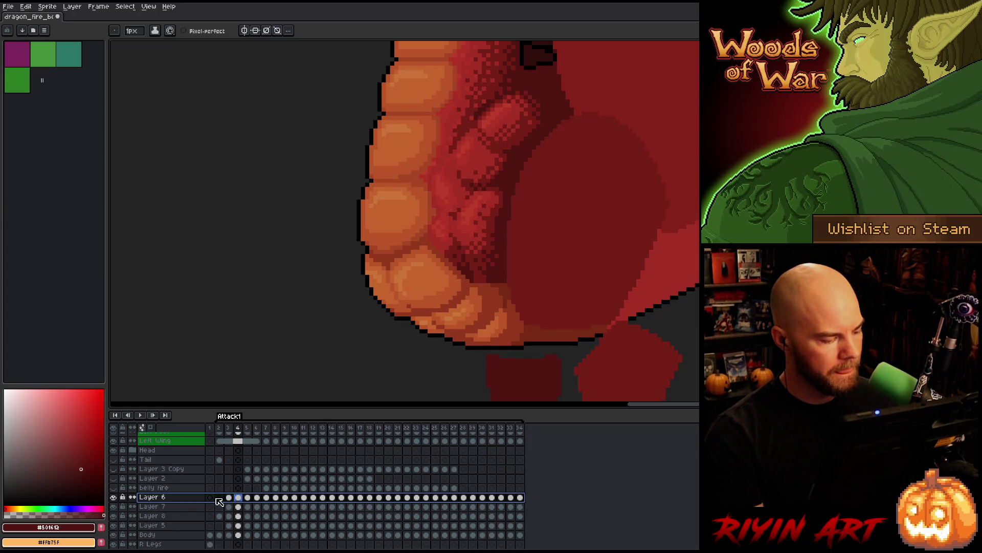
click(167, 527)
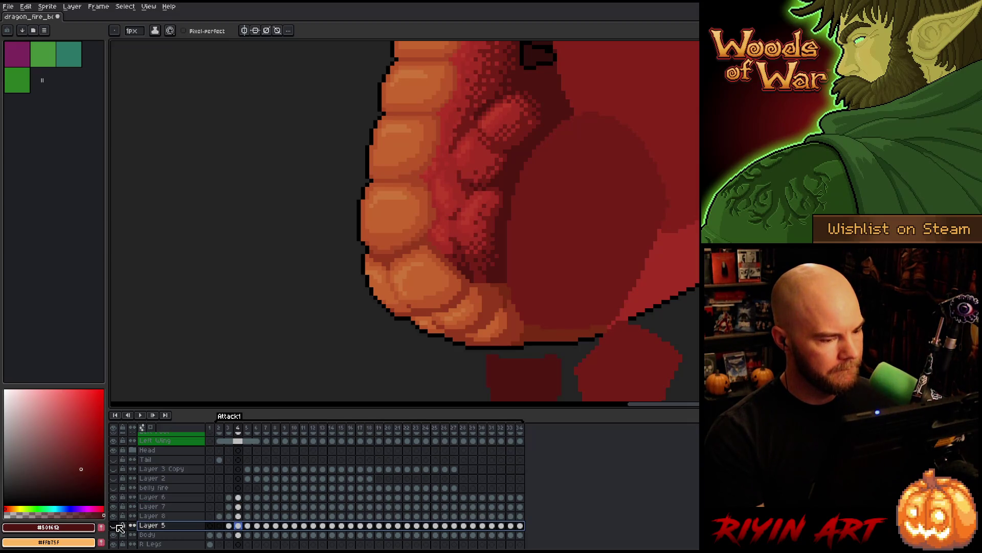
double_click(162, 527)
text(FRONT)
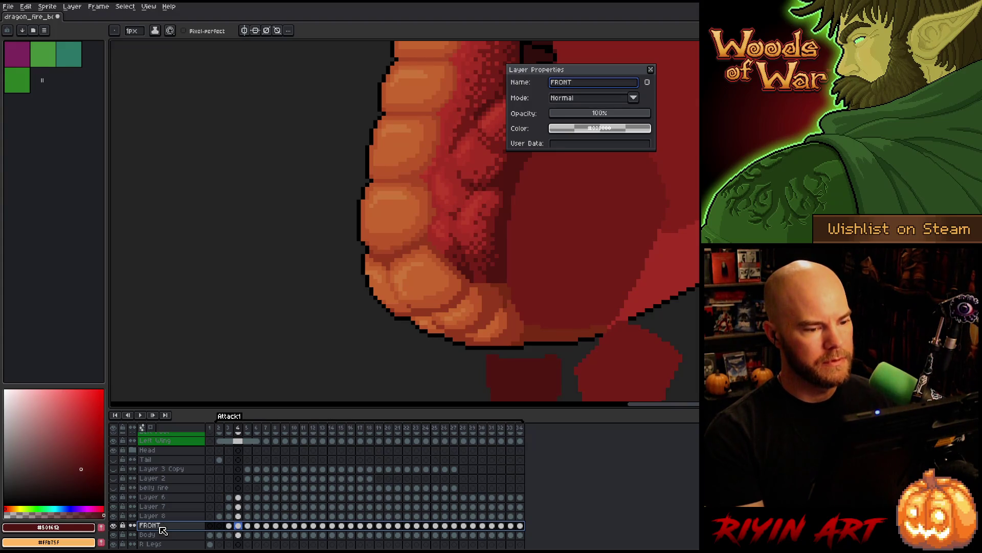
key(ctrl+a)
key(BackSpace)
text(f)
key(BackSpace)
key(BackSpace)
key(BackSpace)
text(Front 2)
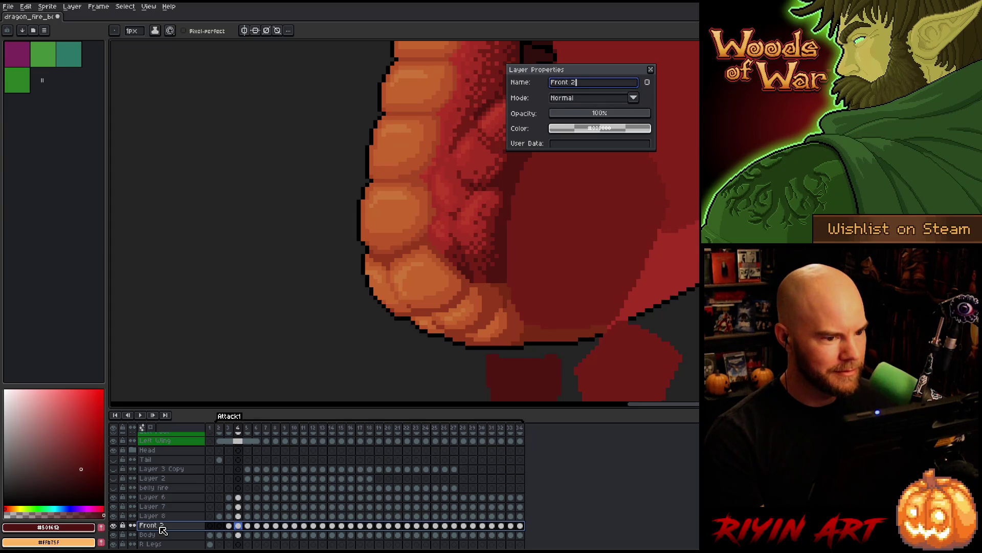
key(Return)
Identify Layer 8 by toggling its visibility and rename it 'top bot'
click(151, 516)
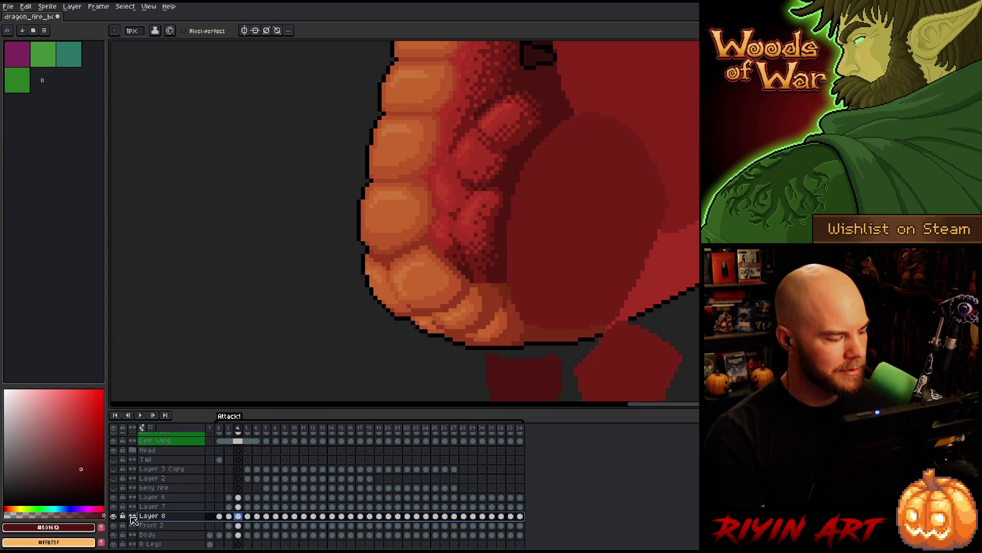
click(114, 516)
click(114, 516)
click(114, 516)
click(114, 516)
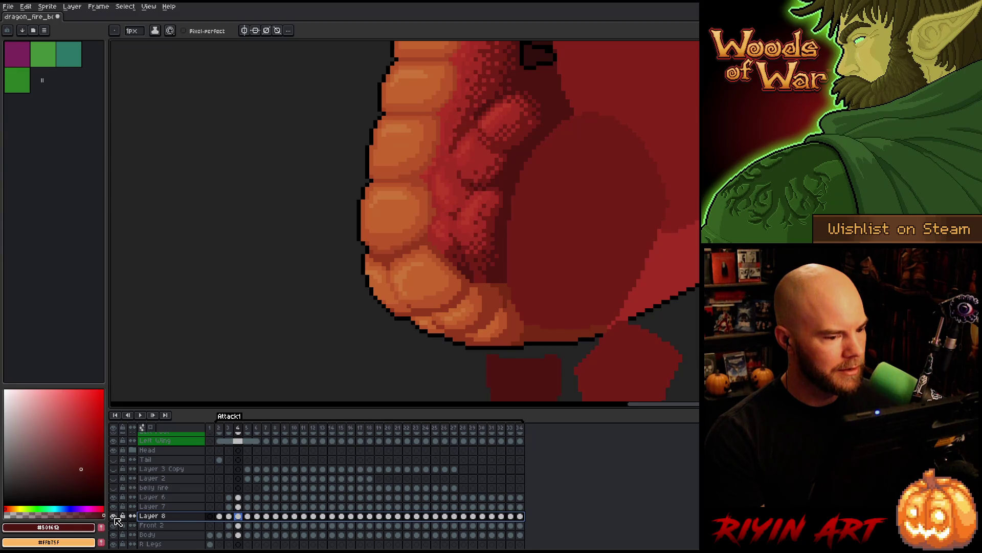
double_click(153, 517)
text(top bo)
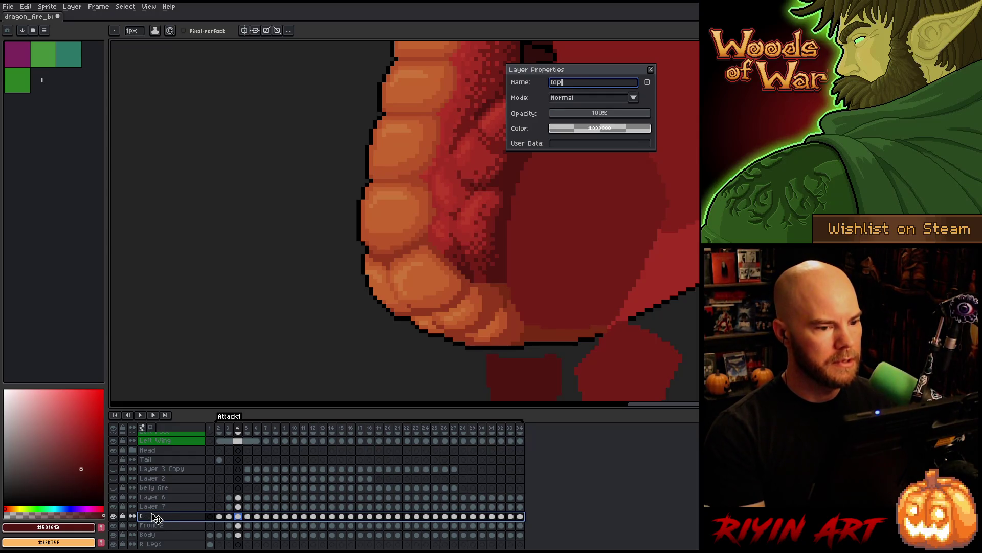
text(t)
key(Return)
Rename Layer 7 to 'top'
click(152, 506)
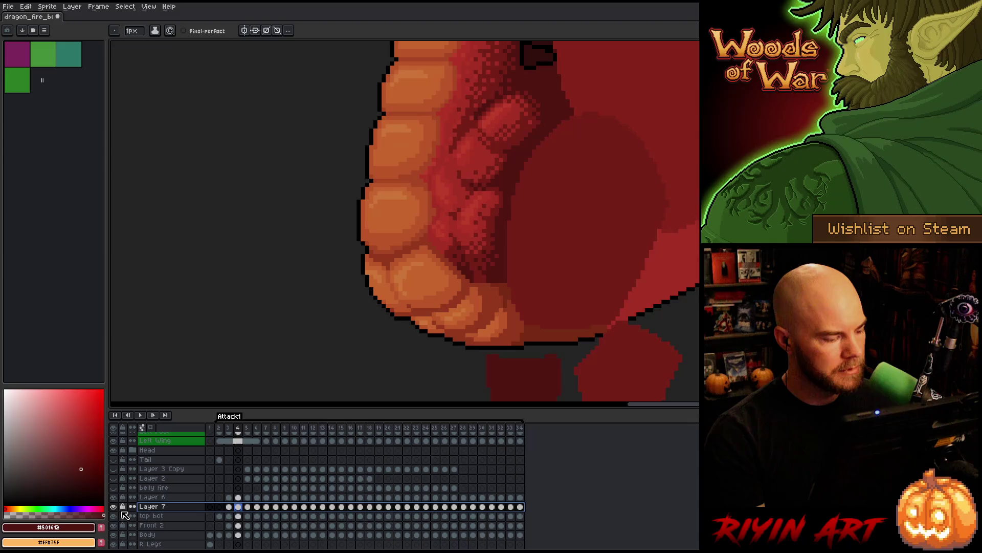
double_click(150, 507)
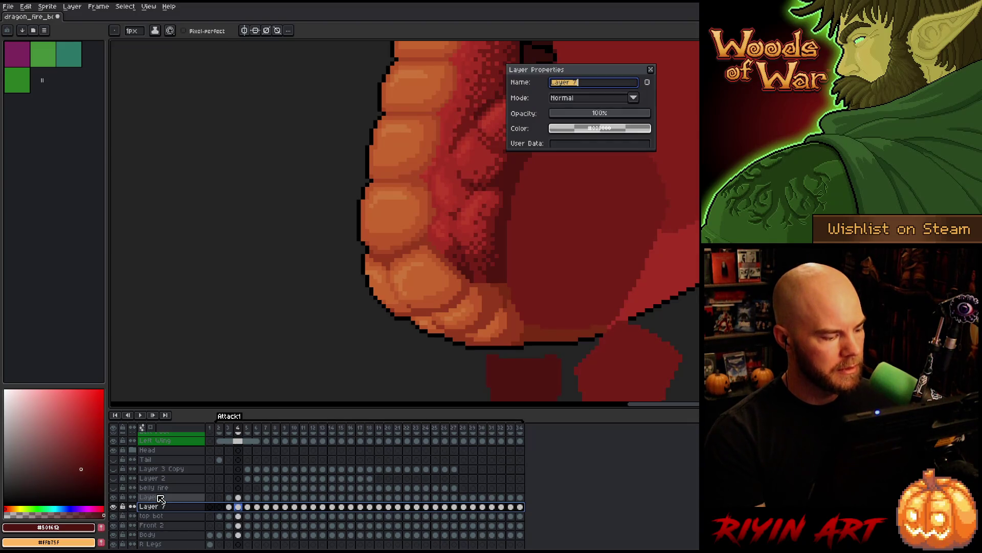
text(top)
key(Return)
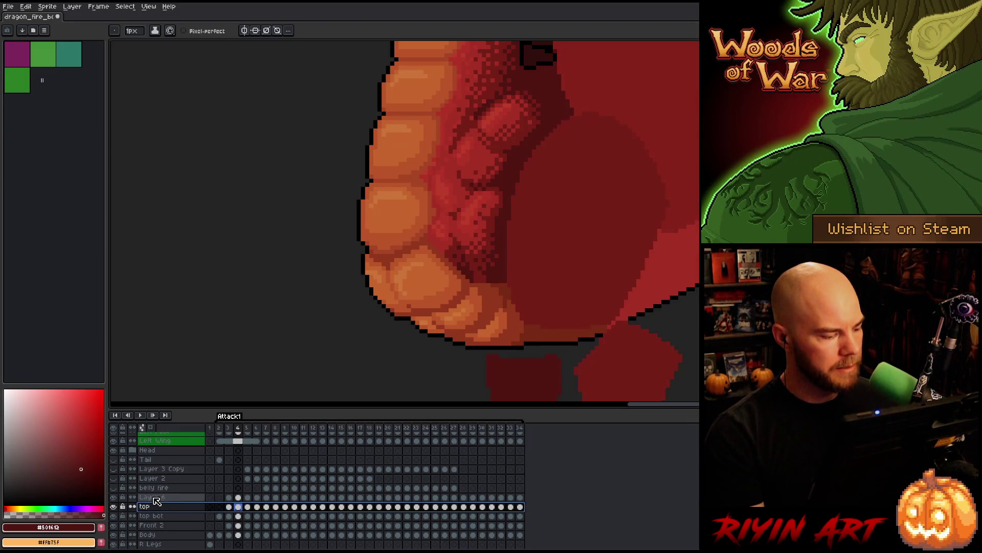
Identify Layer 6 by toggling its visibility and rename it 'Front long'
click(156, 497)
click(113, 497)
click(115, 497)
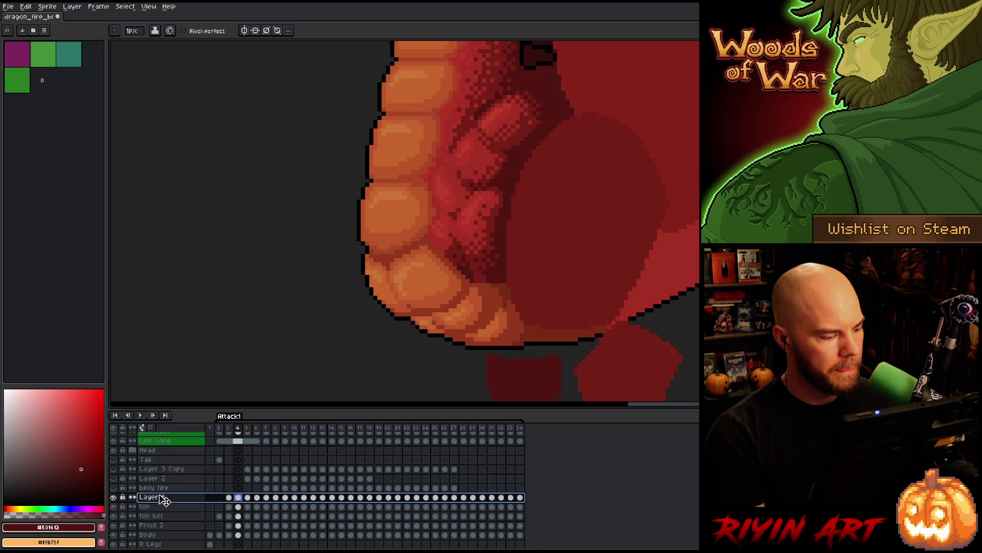
double_click(161, 497)
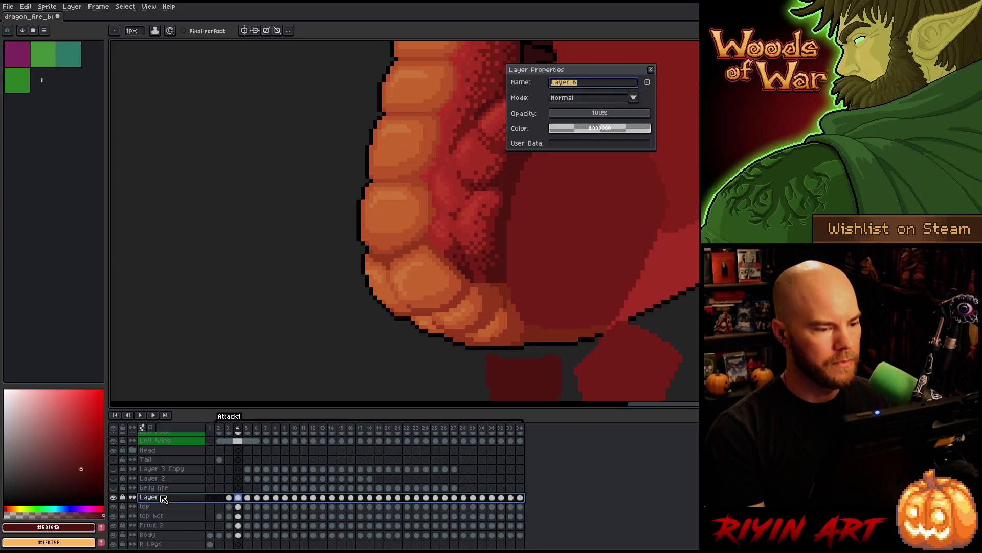
text(front)
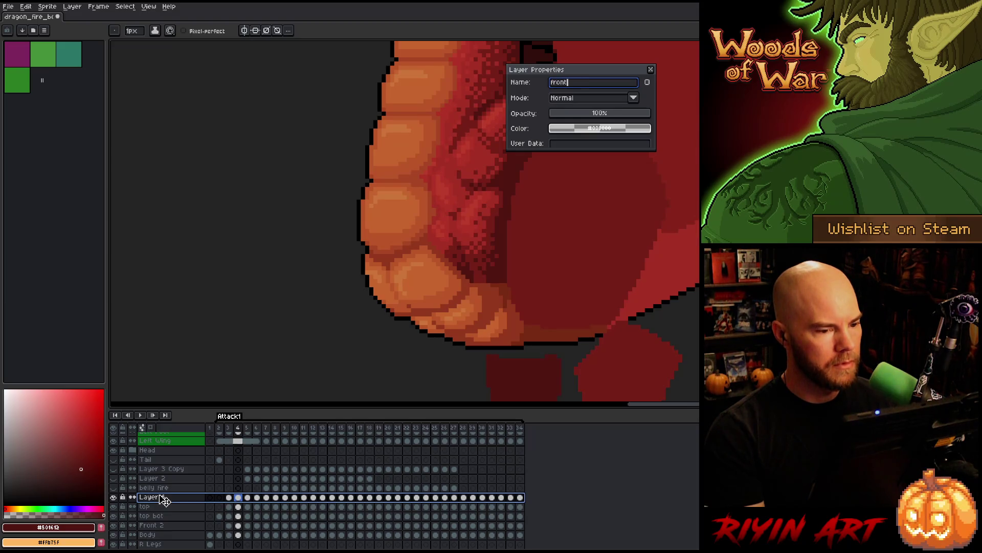
text(Fro)
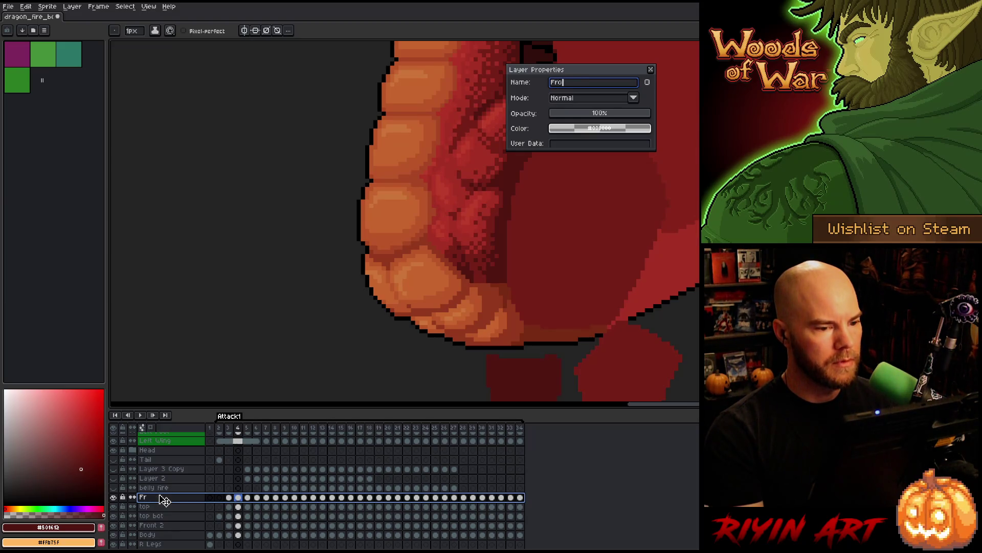
key(Return)
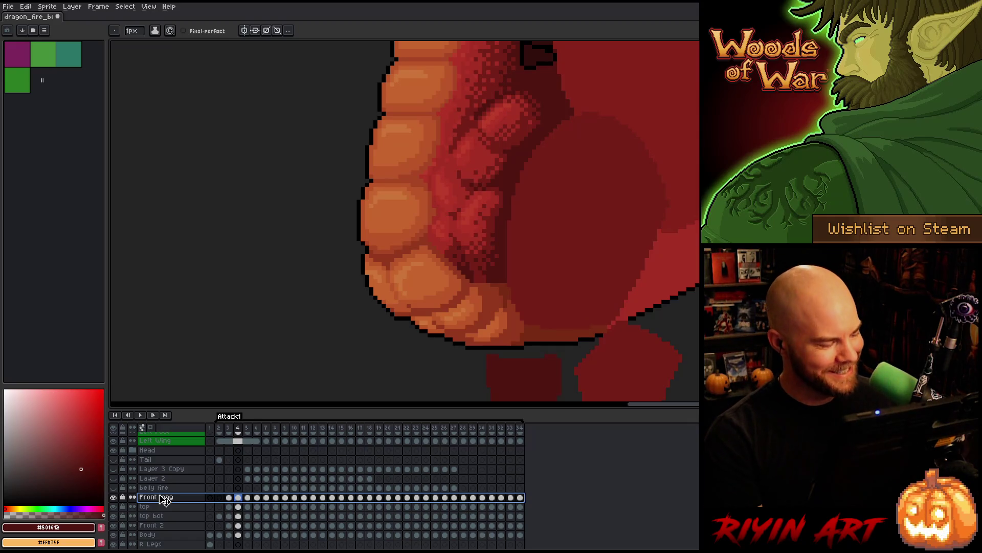
Reselect the top layer and return to frame 3
click(175, 507)
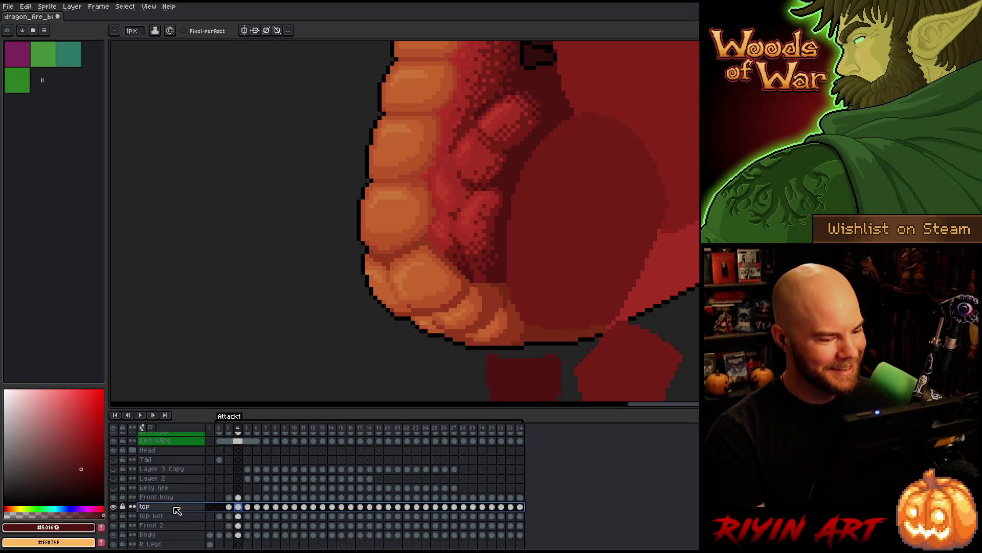
key(Up)
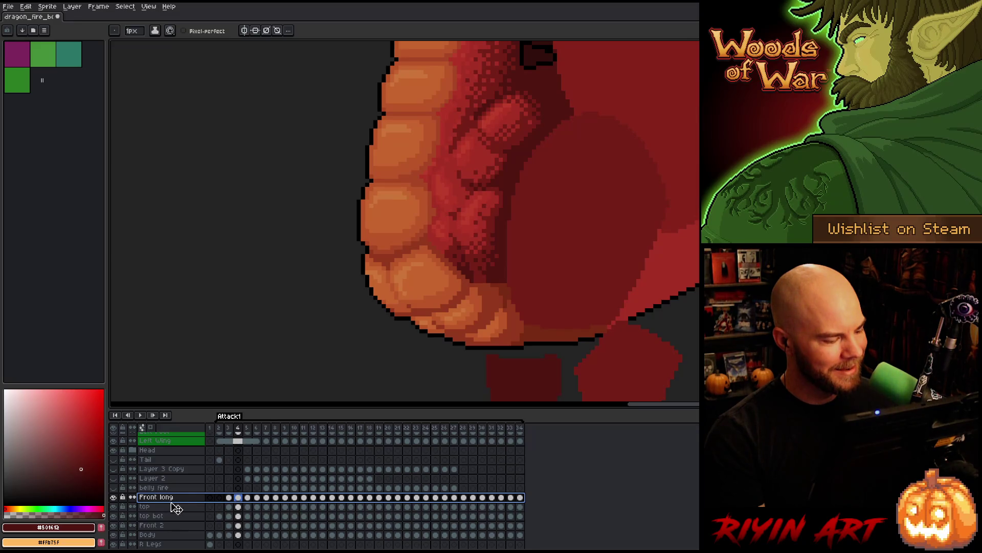
click(230, 508)
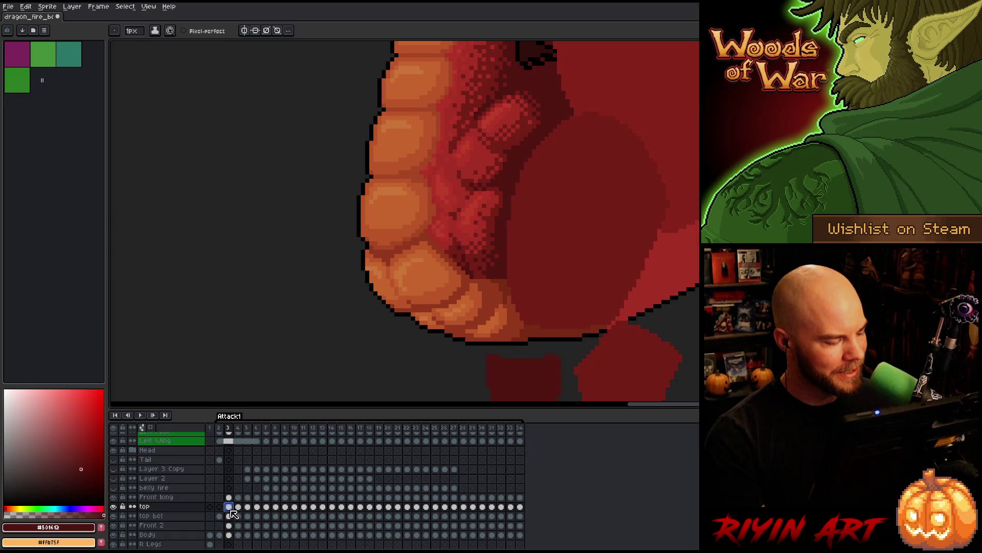
Hide the top and top bot shading and flick Front 2's dithered shading on and off
click(113, 504)
click(113, 514)
click(114, 528)
click(114, 527)
click(114, 527)
click(114, 528)
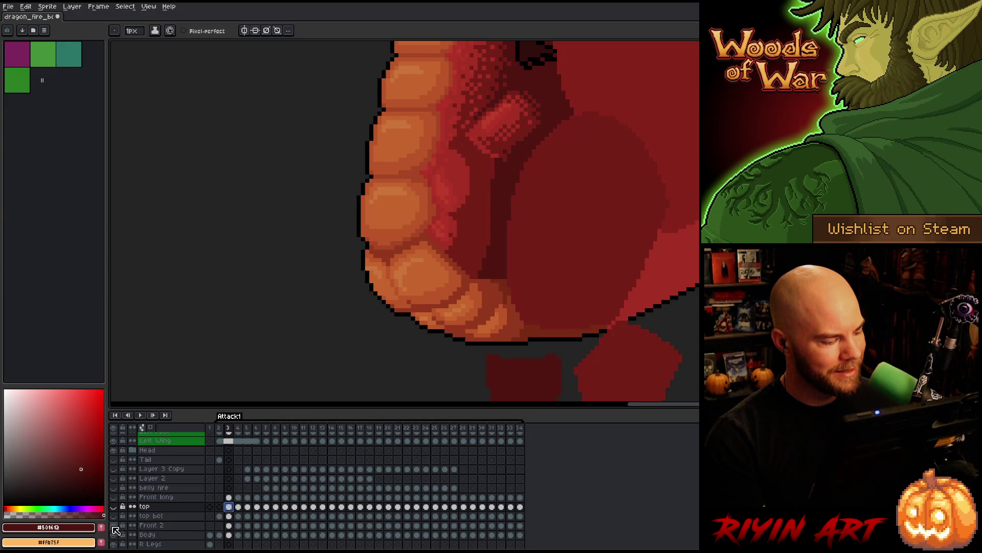
click(116, 527)
click(116, 527)
click(115, 527)
click(115, 527)
click(116, 527)
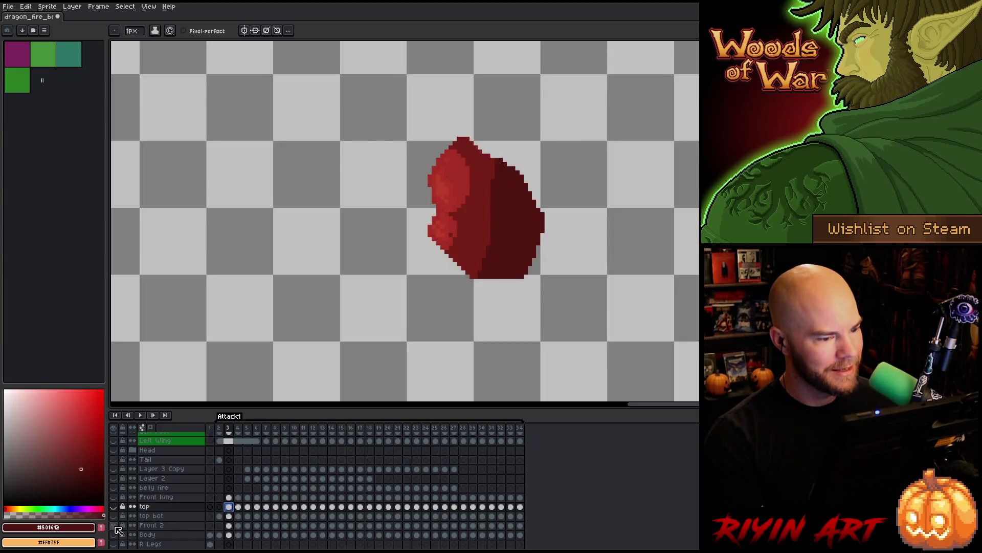
click(115, 527)
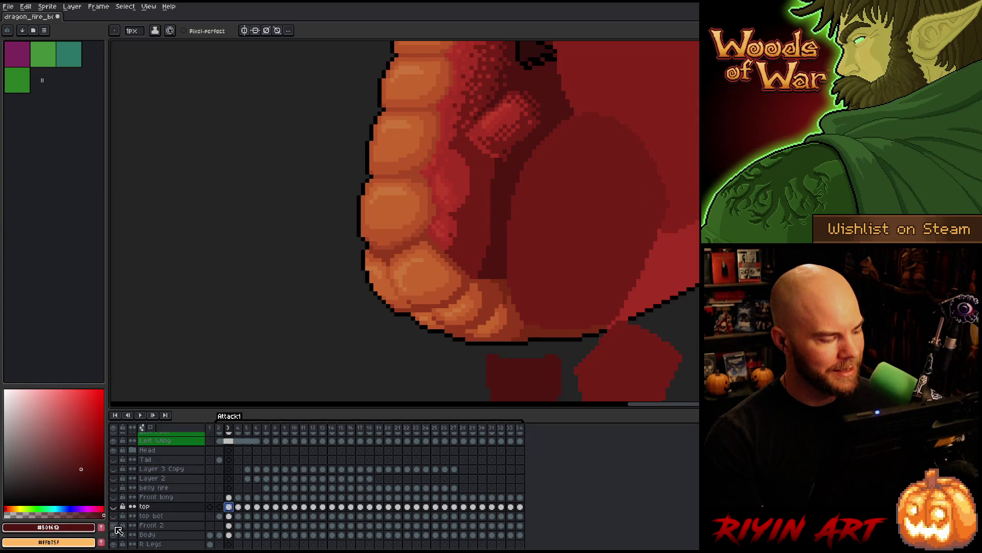
click(116, 527)
click(116, 527)
click(116, 527)
click(116, 527)
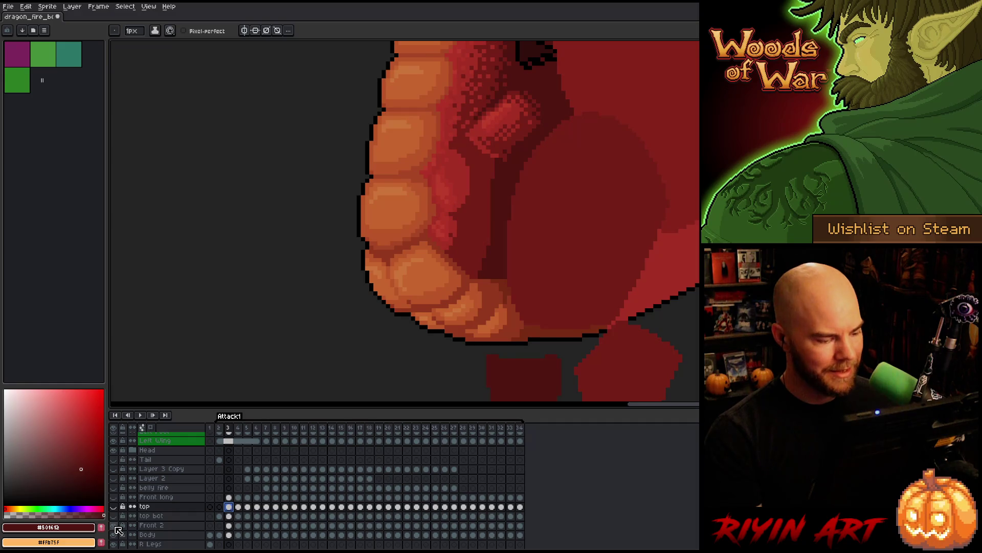
click(116, 527)
click(116, 527)
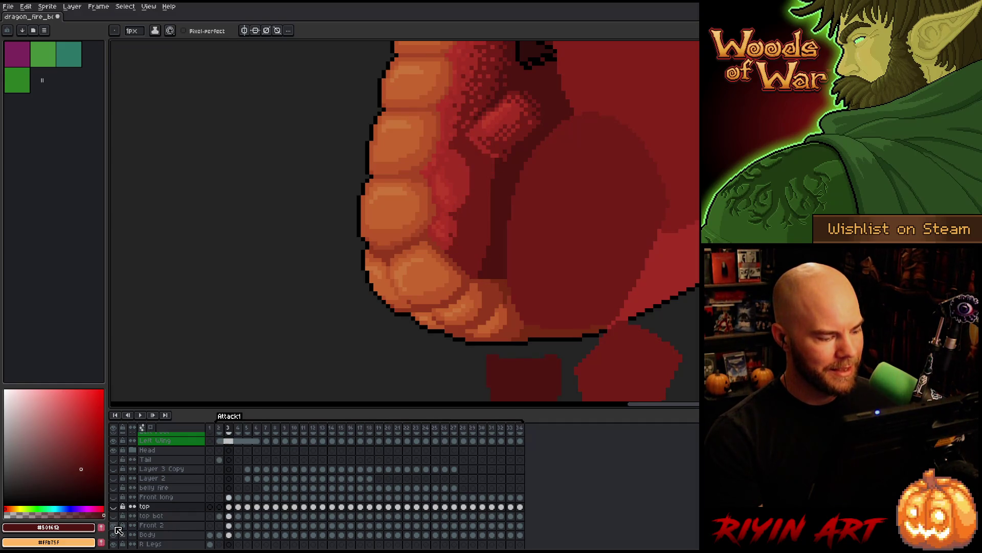
Compare frames 2–4 with the Front 2 shading hidden, ending on frame 4
key(Left)
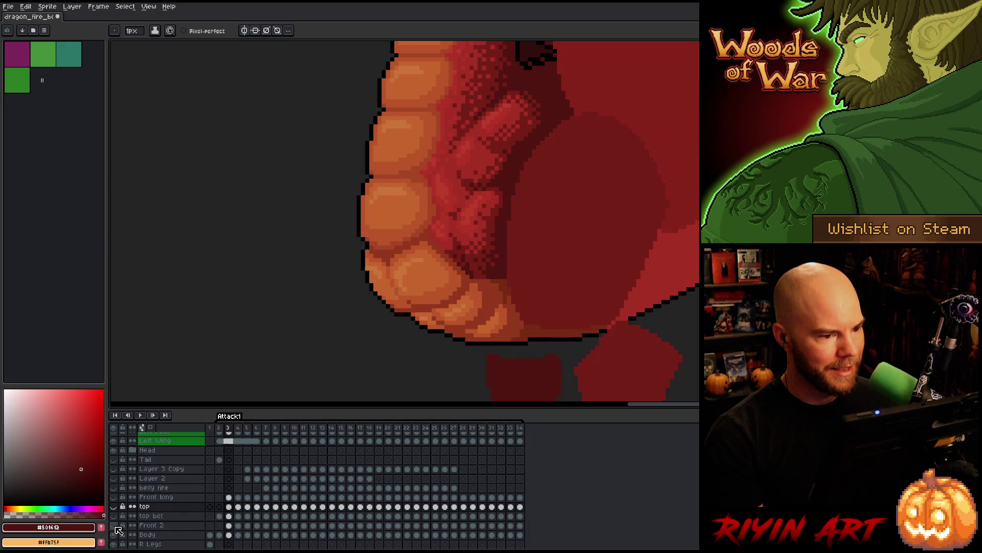
key(Right)
key(Left)
key(Right)
click(116, 526)
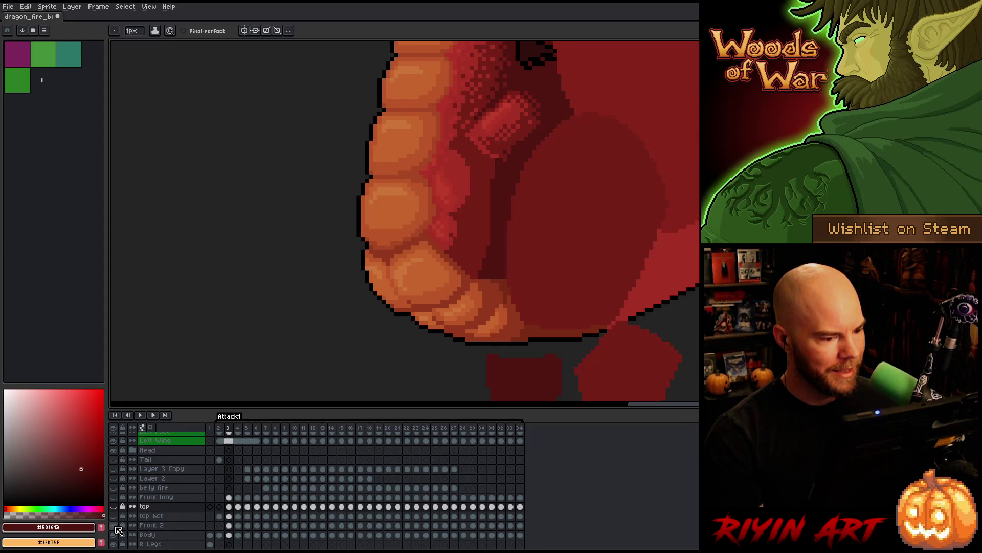
key(Right)
click(116, 527)
click(115, 526)
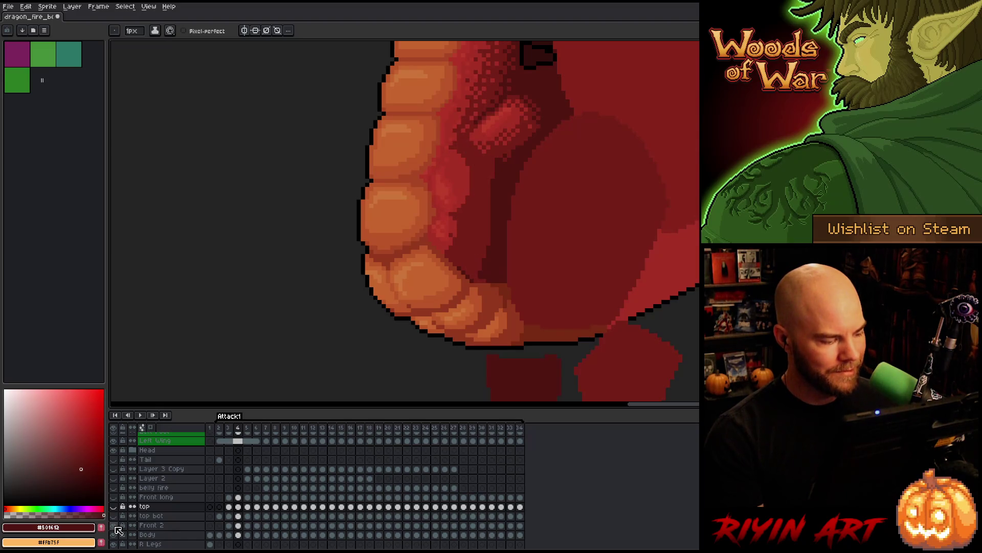
Make Front 2 the active layer and rectangle-select the leg area on the belly
click(238, 516)
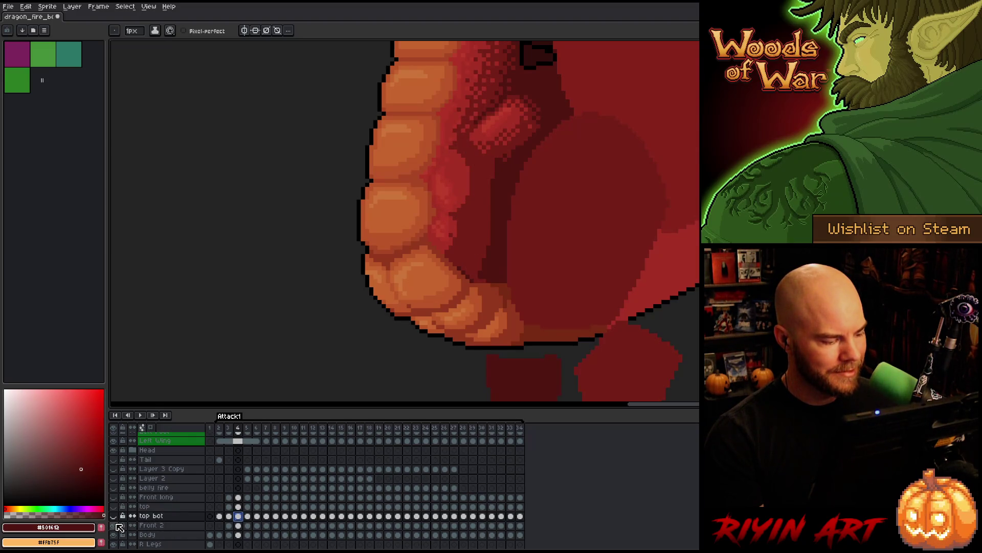
click(238, 525)
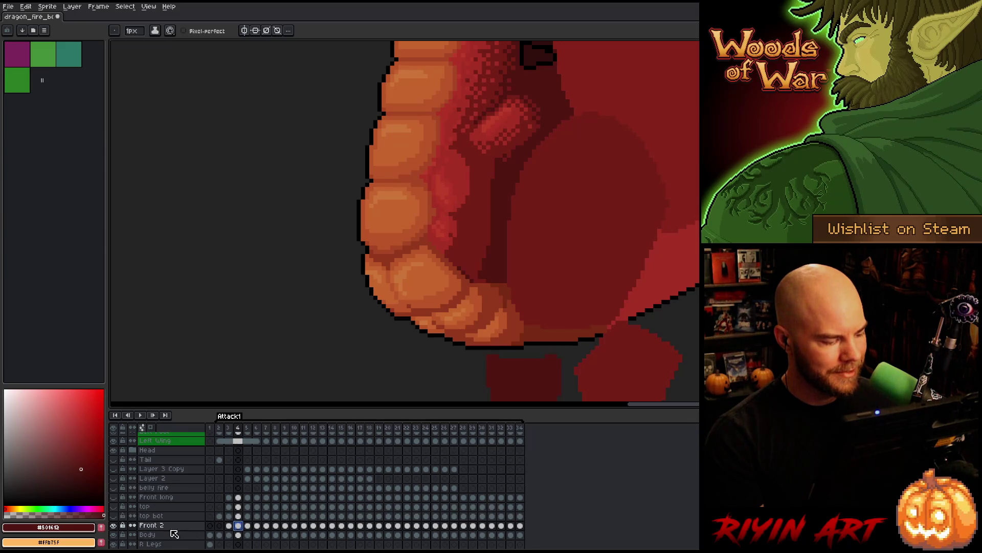
click(114, 526)
click(115, 526)
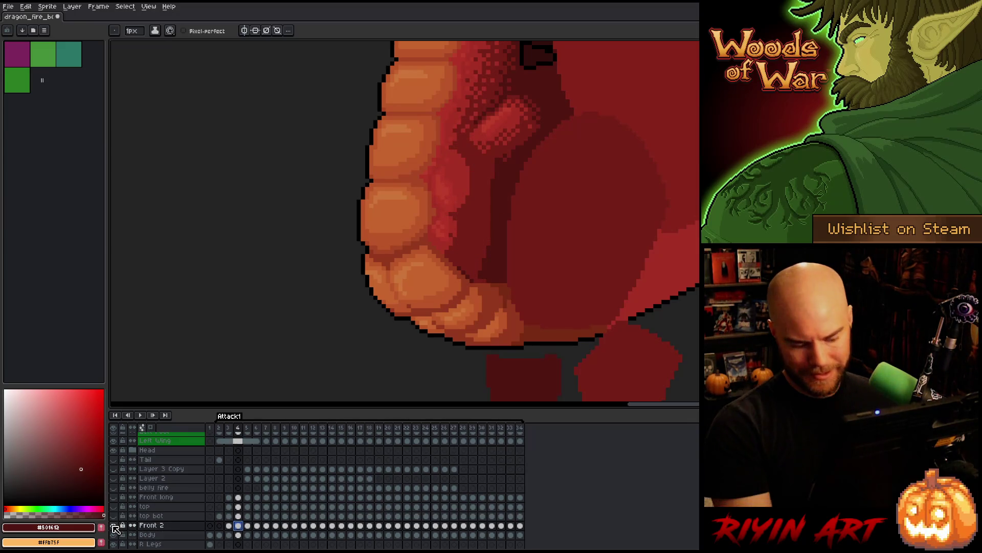
key(m)
drag(426, 139, 546, 284)
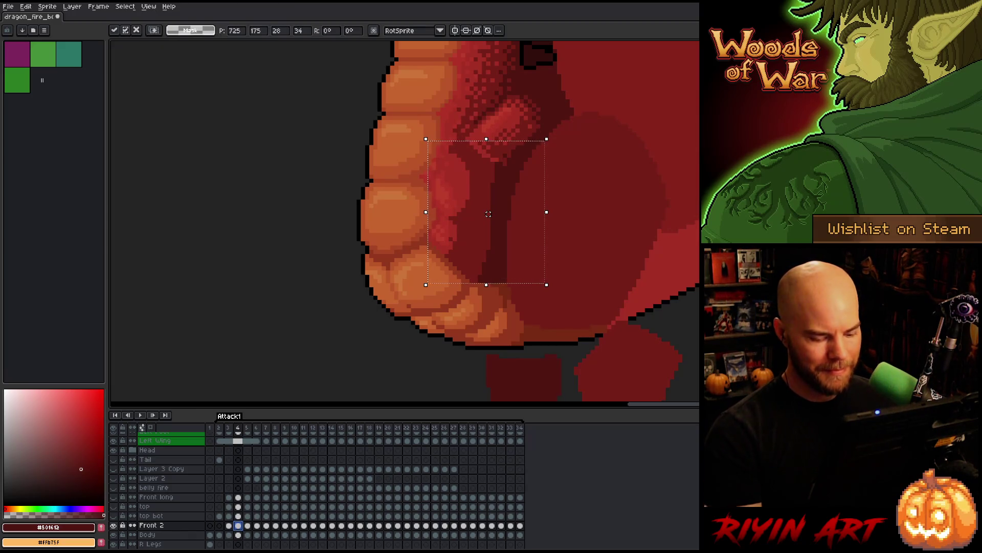
Move the selected leg piece up one pixel on frame 6 and commit it
key(Left)
key(Right)
key(Right)
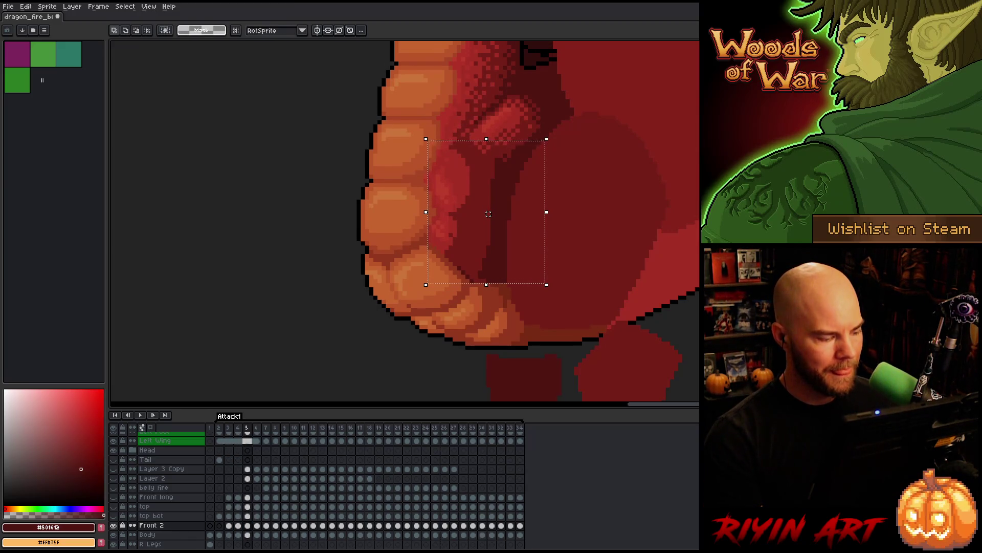
click(488, 214)
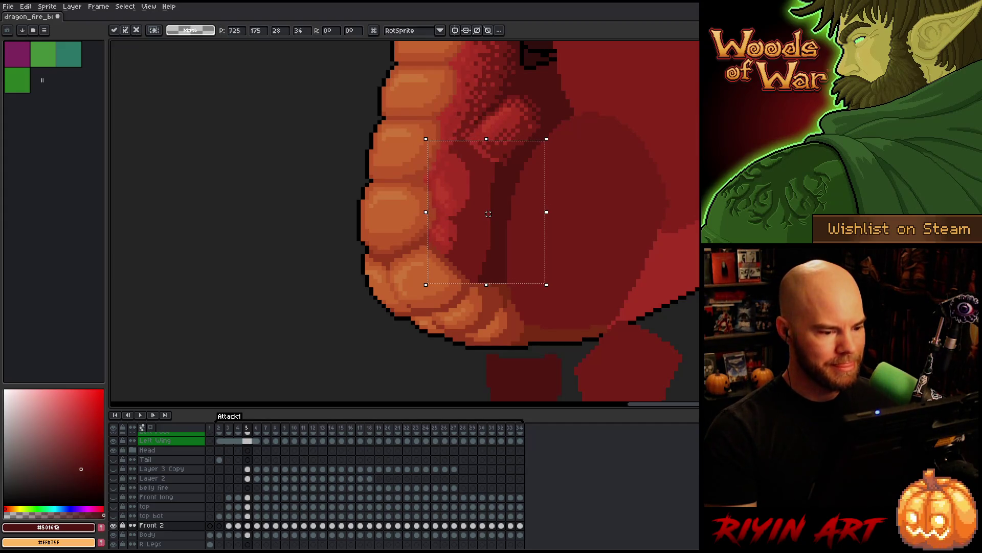
click(113, 526)
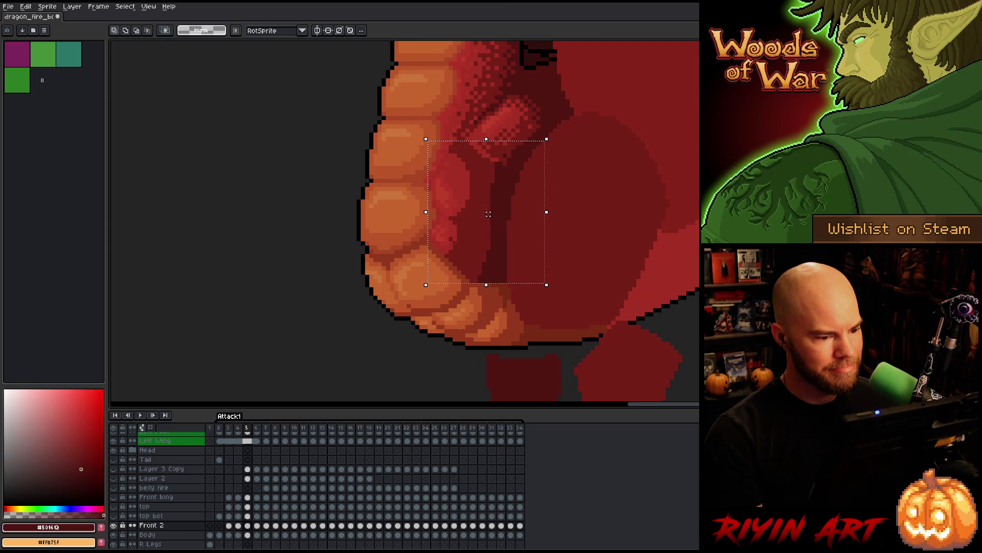
key(Right)
drag(488, 214, 492, 214)
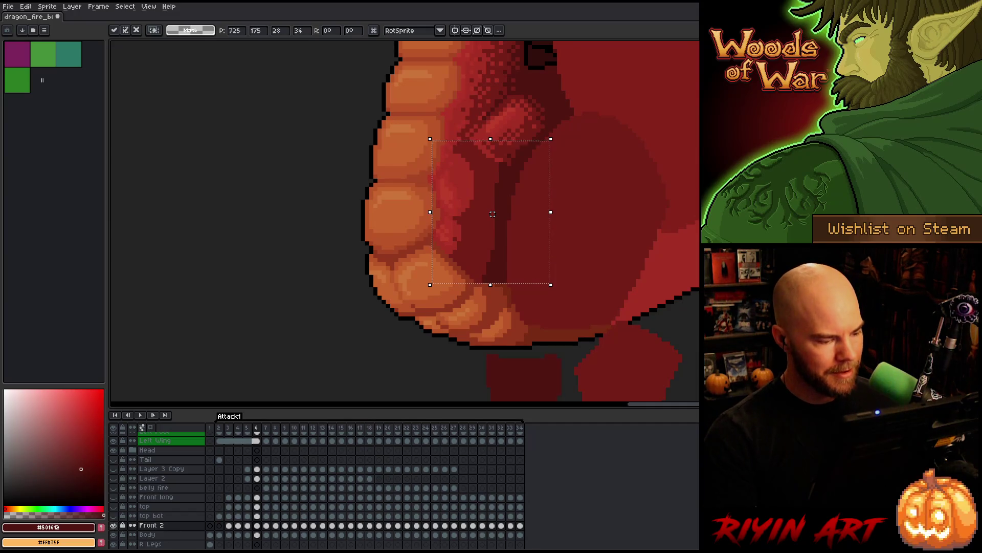
click(118, 526)
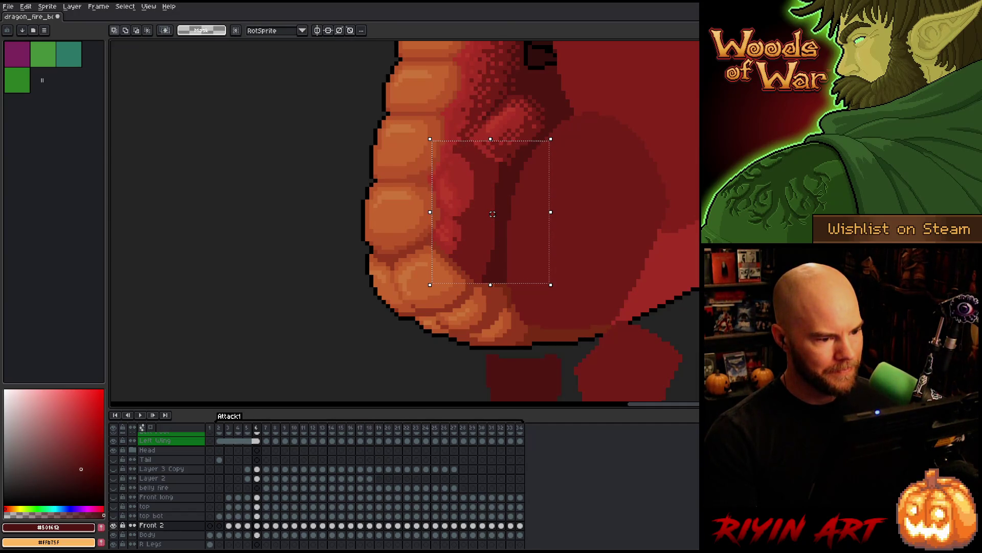
Paste the leg piece into frame 7, commit it, then undo
key(period)
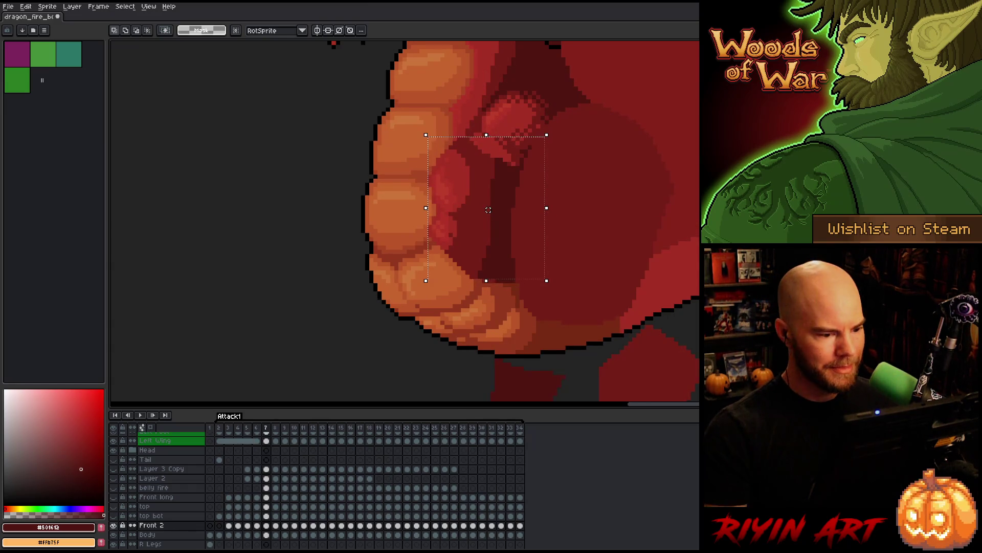
key(ctrl+v)
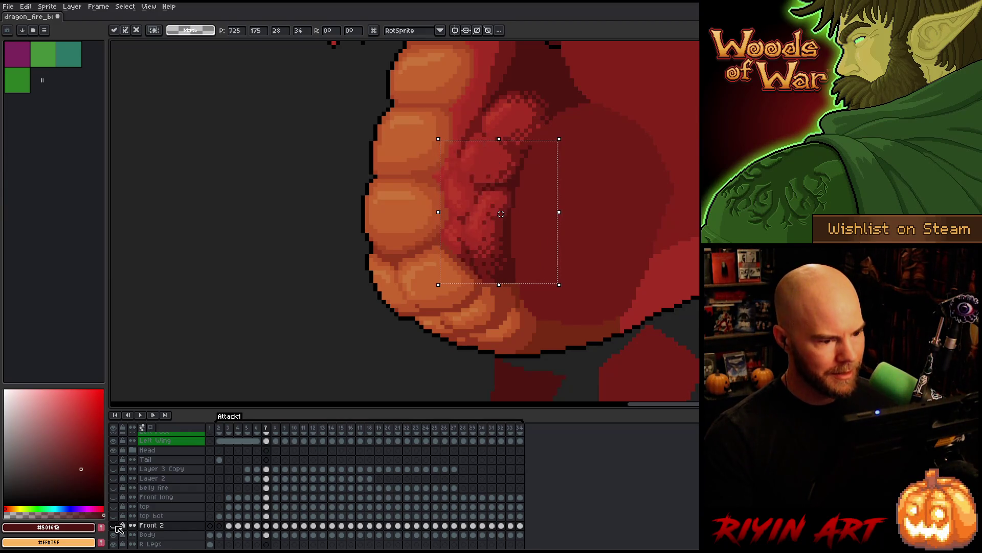
key(Return)
key(ctrl+z)
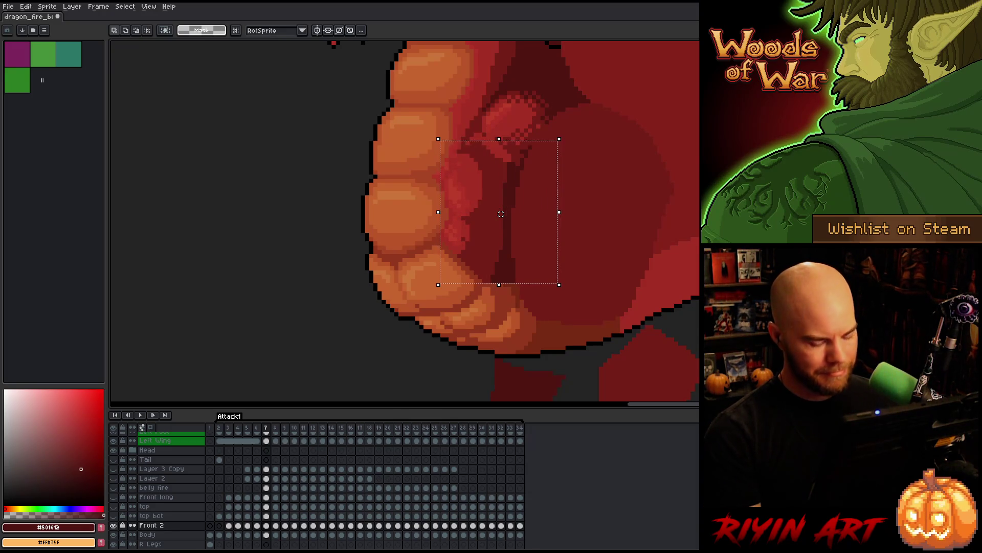
Shift the leg piece left and up on frame 8, nudging it one more pixel left
key(period)
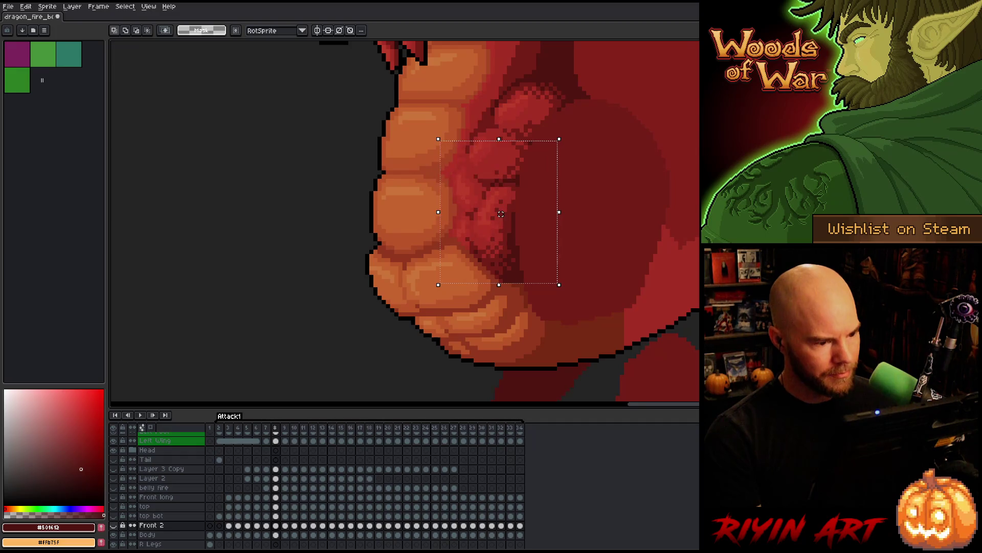
mouse_move(501, 214)
mouse_down()
mouse_move(488, 210)
mouse_move(555, 209)
mouse_move(514, 210)
mouse_up()
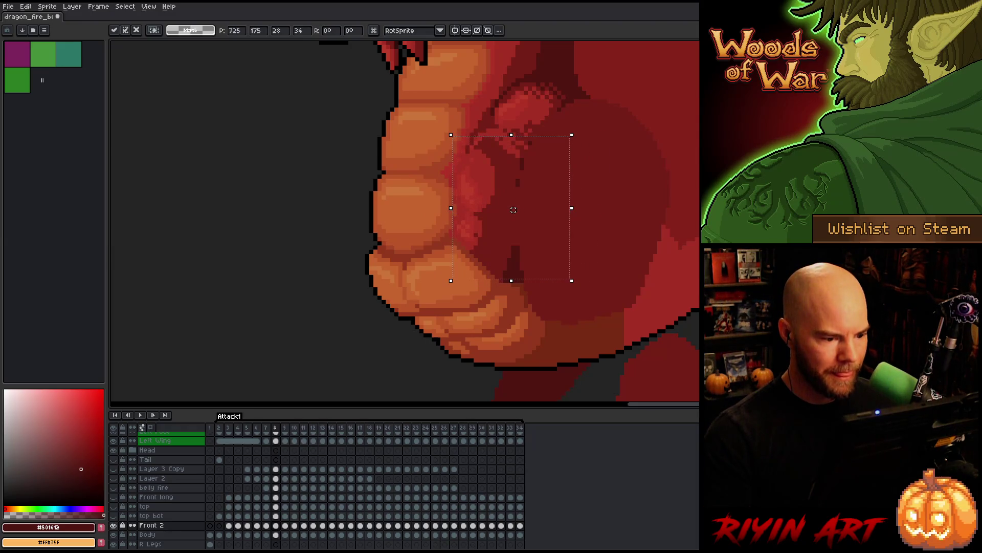
key(Return)
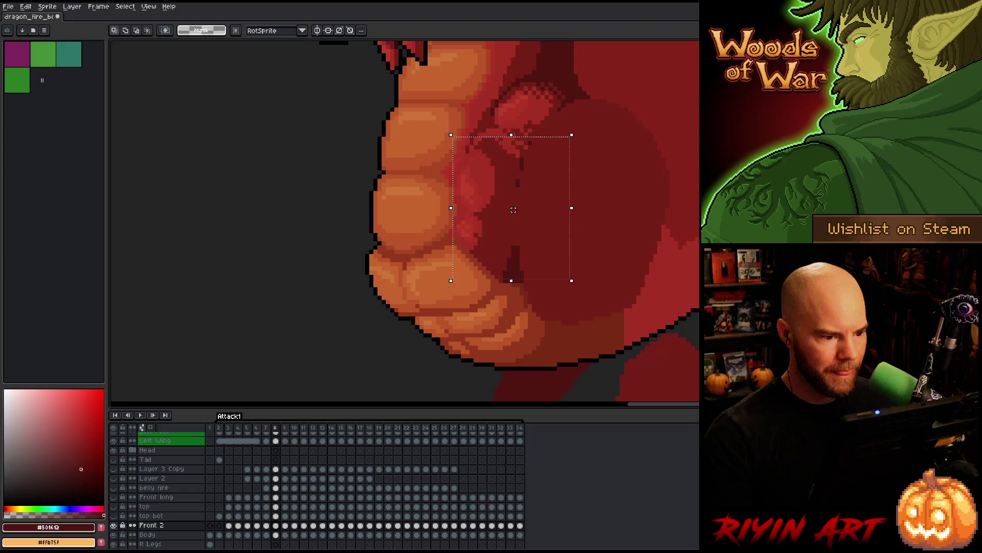
key(Left)
key(Return)
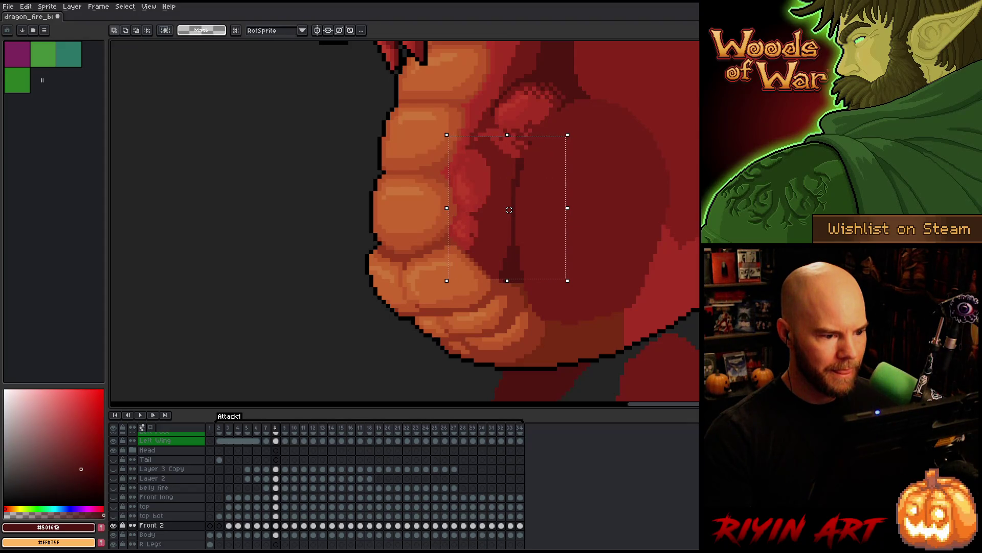
Flick Front 2 on and off to check the leg placement, then select the Body layer
click(114, 525)
click(114, 526)
click(114, 525)
click(114, 525)
click(114, 525)
click(114, 525)
click(113, 525)
click(114, 526)
click(114, 526)
click(113, 525)
click(113, 526)
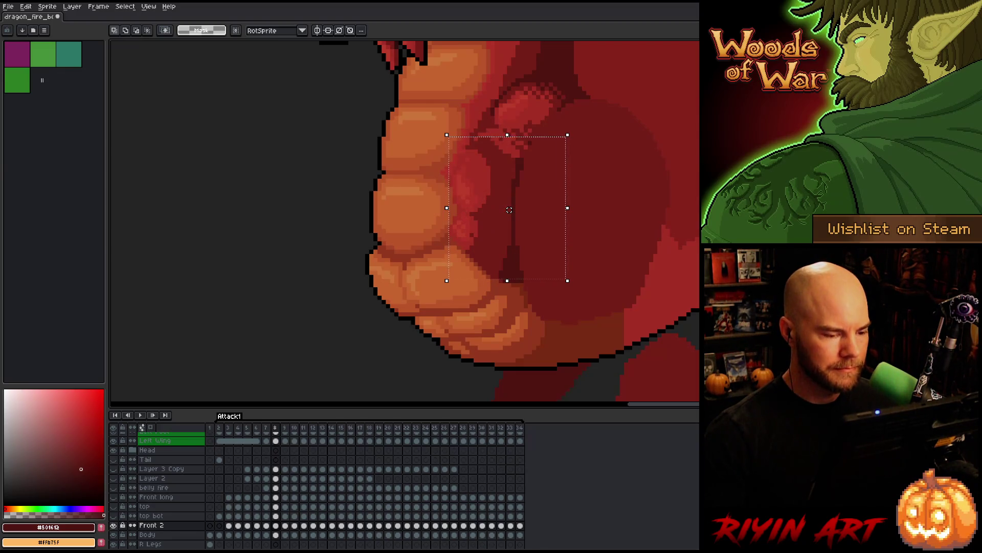
click(276, 534)
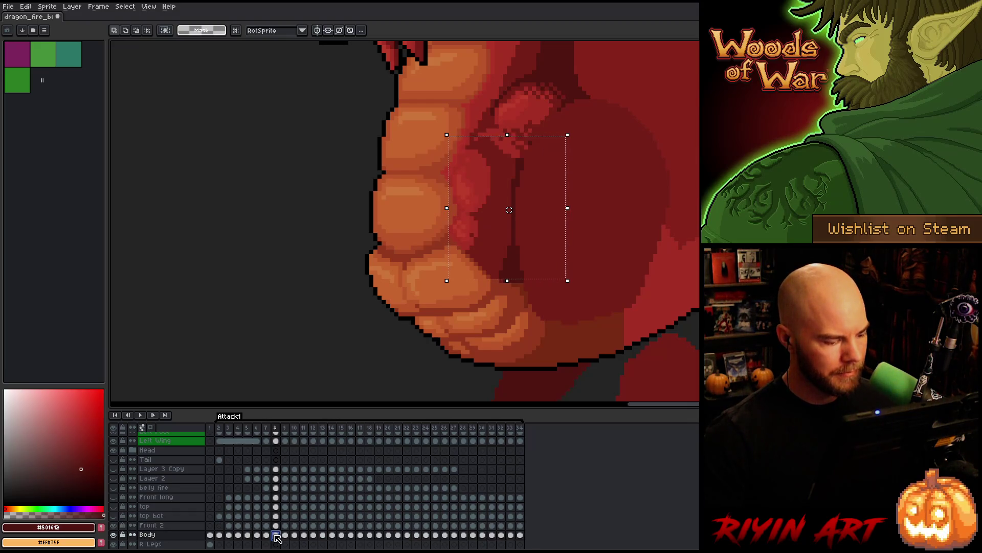
key(w)
click(463, 297)
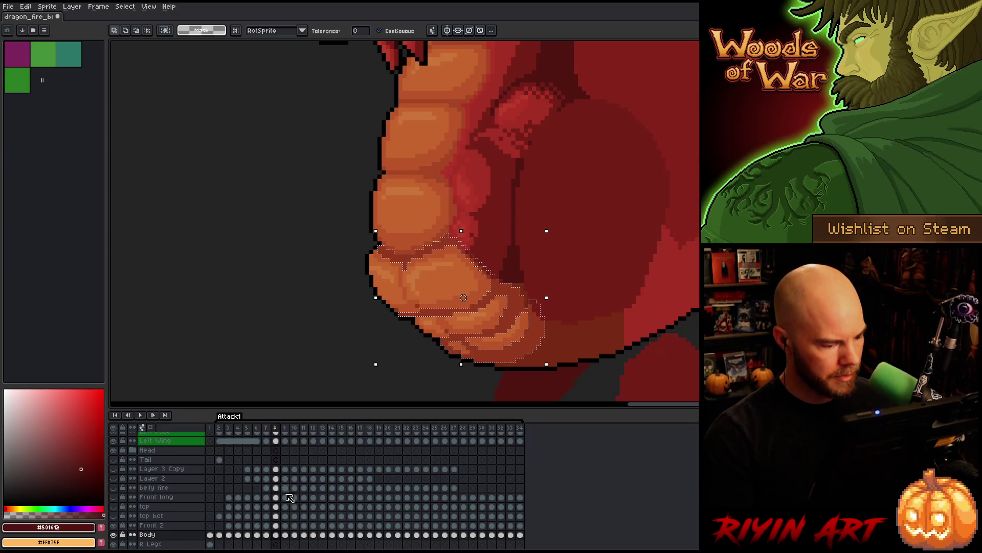
click(276, 526)
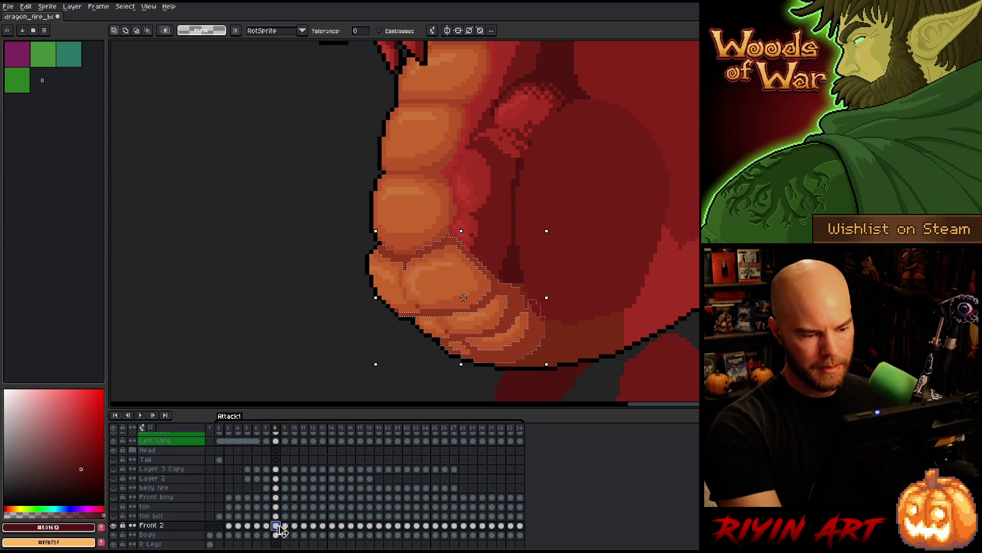
key(ctrl+d)
key(Left)
key(Right)
key(Left)
key(Right)
key(Left)
key(Right)
key(Left)
key(Right)
key(Left)
key(Right)
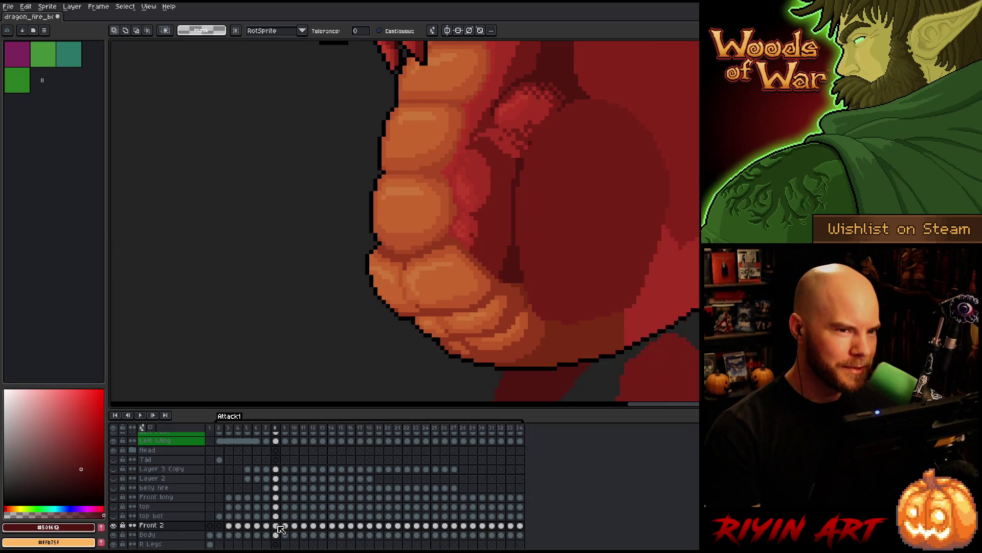
key(Left)
key(Right)
key(Left)
key(Right)
key(Left)
key(Right)
key(Left)
key(Right)
key(Left)
key(Right)
key(Left)
key(Right)
key(Left)
key(Right)
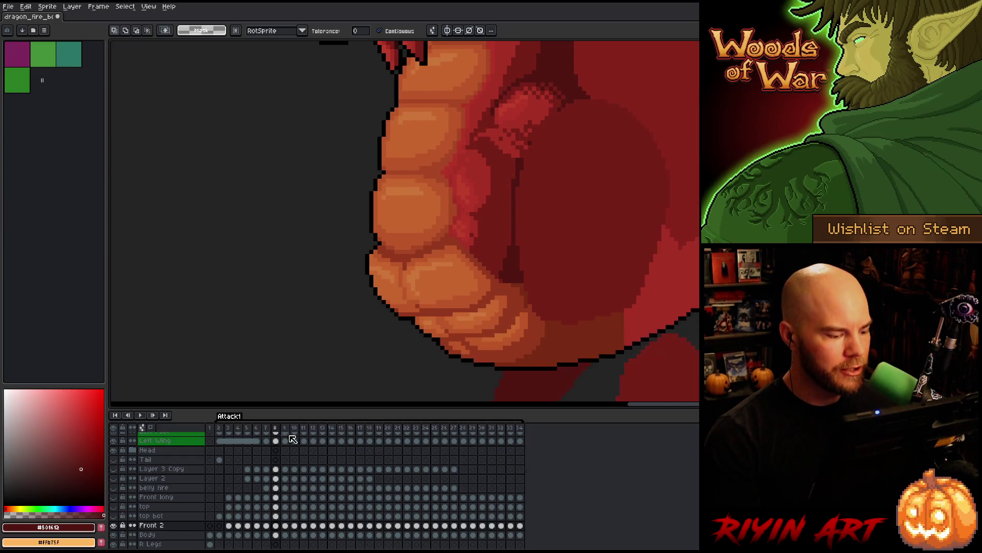
key(Left)
key(Right)
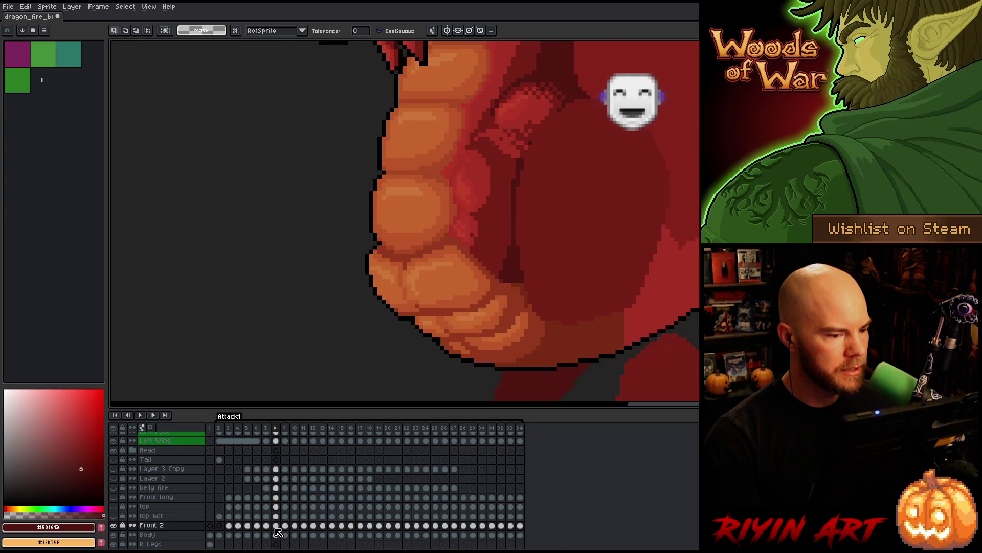
click(114, 525)
click(114, 525)
click(114, 525)
click(115, 525)
click(115, 525)
click(114, 525)
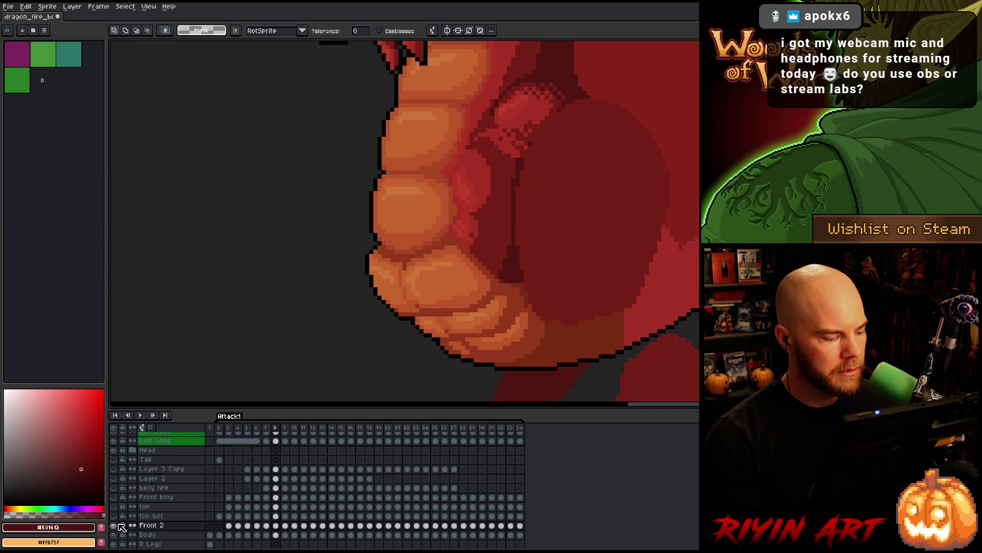
click(450, 225)
key(b)
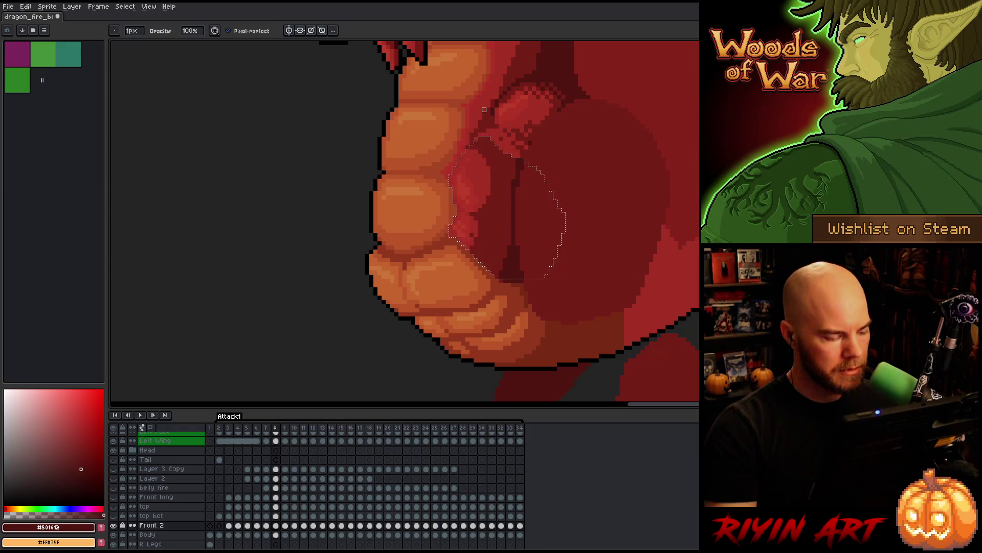
Toggle the Front 2 leg layer's visibility to compare, clearing the selection around the leg
click(113, 525)
click(113, 525)
click(114, 525)
click(114, 525)
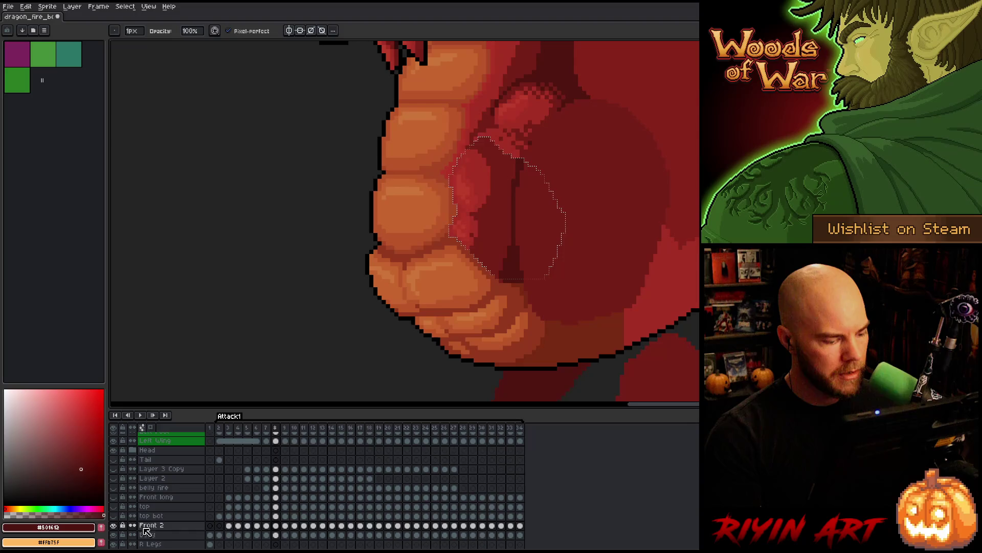
key(ctrl+d)
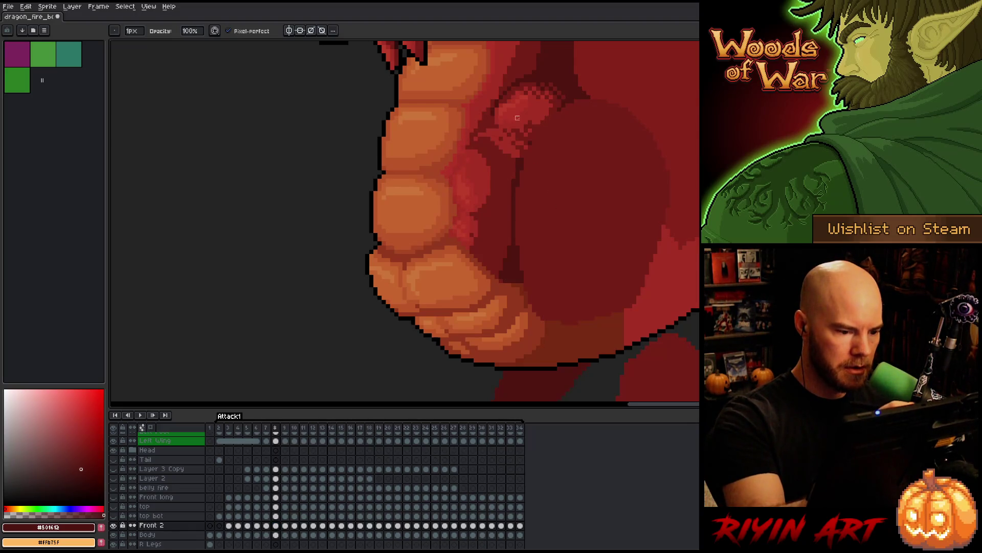
click(114, 526)
click(115, 525)
click(117, 526)
click(117, 526)
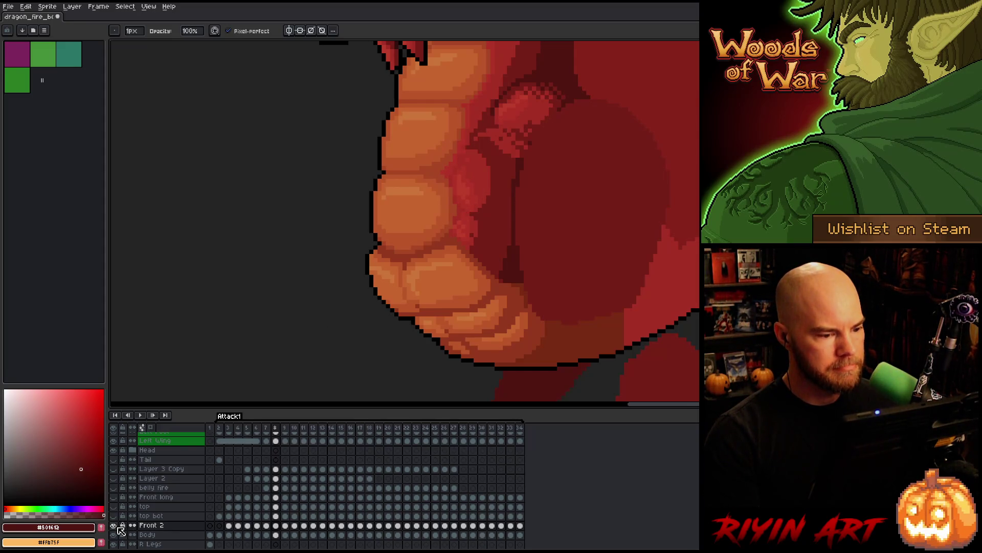
click(117, 526)
click(118, 526)
click(117, 526)
click(117, 526)
Flip between frames 7 and 8 to compare the leg, then advance to frame 9
key(Left)
key(Right)
key(Left)
key(Right)
key(Left)
key(Right)
key(Left)
key(Right)
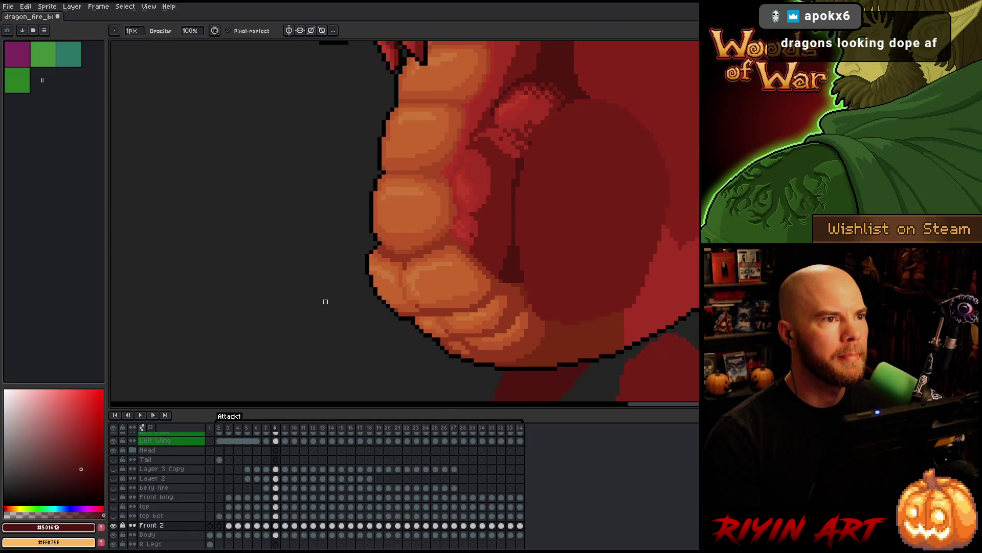
key(Left)
key(Right)
key(Left)
key(Right)
key(Left)
key(Right)
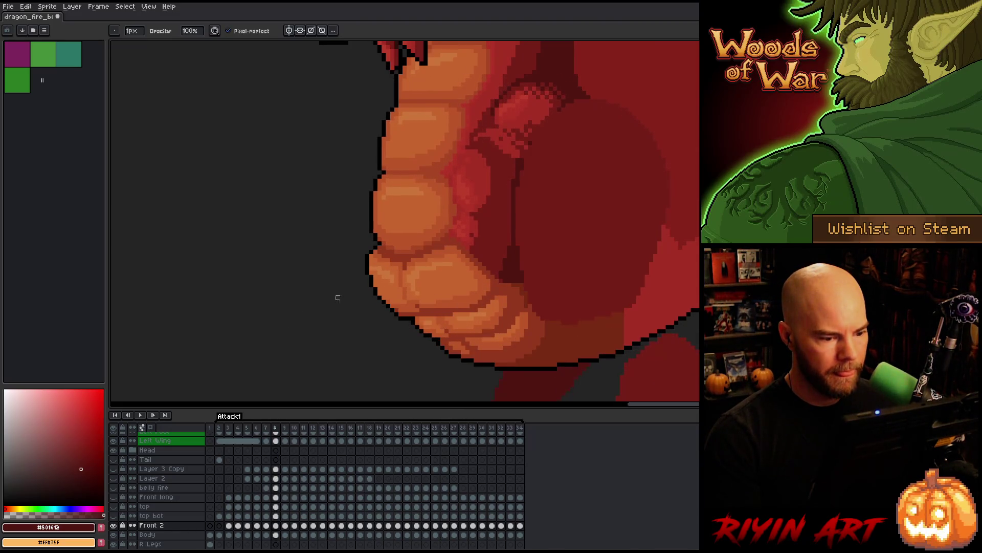
key(Right)
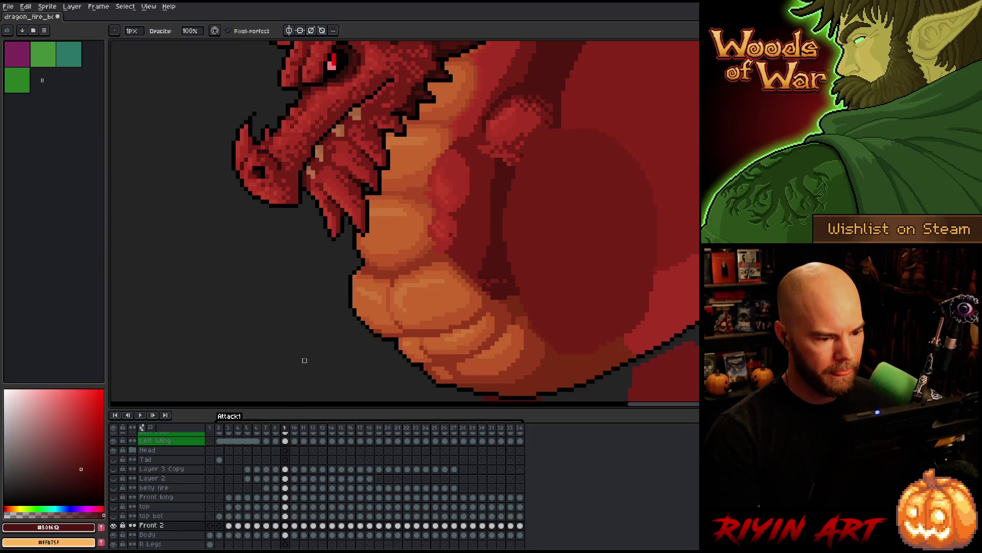
Paste the copied Front 2 leg onto frame 9 and commit it
click(114, 525)
click(114, 526)
click(115, 525)
click(114, 526)
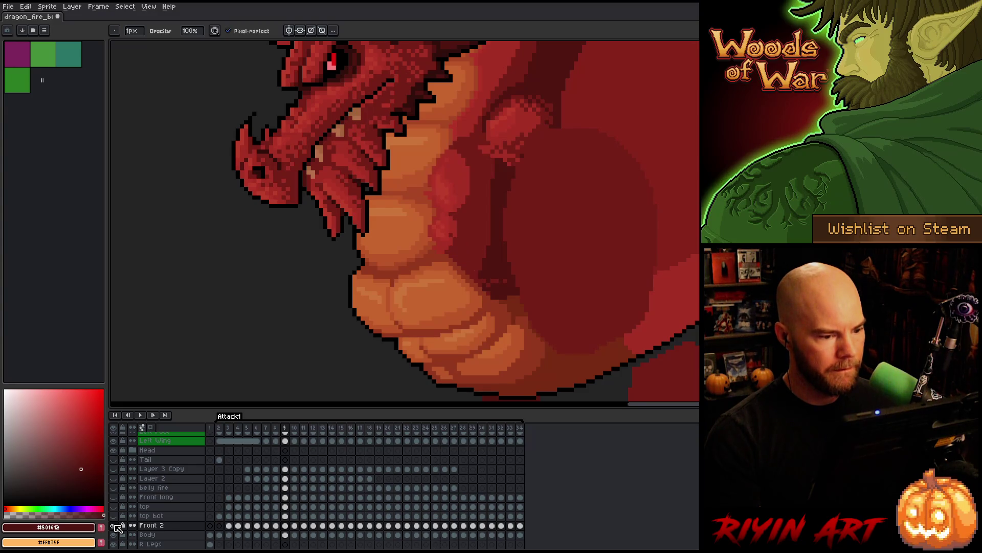
key(ctrl+v)
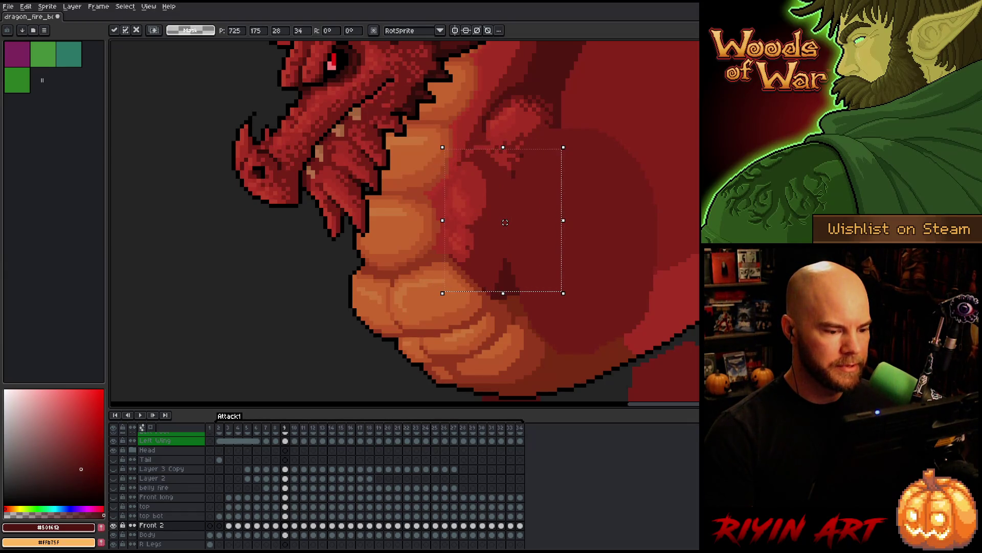
key(Return)
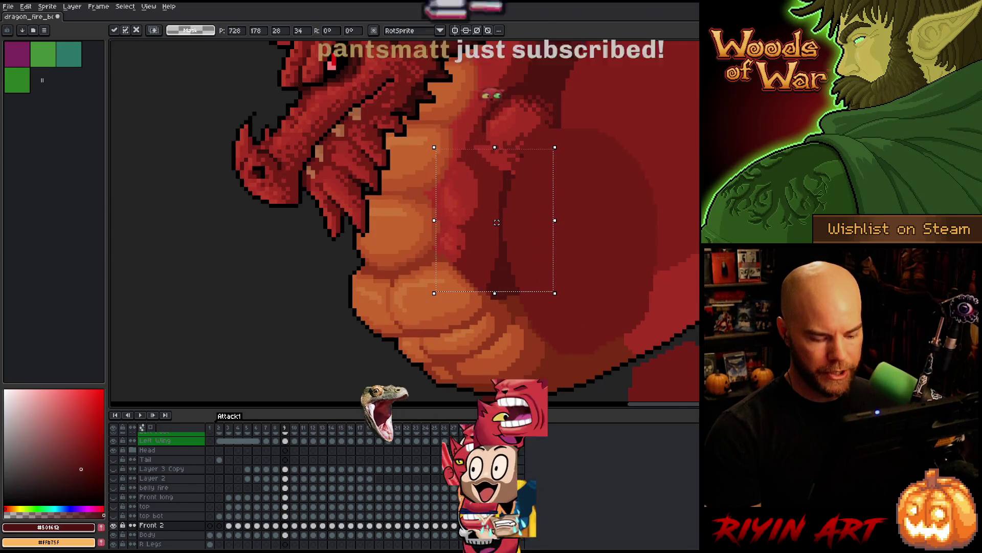
key(comma)
key(period)
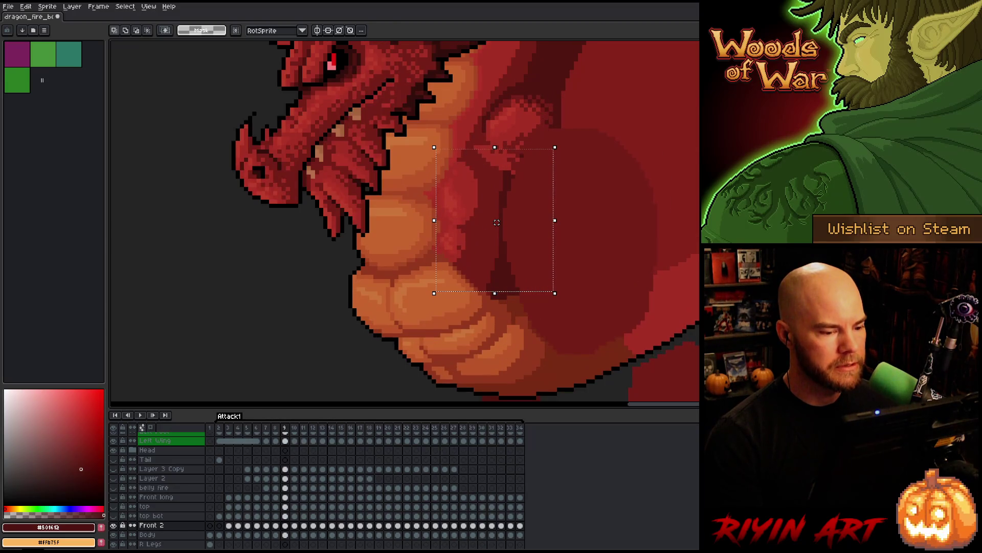
Shift the pasted leg slightly right against the dragon's chest on frame 9
key(Left)
key(Right)
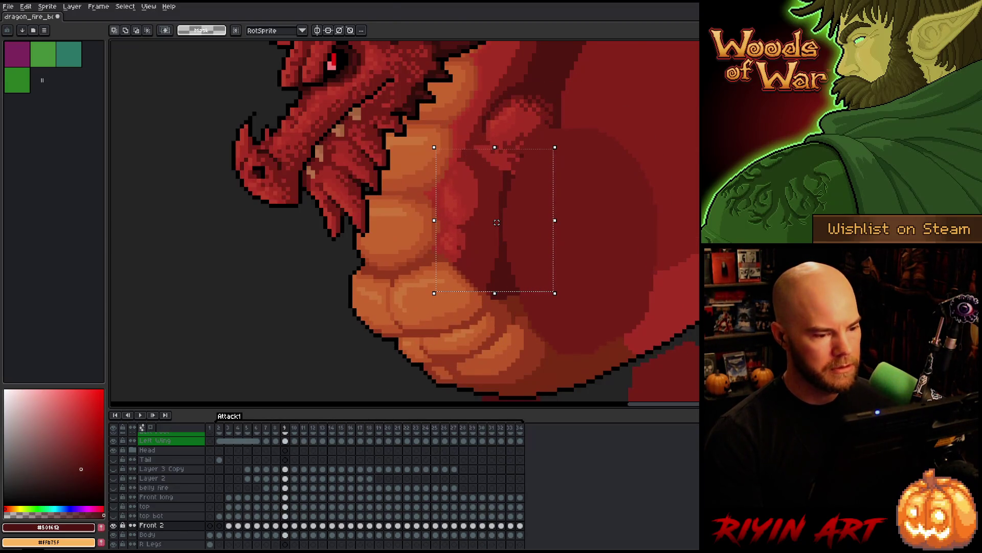
drag(496, 223, 496, 222)
key(Left)
key(Right)
Flip between frames 8 and 9 repeatedly to check the leg's placement
key(Left)
key(Right)
key(Left)
key(Right)
key(Left)
key(Right)
key(Left)
key(Right)
key(Left)
key(Right)
key(Left)
key(Right)
key(Left)
key(Right)
key(Left)
key(Right)
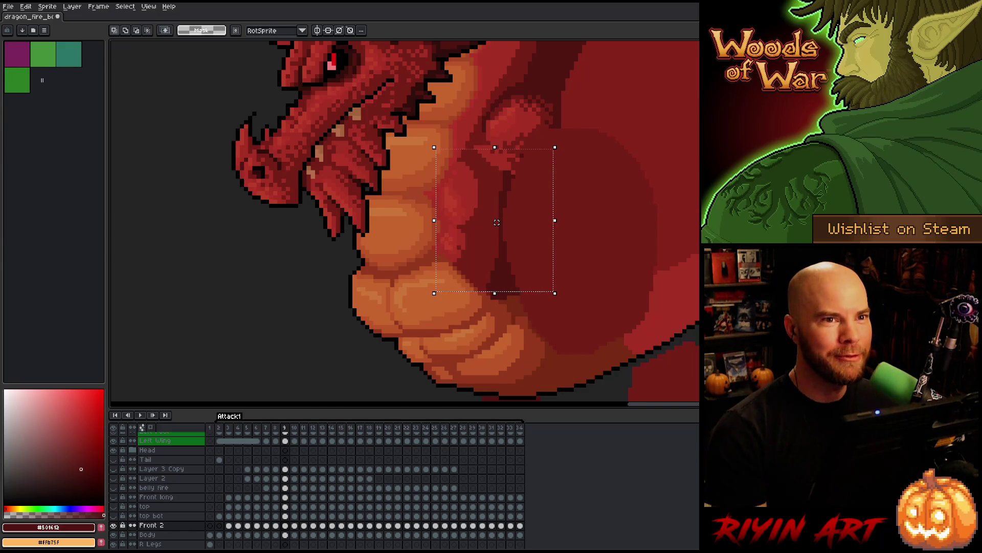
key(Left)
key(Right)
key(Left)
key(Right)
key(Left)
key(Right)
key(Left)
key(Right)
key(Left)
key(Right)
key(Left)
key(Right)
key(Left)
key(Right)
Zoom out and compare the whole dragon between frames 8 and 9
scroll(341, 250, down, 2)
key(Left)
key(Right)
key(Left)
key(Right)
key(Left)
key(Right)
key(Left)
key(Right)
key(Left)
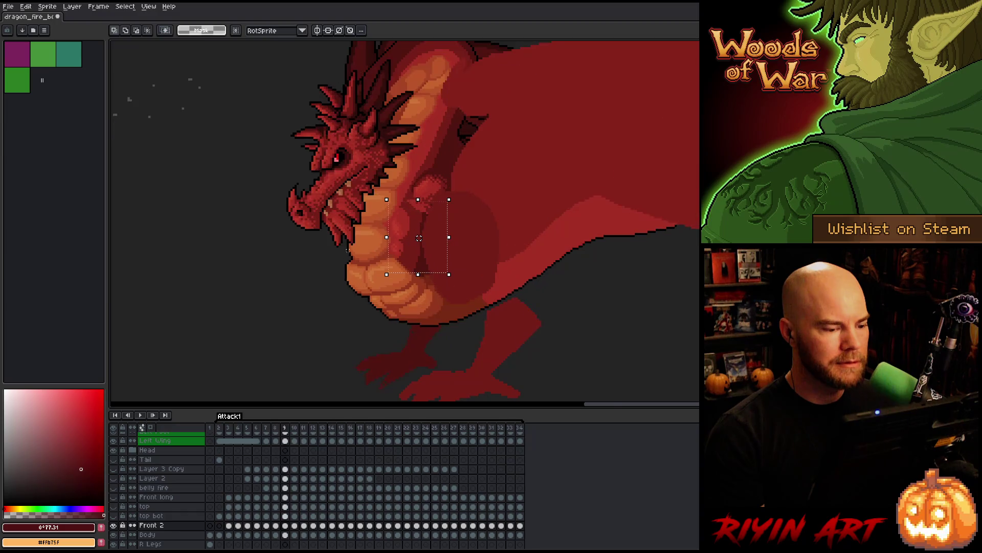
Compare frame 9 against frame 8 to judge the leg's position
scroll(341, 250, up, 2)
key(Right)
scroll(439, 273, down, 2)
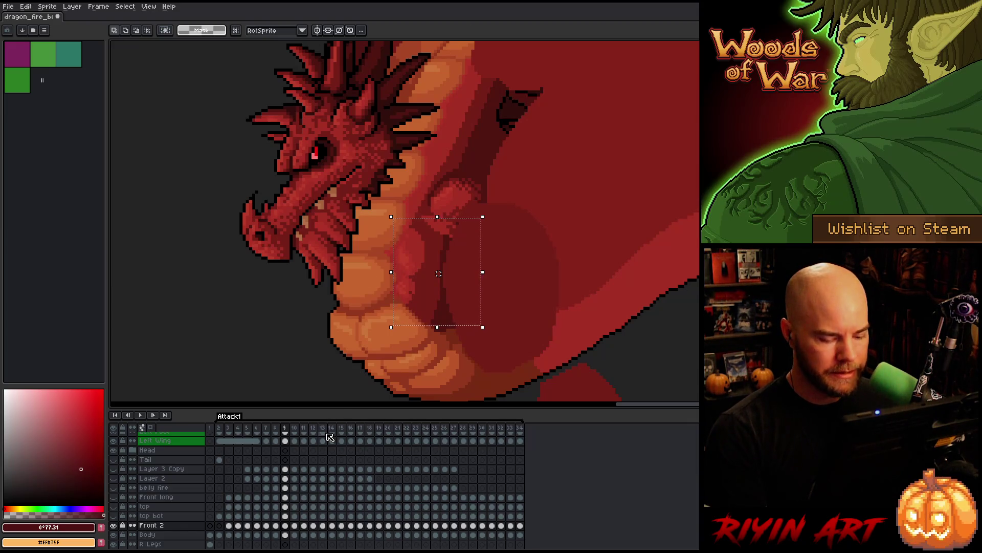
key(Return)
key(Return)
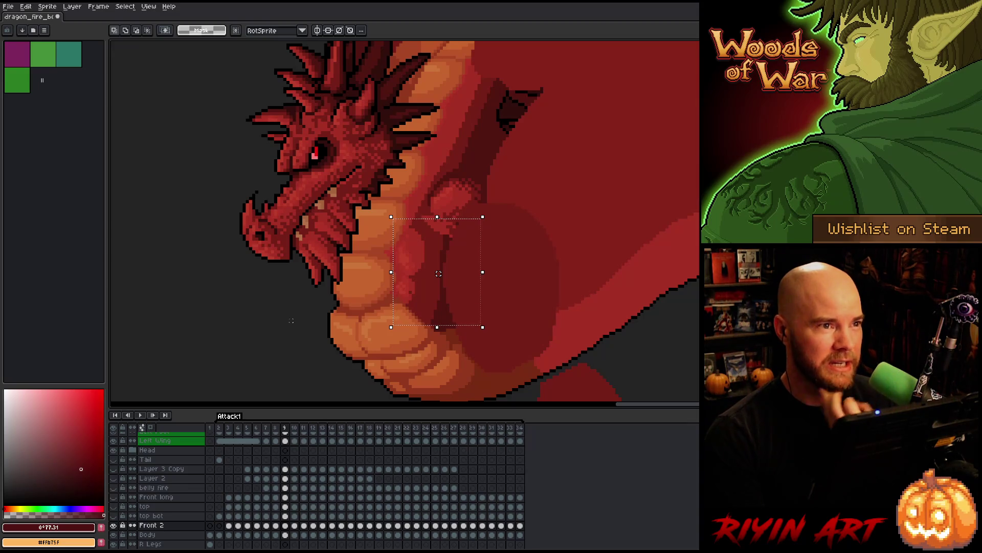
key(Return)
key(Return)
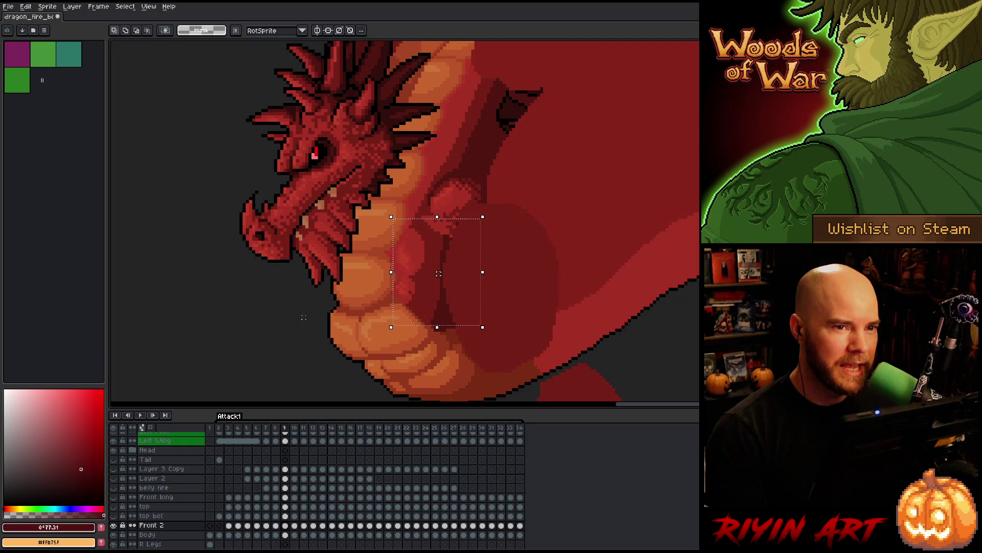
key(Right)
key(Left)
key(Right)
key(Left)
key(Right)
key(Left)
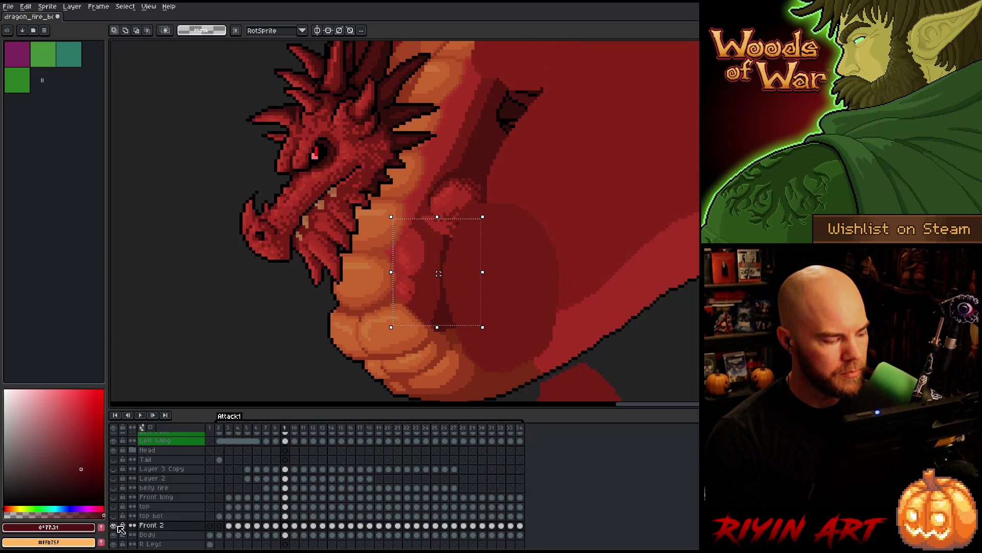
Check the claw by toggling the Front 2 layer, then nudge the leg one pixel right
click(114, 525)
click(114, 525)
click(114, 525)
click(114, 525)
click(115, 525)
click(114, 525)
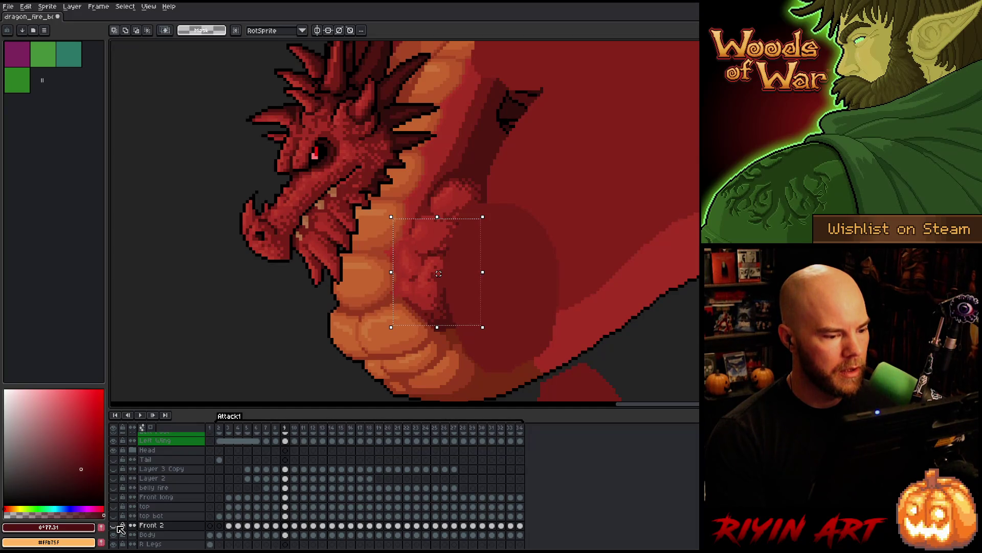
click(115, 525)
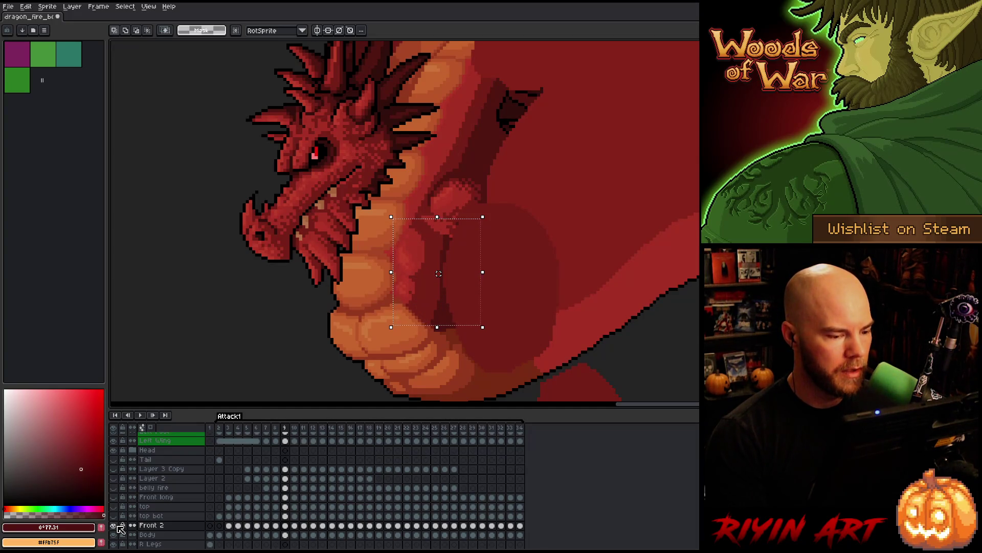
key(Right)
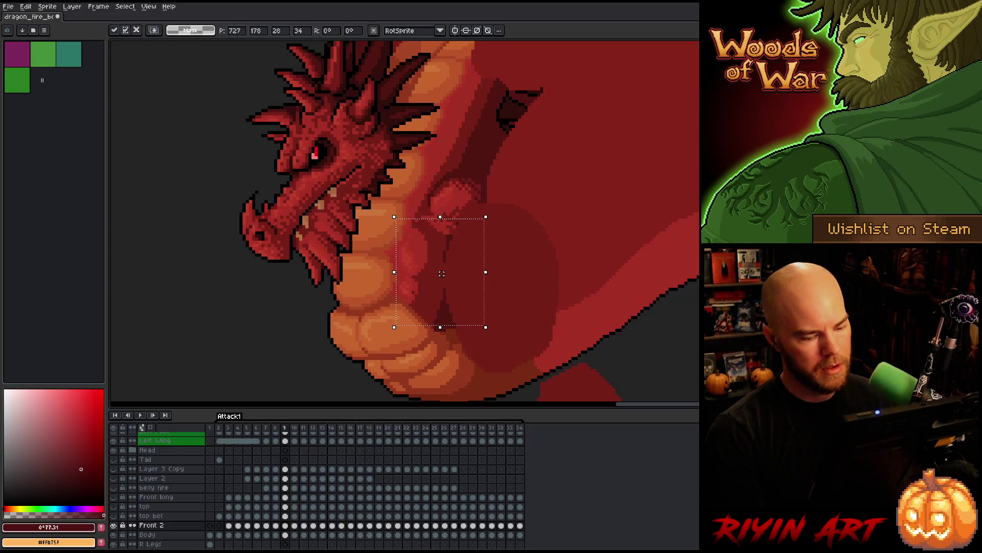
Flip back and forth between frames 8 and 9 to check the near-side leg against the body
key(comma)
key(period)
key(comma)
key(period)
key(comma)
key(period)
key(comma)
key(period)
key(comma)
key(period)
key(comma)
key(period)
key(comma)
key(period)
key(comma)
key(period)
key(comma)
key(period)
key(comma)
key(period)
key(comma)
key(period)
key(comma)
key(period)
key(comma)
key(period)
key(comma)
key(period)
key(comma)
key(period)
key(comma)
key(period)
key(comma)
key(period)
key(comma)
key(period)
key(comma)
key(period)
key(comma)
key(period)
key(comma)
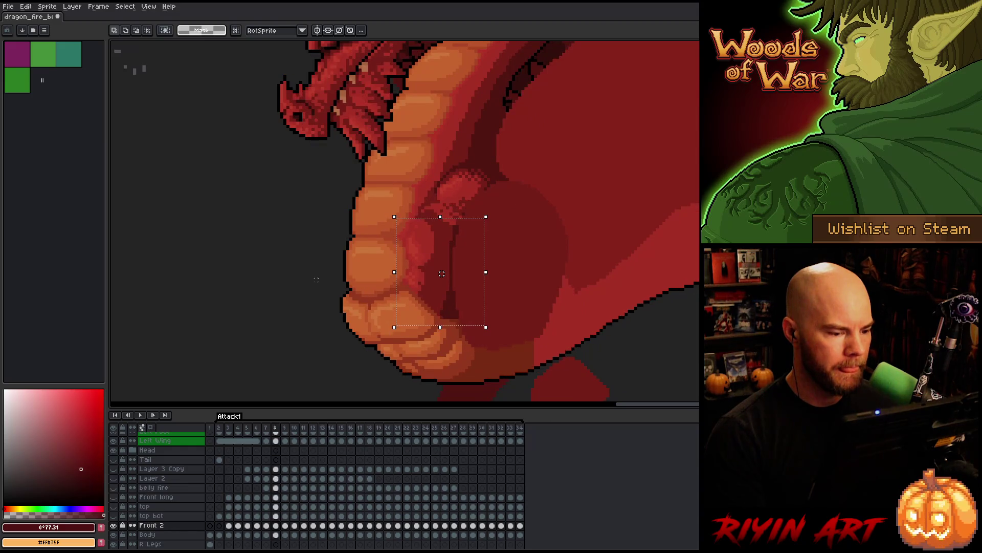
key(period)
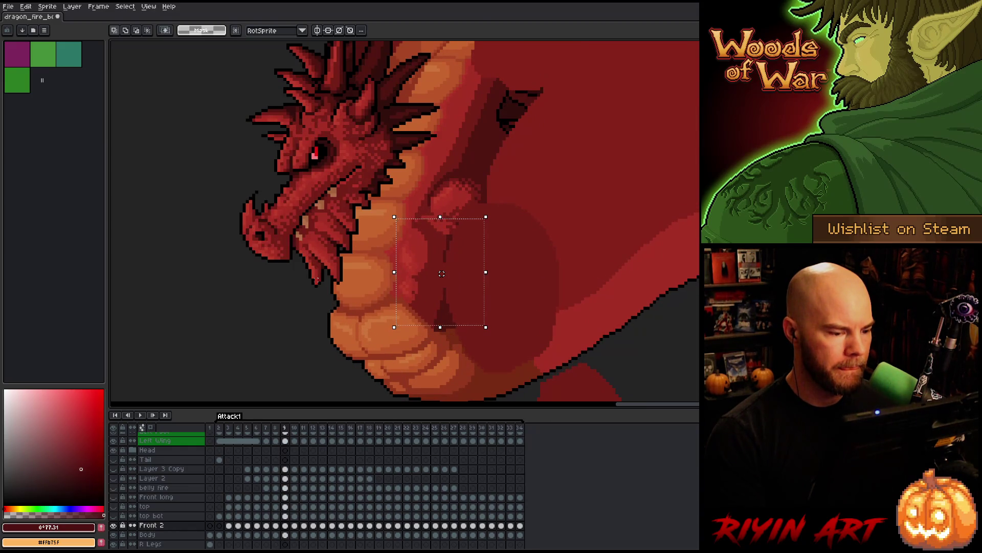
Compare the leg poses on frames 8 and 9 once more, ending on frame 9 with the Magic Wand active
key(comma)
key(period)
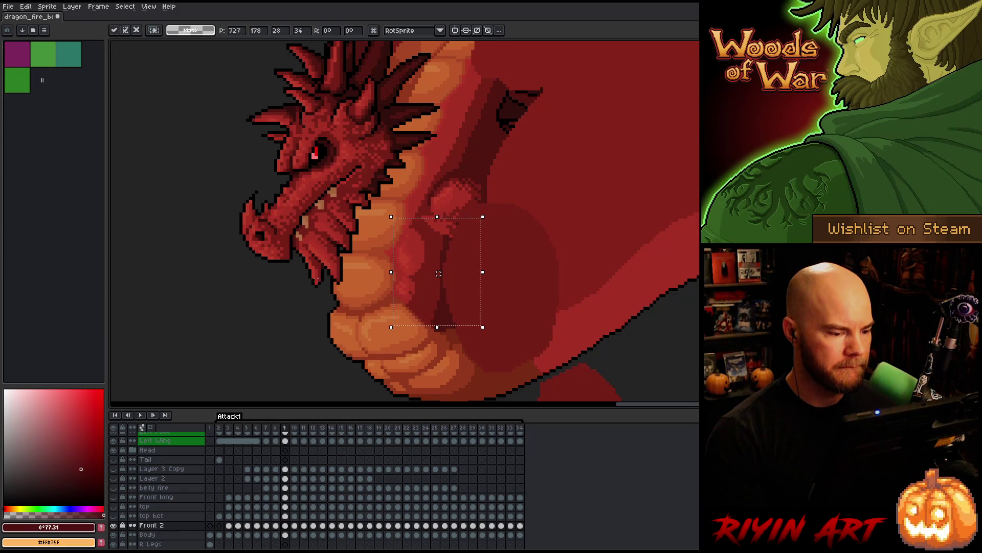
key(comma)
key(period)
key(comma)
key(period)
key(comma)
key(period)
key(comma)
key(period)
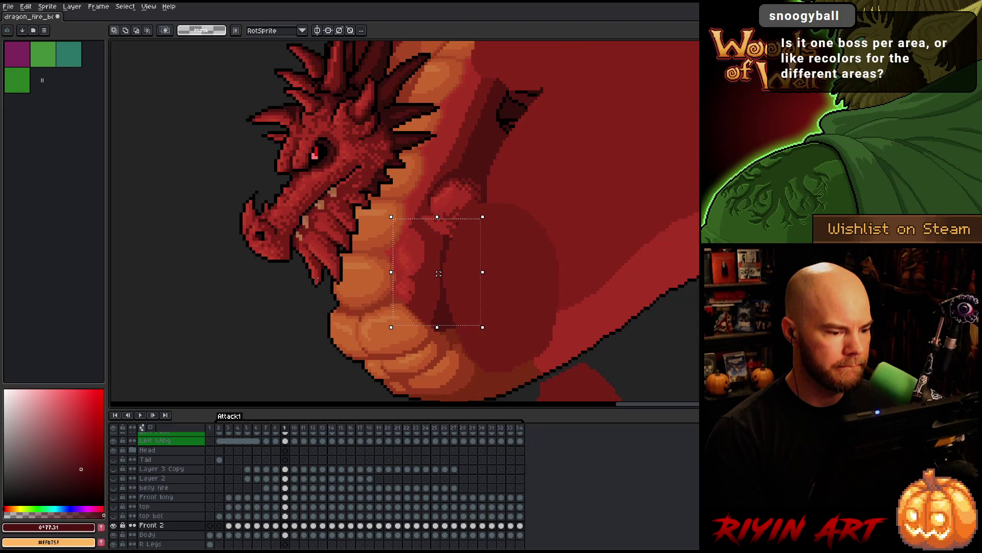
key(comma)
key(period)
key(comma)
key(period)
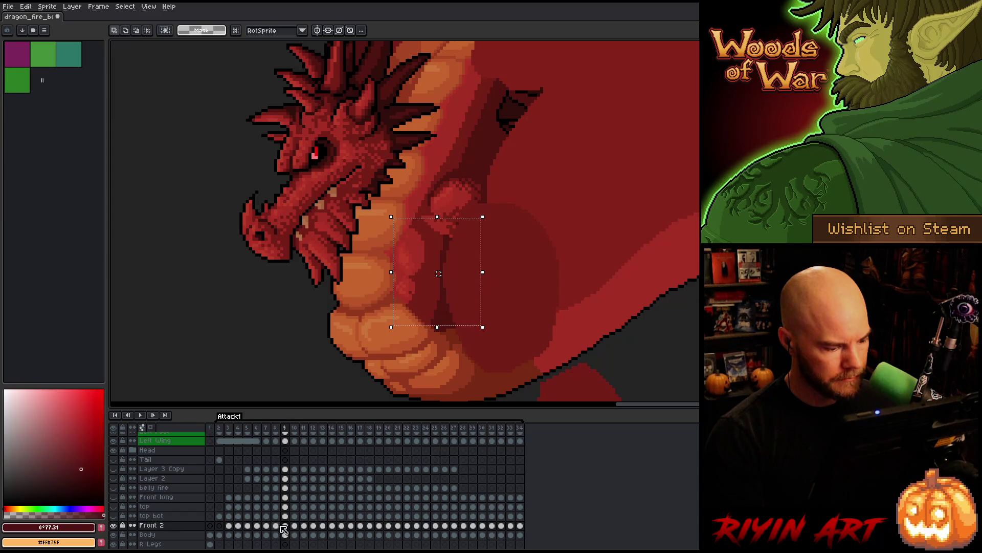
key(w)
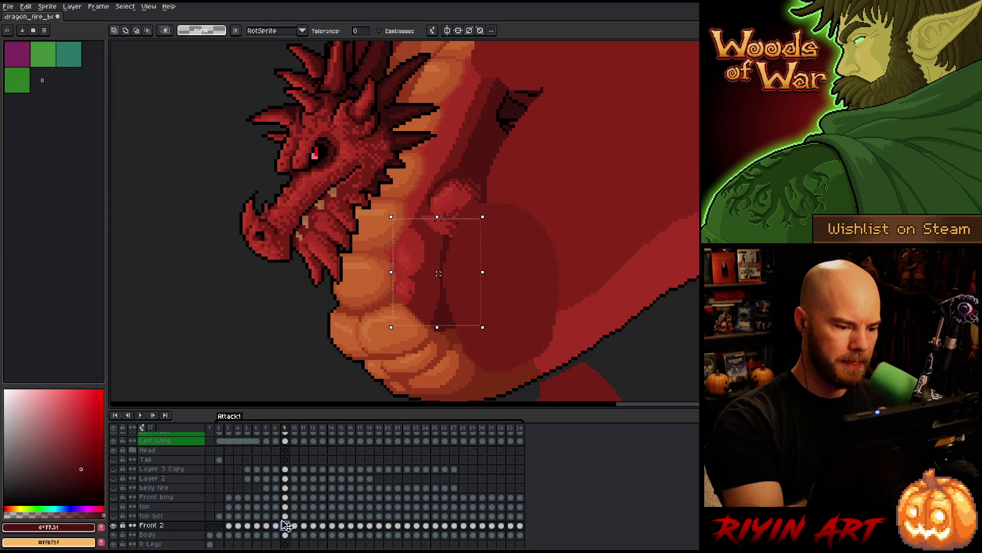
click(441, 215)
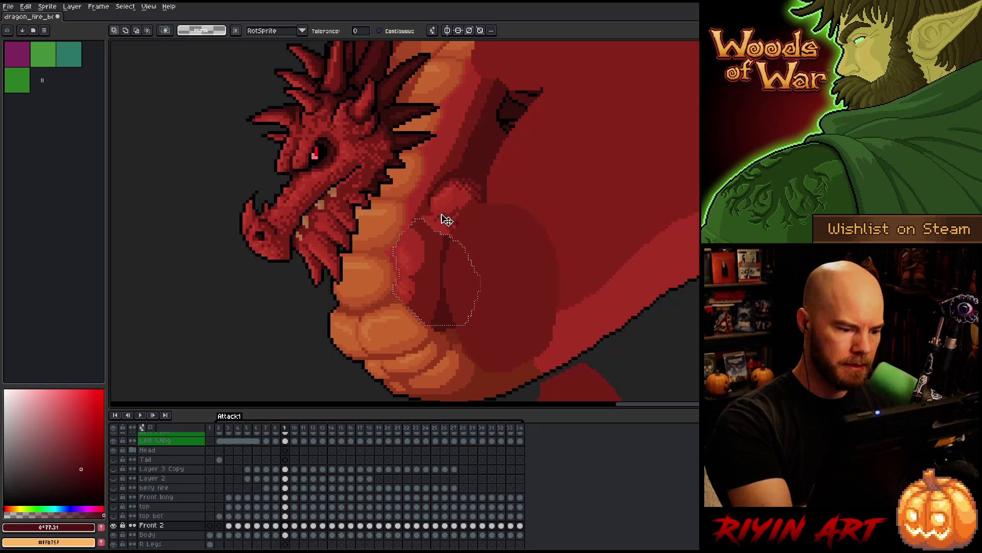
click(285, 525)
click(286, 535)
scroll(354, 480, down, 2)
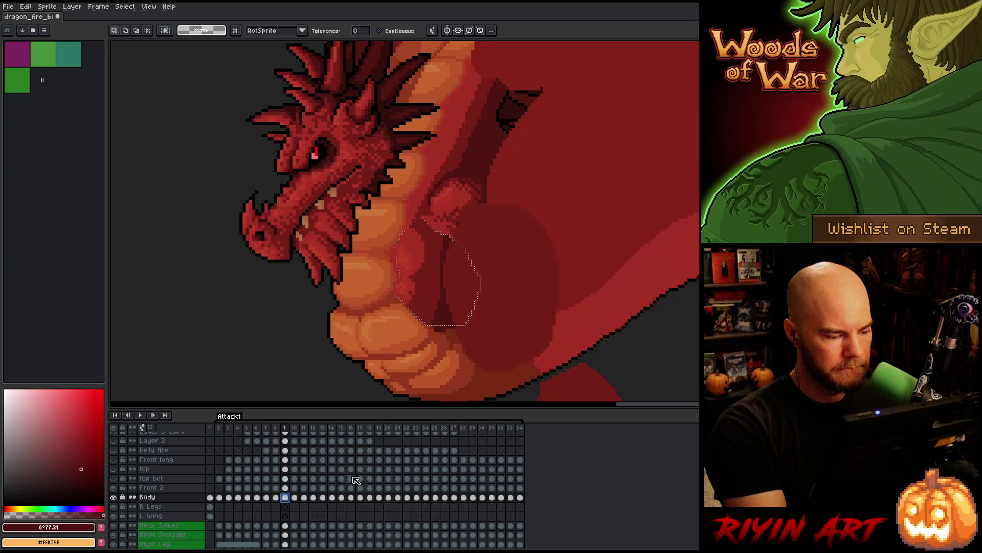
drag(423, 410, 423, 435)
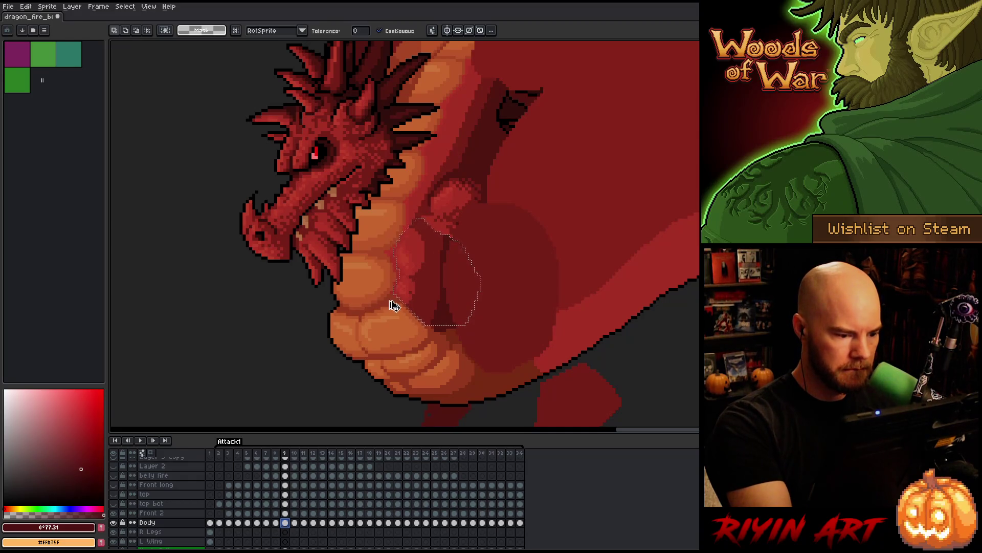
key(ctrl+d)
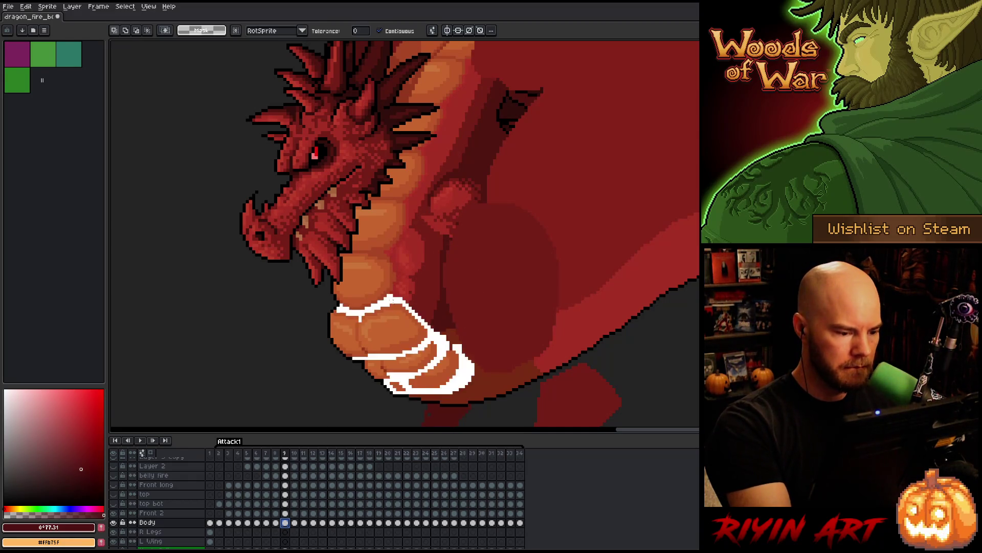
click(285, 513)
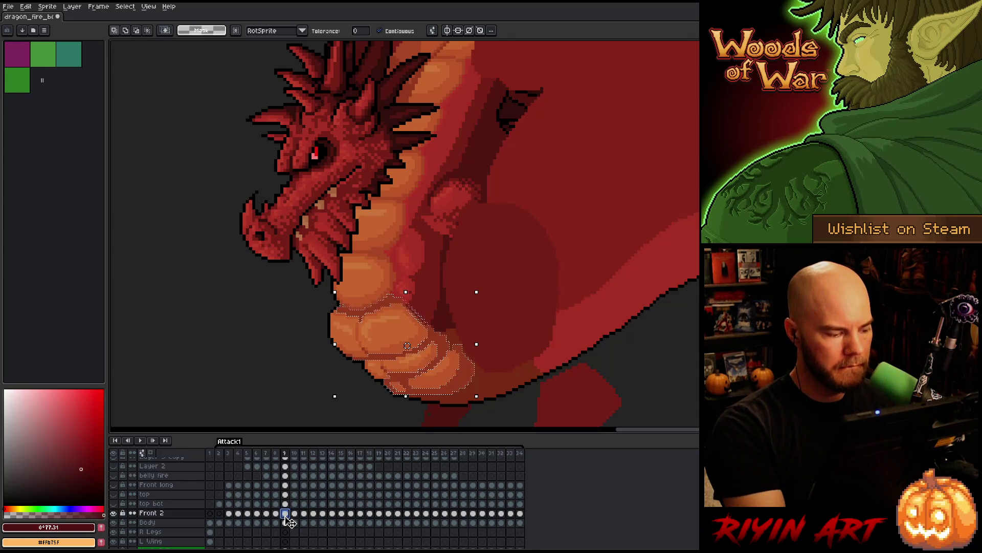
key(ctrl+d)
key(Left)
key(Right)
key(Left)
key(Right)
key(Left)
On frame 10, paste the leg, drag it lower against the belly, and nudge it one pixel right
key(Right)
key(Right)
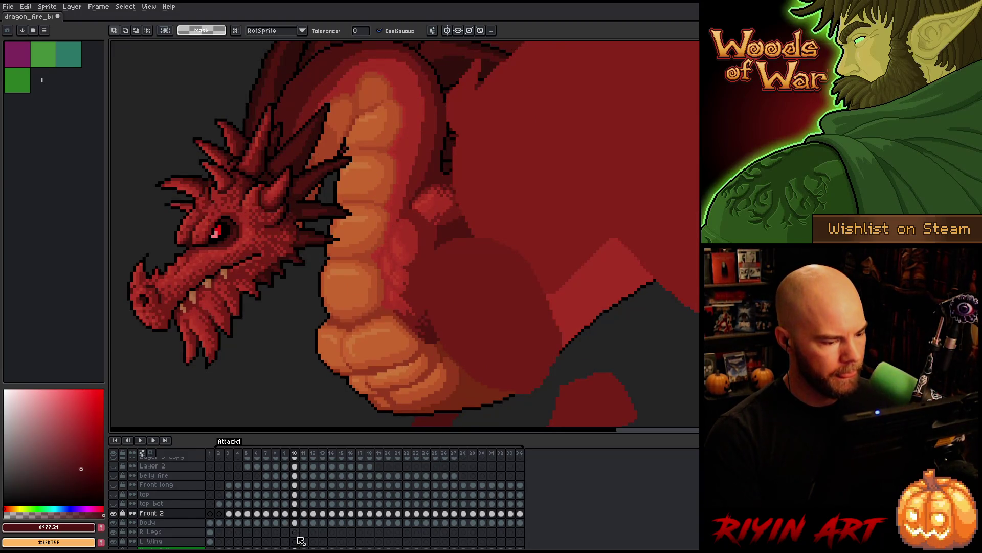
key(ctrl+v)
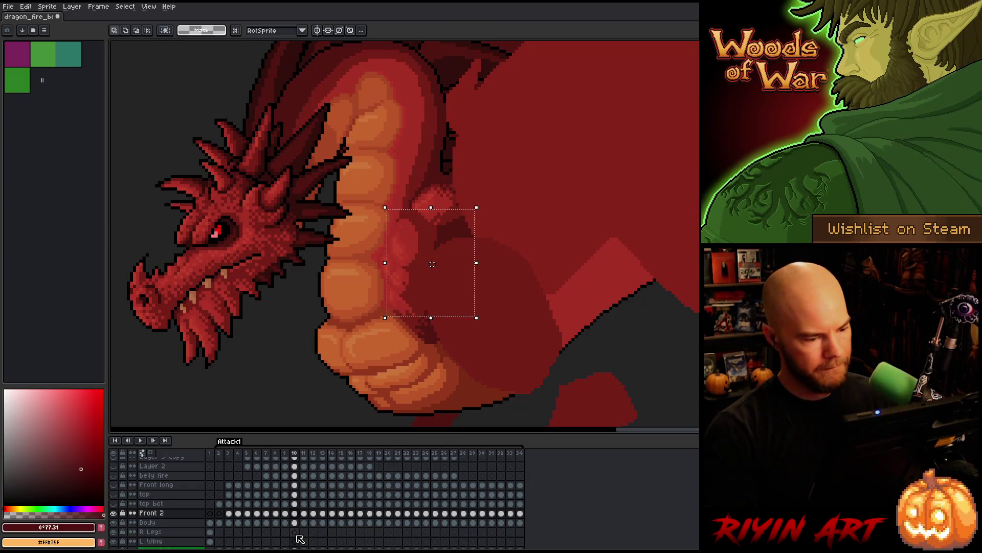
drag(432, 264, 429, 283)
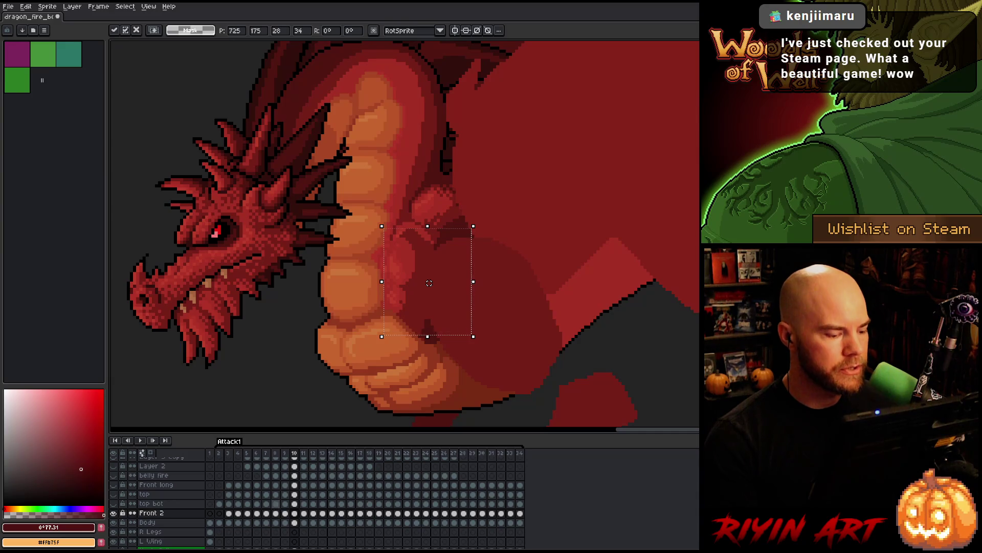
key(Return)
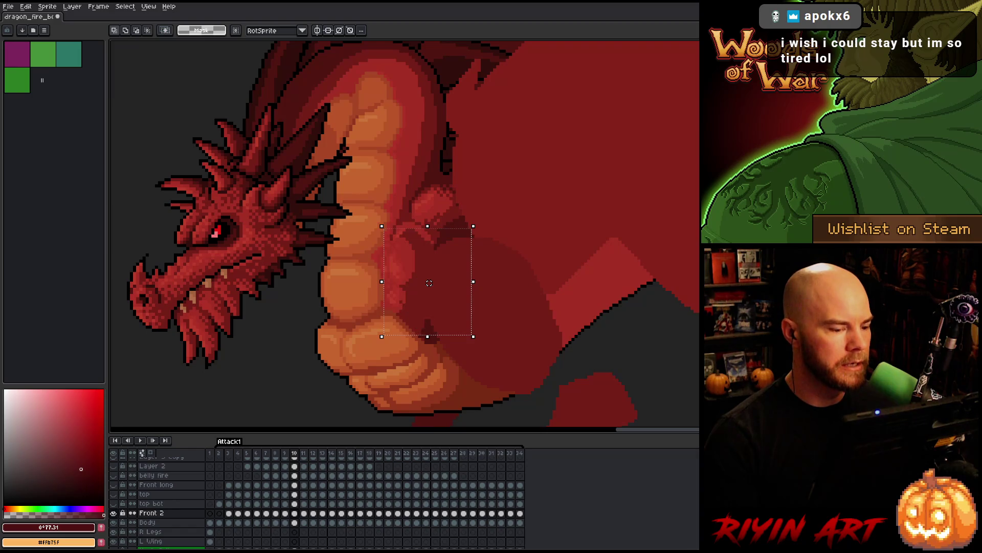
key(Right)
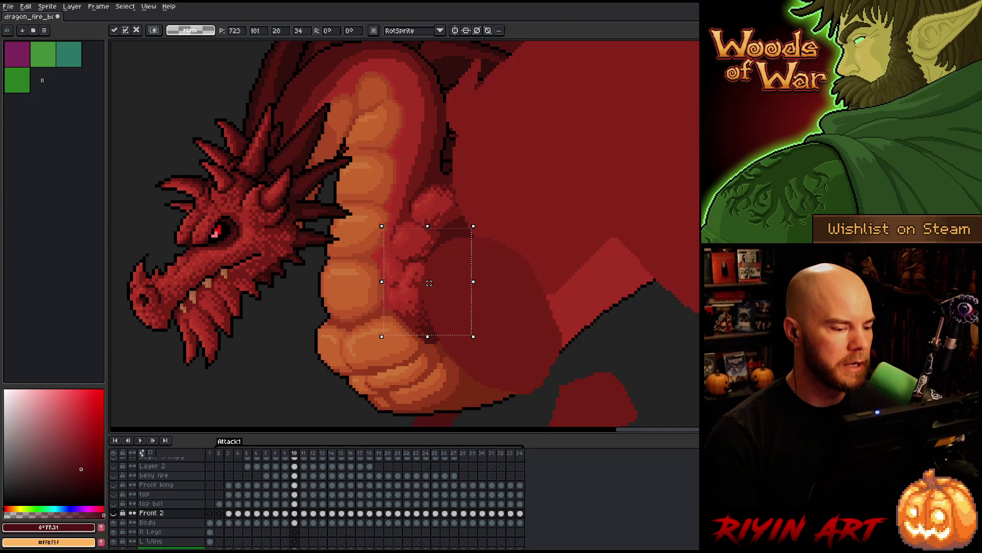
key(Return)
Undo and redo to compare the leg placement, then return to frame 9
key(ctrl+z)
key(ctrl+y)
key(ctrl+z)
key(Left)
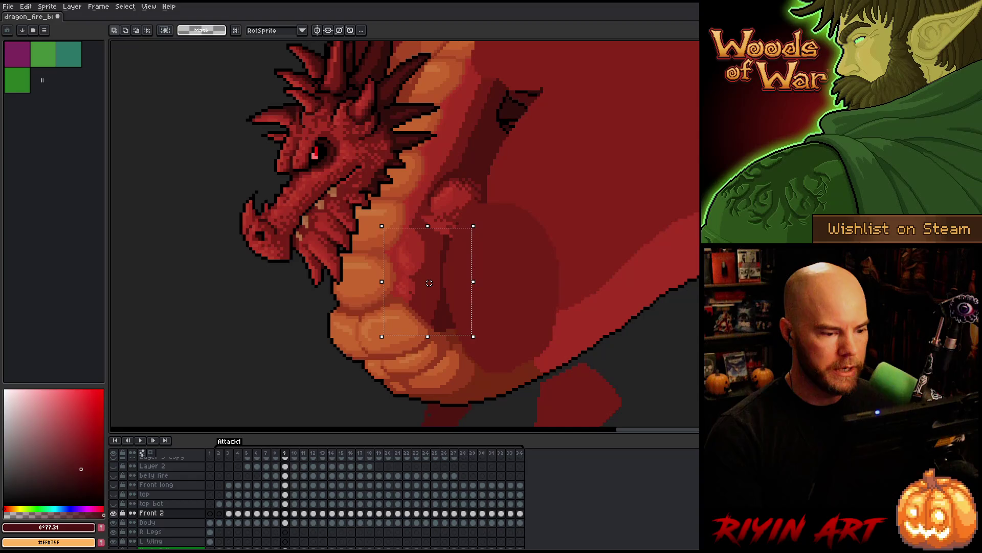
Select the chest and leg area on frame 9 and shift the leg to line up with frame 8
drag(524, 173, 323, 280)
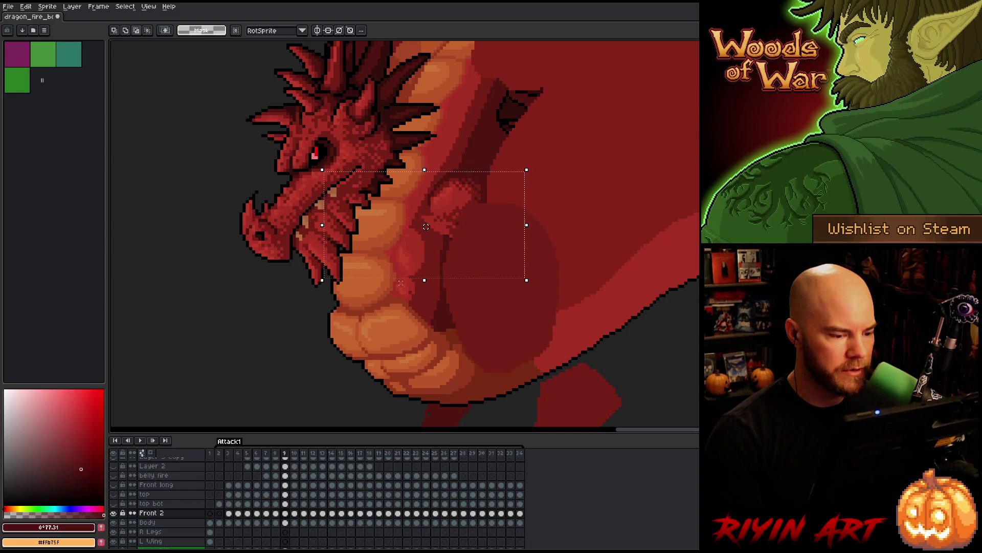
drag(397, 286, 425, 281)
key(Left)
click(489, 295)
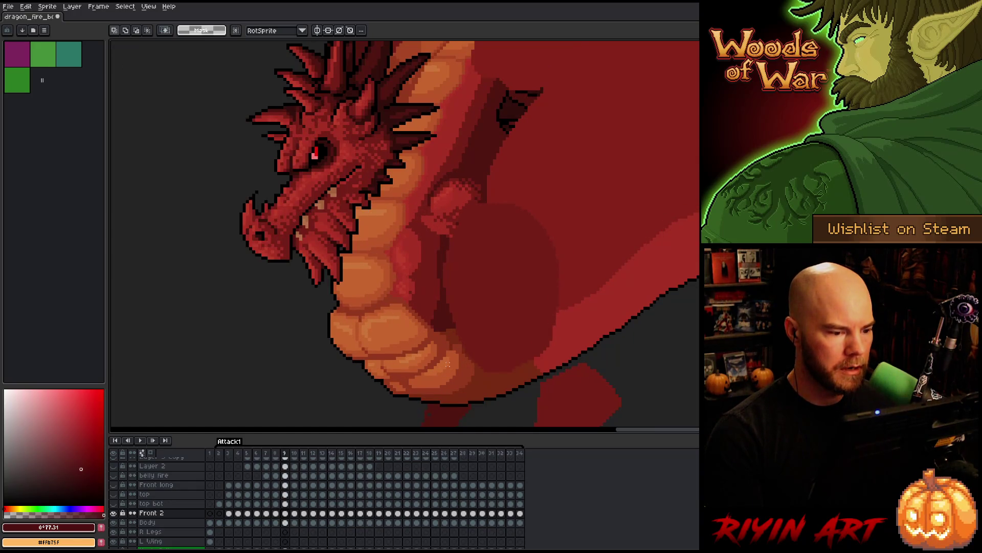
key(Left)
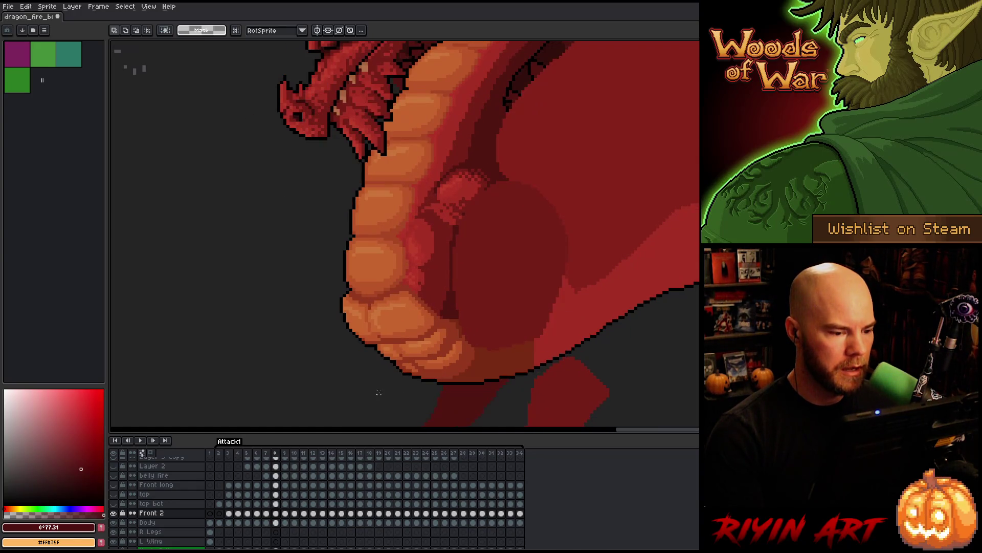
key(Right)
key(ctrl+v)
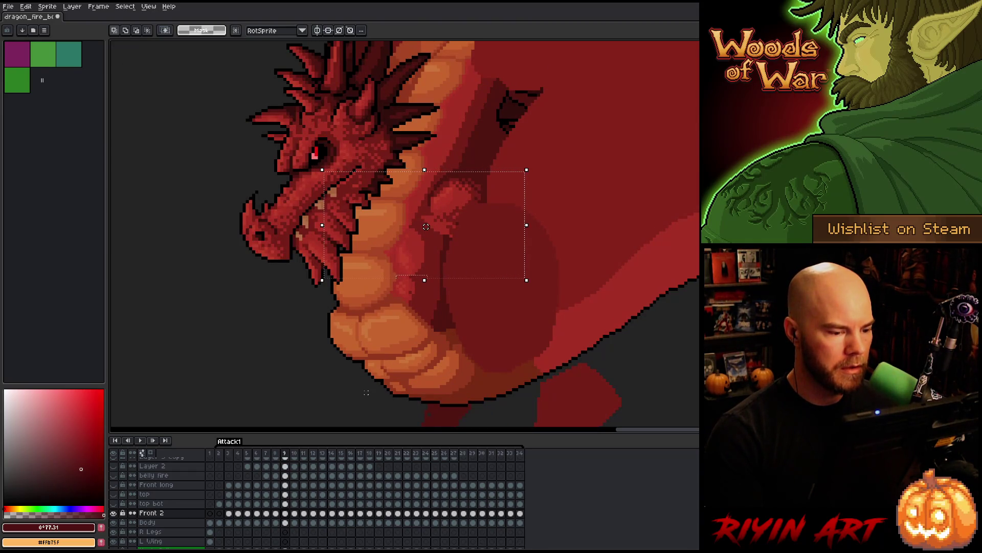
key(Left)
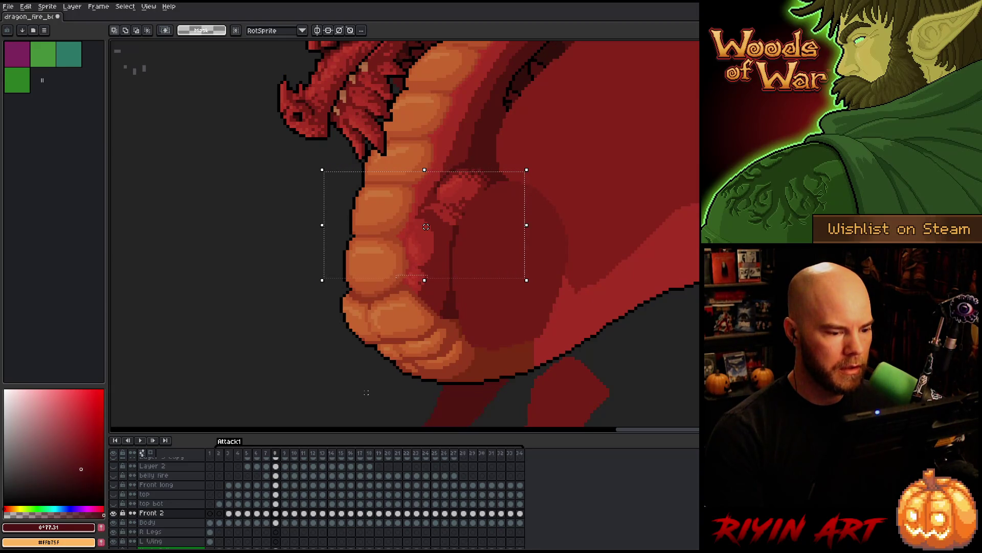
key(Right)
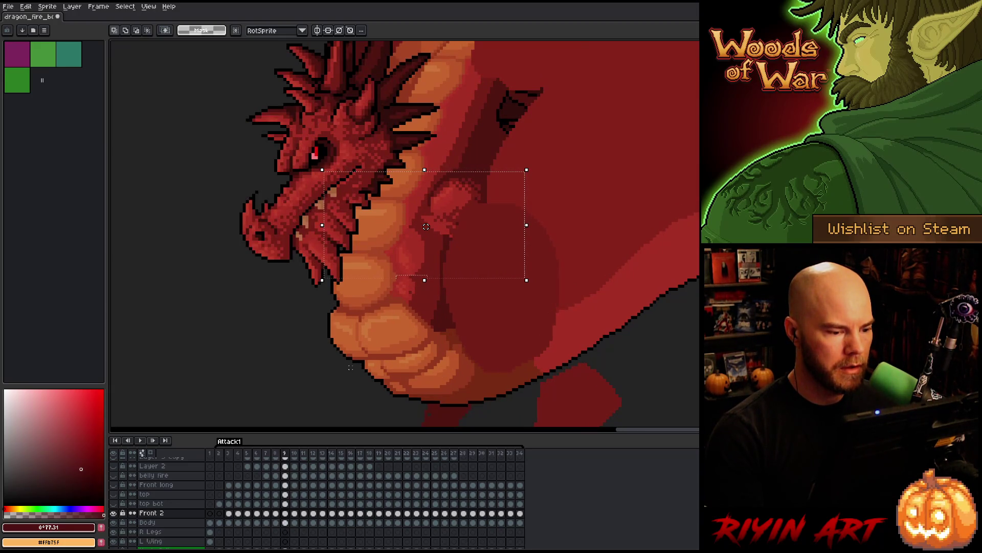
key(Right)
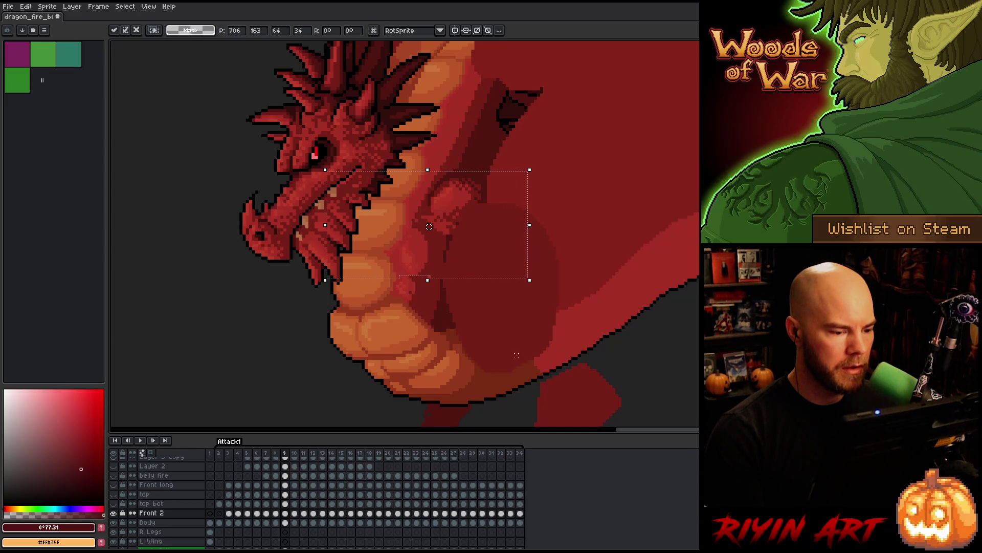
key(Return)
Flip between frames 8 and 9 to check the leg alignment, then deselect
key(comma)
key(period)
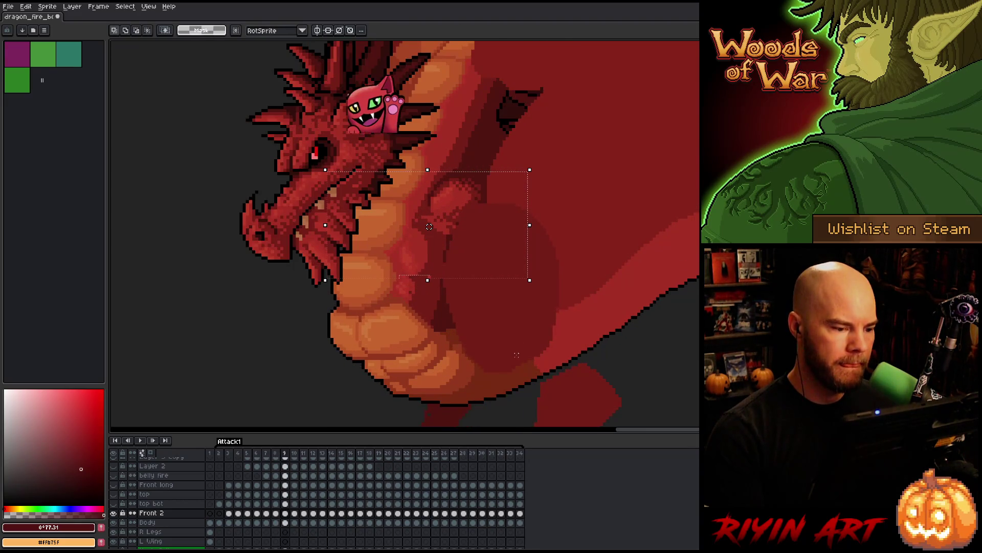
key(comma)
key(period)
key(comma)
key(period)
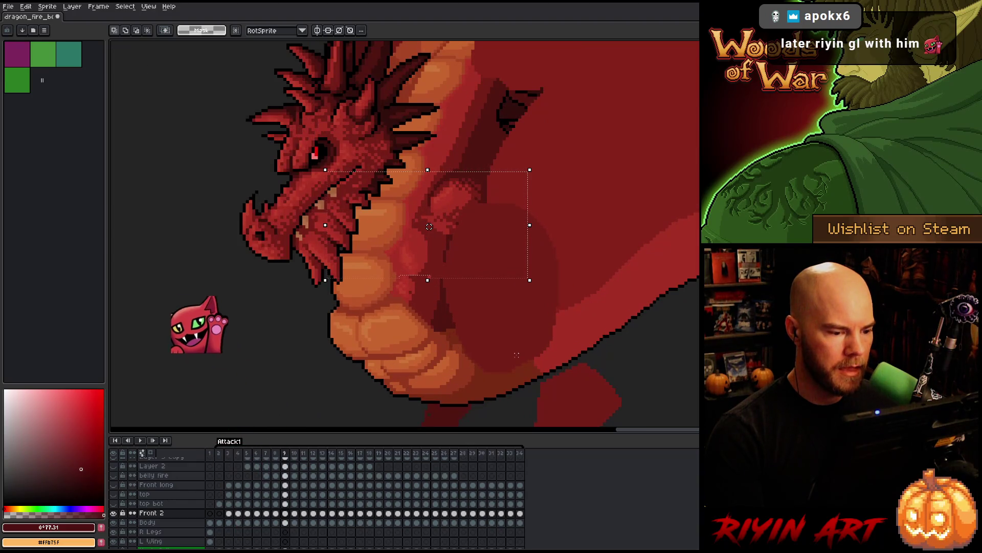
key(ctrl+d)
Pick the dark red from the leg shading as the drawing colour
key(b)
alt+click(441, 220)
key(comma)
Flip repeatedly between frames 8 and 9 to compare the leg against the body
key(period)
key(comma)
key(period)
key(comma)
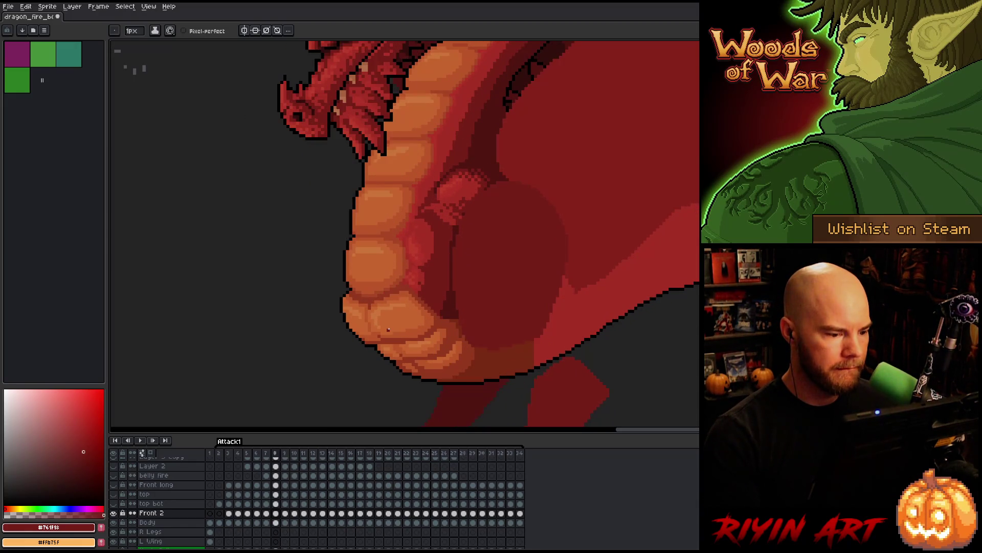
key(period)
key(comma)
key(period)
key(comma)
key(period)
key(comma)
key(period)
key(comma)
key(period)
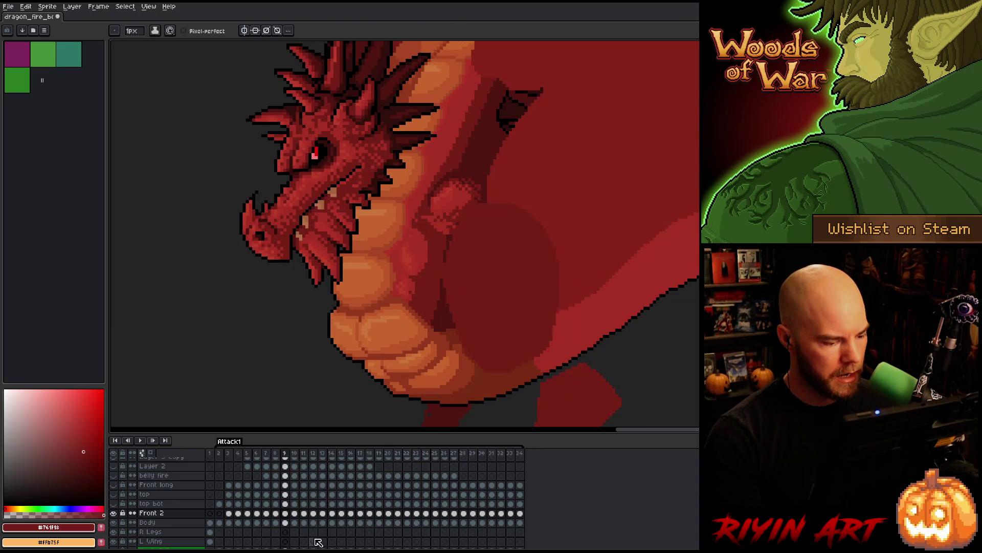
Move to frame 10 and toggle the Front 2 layer's visibility to compare the leg, leaving it shown
key(period)
key(comma)
key(period)
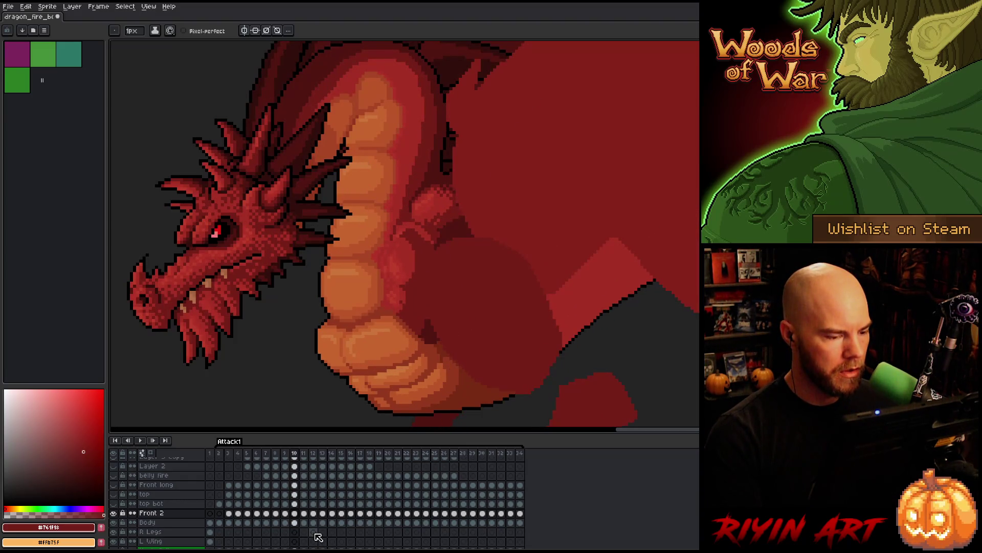
click(115, 513)
click(115, 513)
click(115, 512)
click(115, 513)
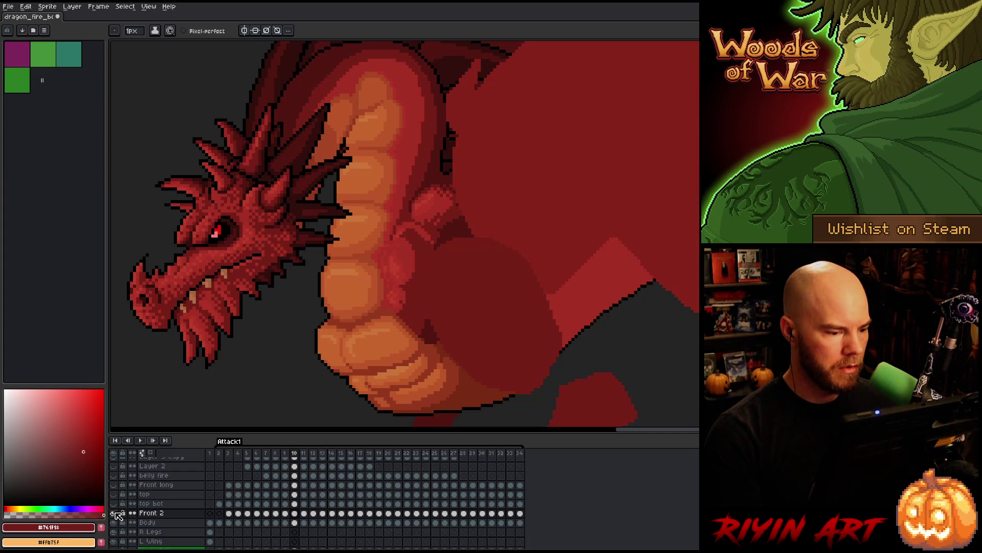
key(ctrl+t)
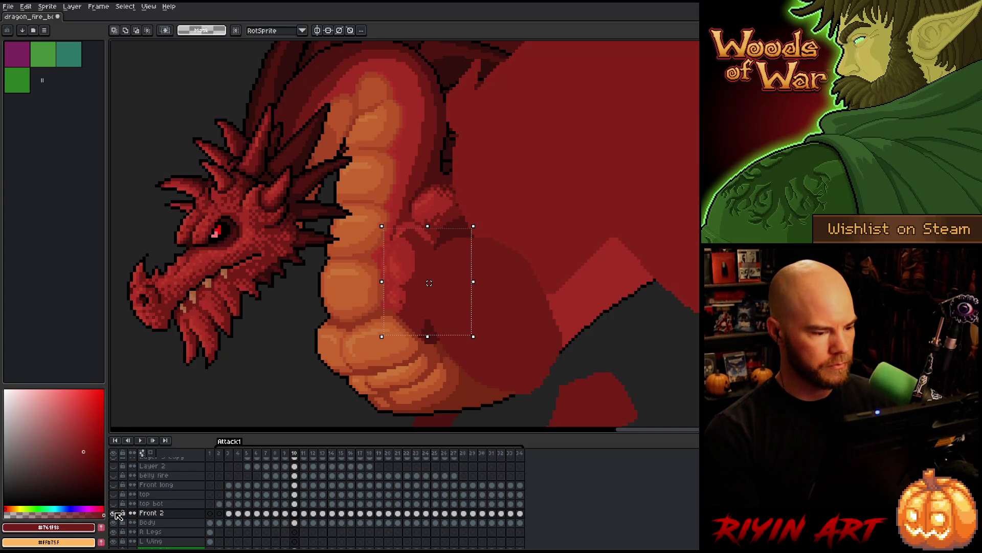
Nudge the dark leg shading one pixel on frame 10, commit, and compare neighbouring frames
key(Left)
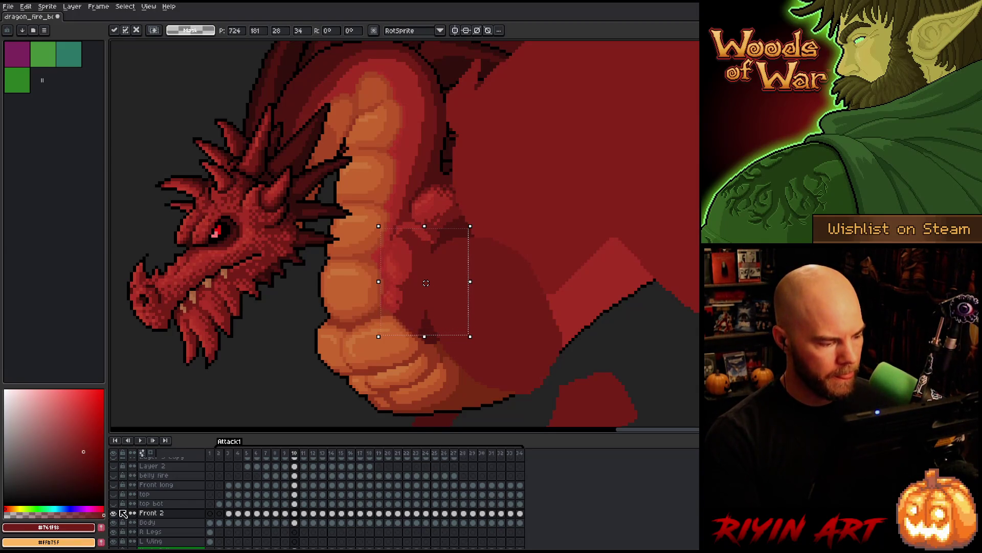
key(Return)
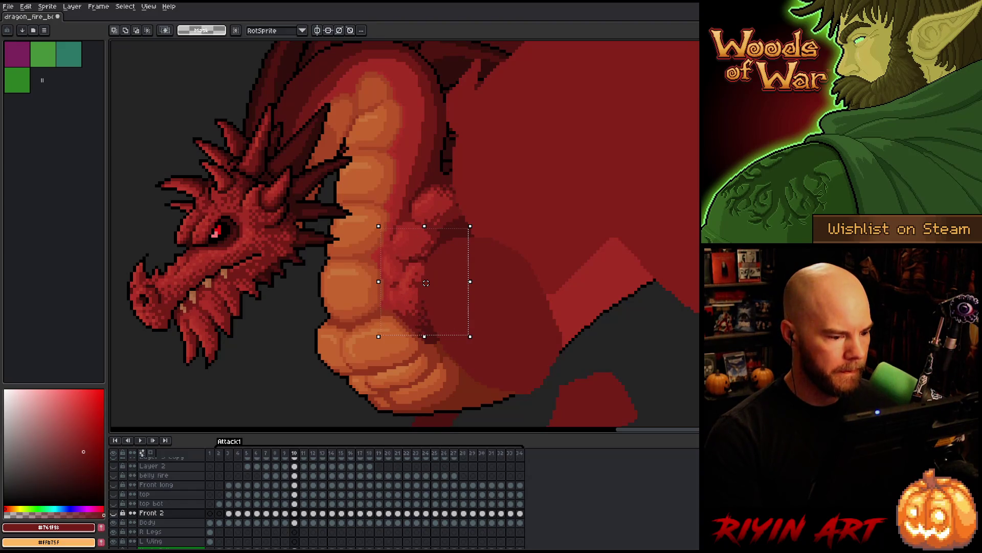
key(Right)
key(period)
key(comma)
key(period)
key(comma)
key(period)
key(comma)
Step through frames 7 to 9 to check the leg pose, settling on frame 8
key(comma)
key(period)
key(comma)
key(period)
key(comma)
key(comma)
key(period)
key(period)
key(comma)
key(comma)
key(period)
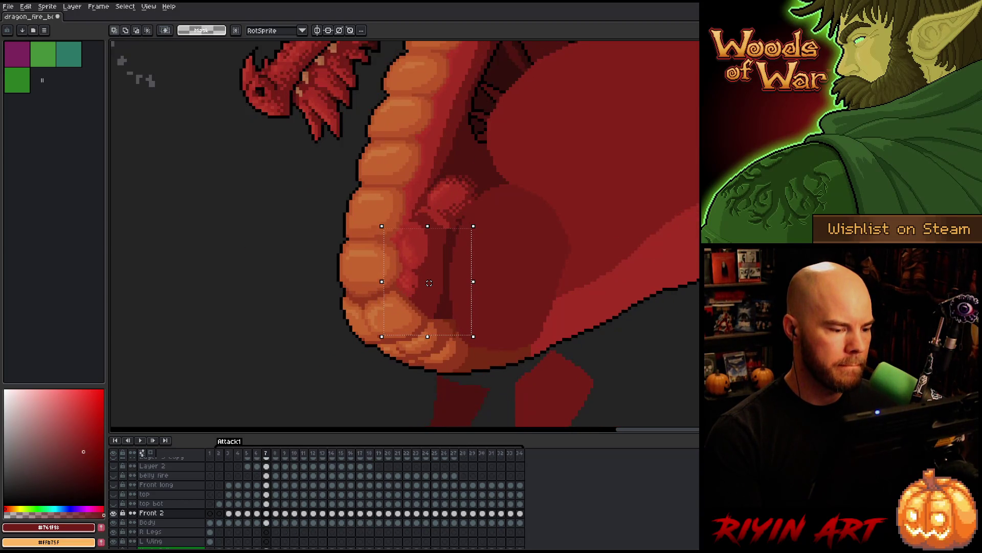
key(comma)
key(period)
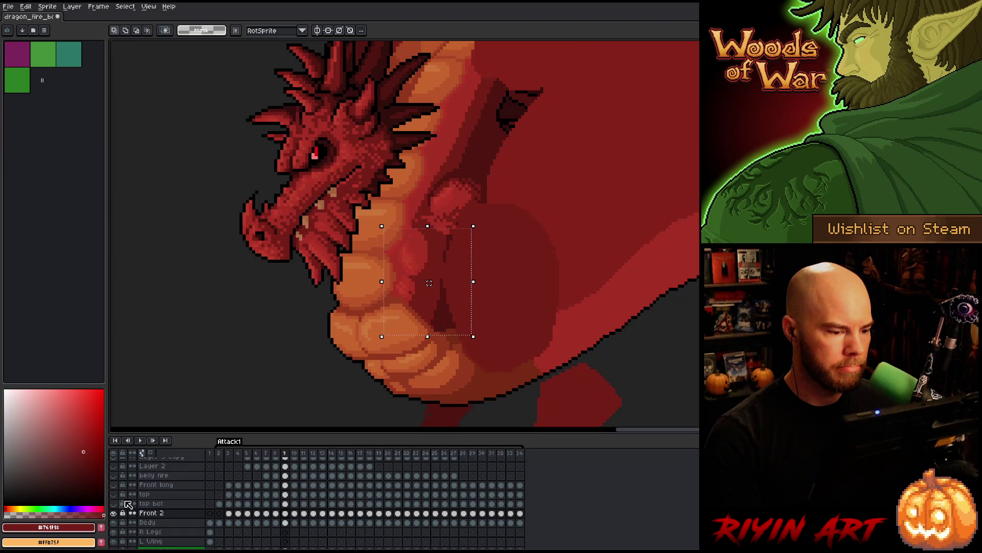
key(comma)
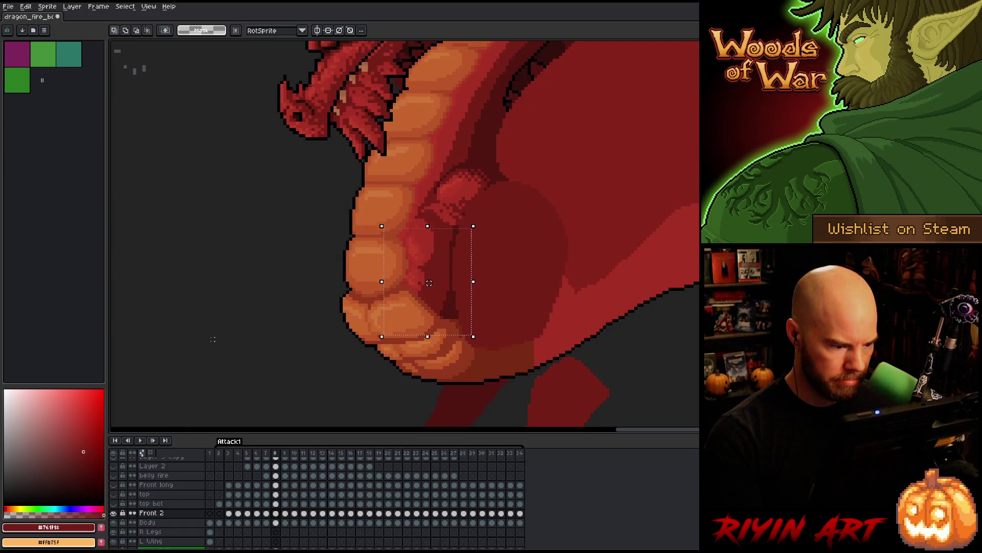
key(comma)
key(period)
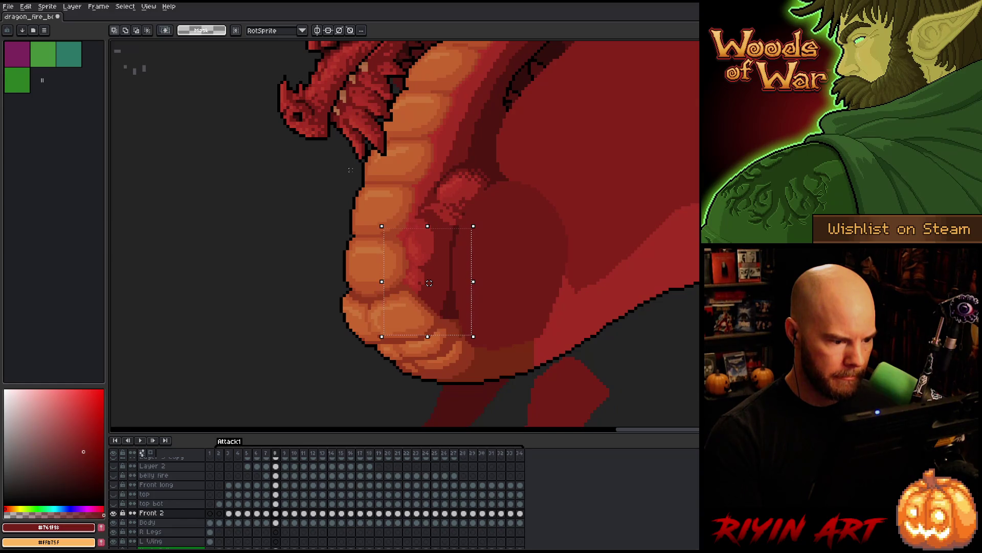
Drag the dark leg shading into place against the belly on frame 8 and compare with frames 7 and 9
drag(428, 283, 516, 274)
key(Return)
key(period)
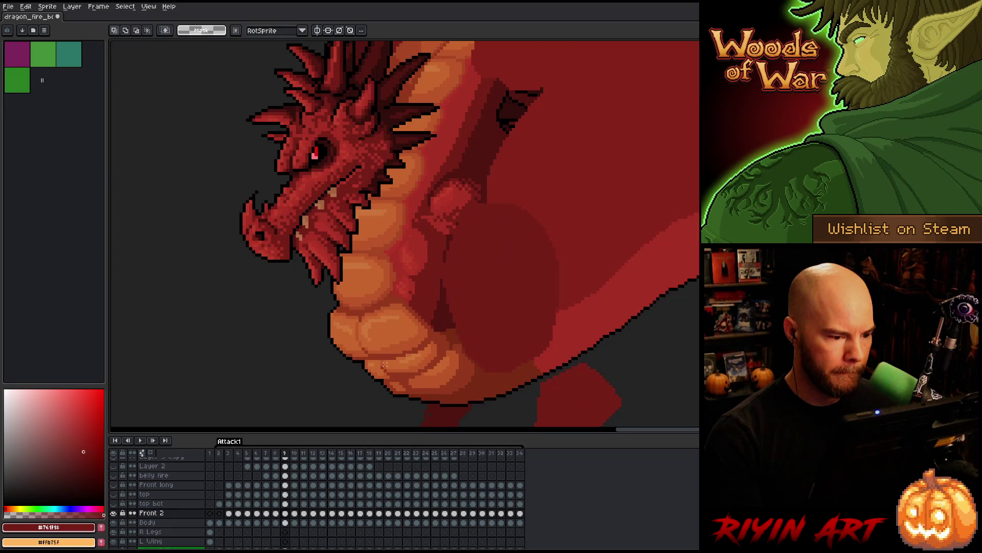
key(comma)
key(comma)
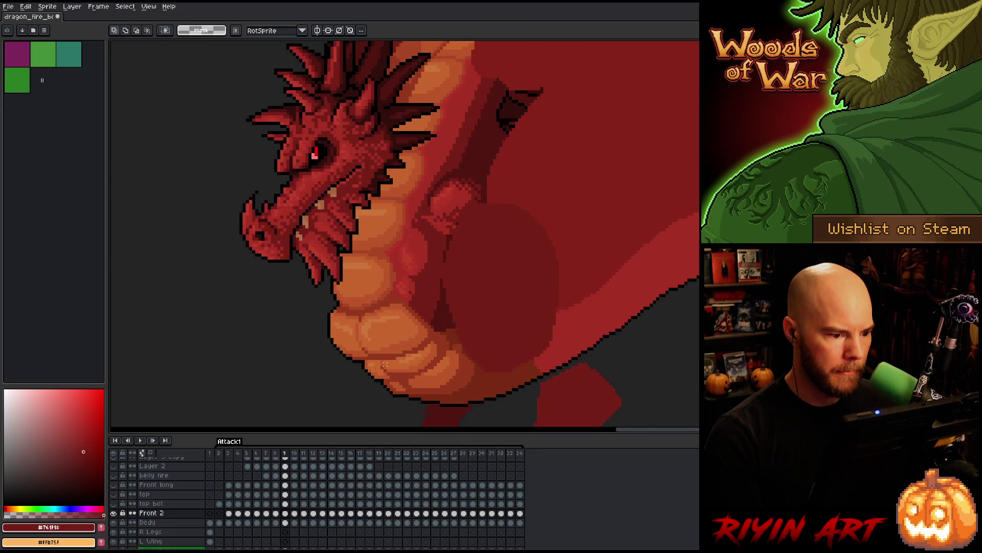
key(period)
key(period)
key(comma)
key(comma)
key(period)
key(period)
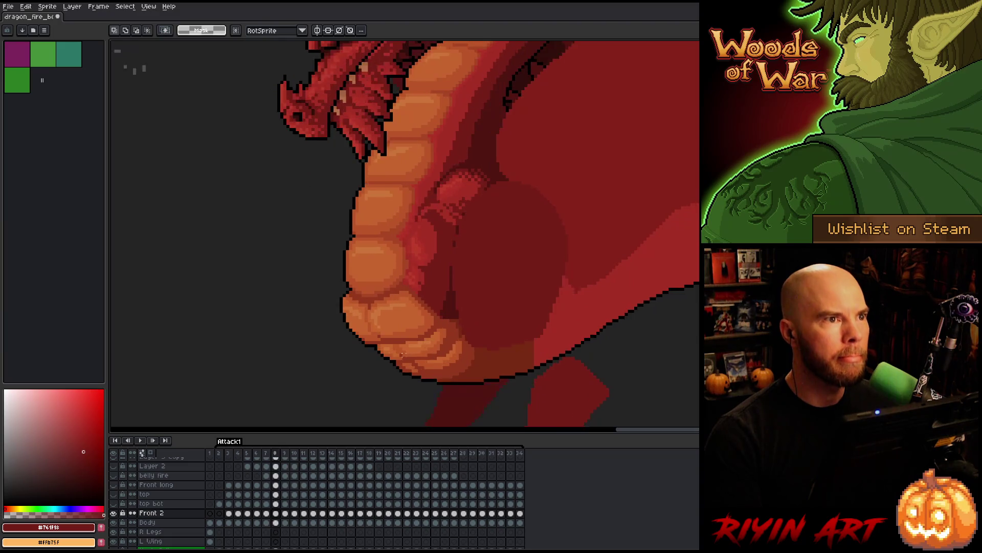
Flip between frames 7, 8 and 9 to check the near-side leg against the body
key(comma)
key(comma)
key(comma)
key(period)
key(period)
key(period)
key(comma)
key(comma)
key(period)
key(period)
key(comma)
key(comma)
key(period)
key(comma)
key(period)
key(comma)
key(period)
key(period)
key(comma)
key(comma)
key(period)
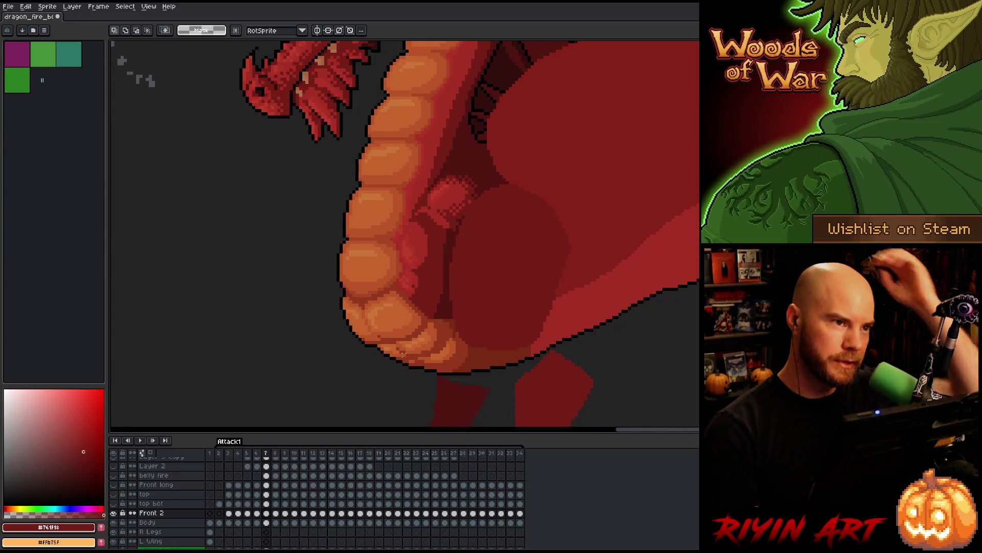
key(comma)
key(period)
key(period)
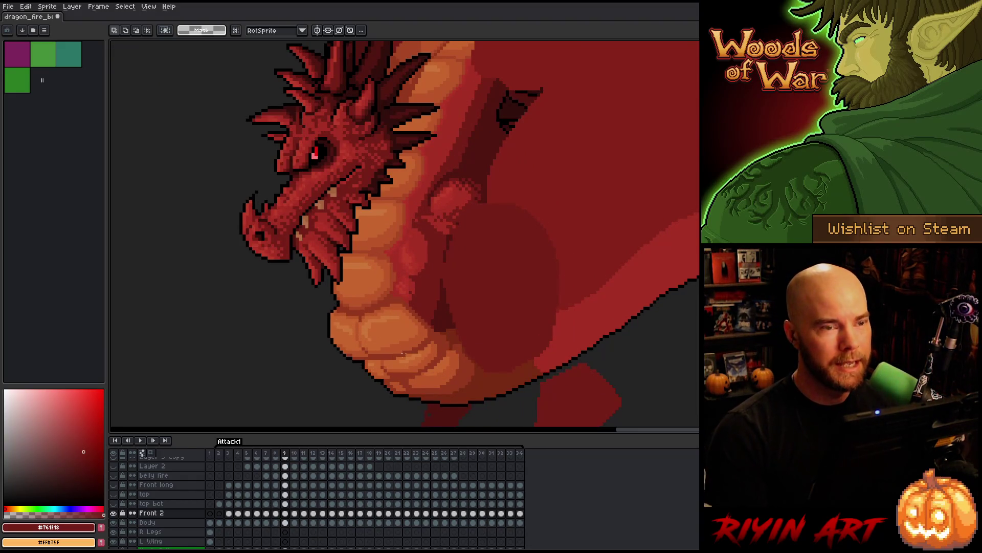
Recheck the leg on frames 8 and 9, then save the dragon animation with Ctrl+S
key(comma)
key(period)
key(comma)
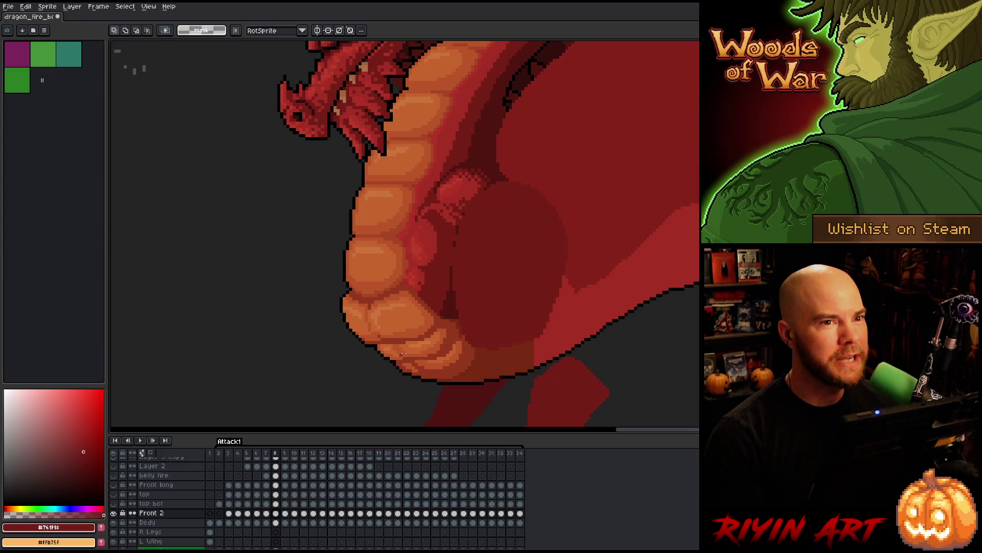
key(period)
key(comma)
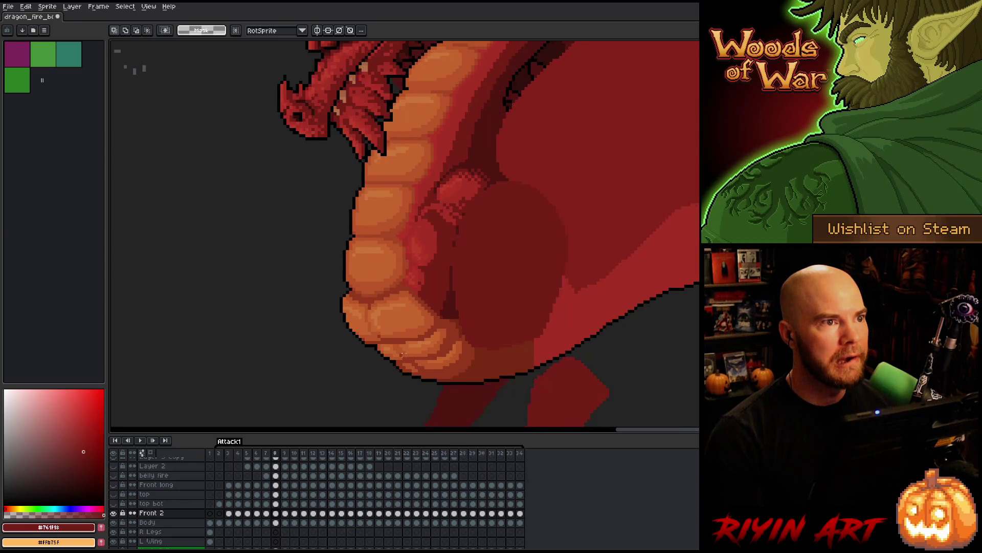
key(period)
key(comma)
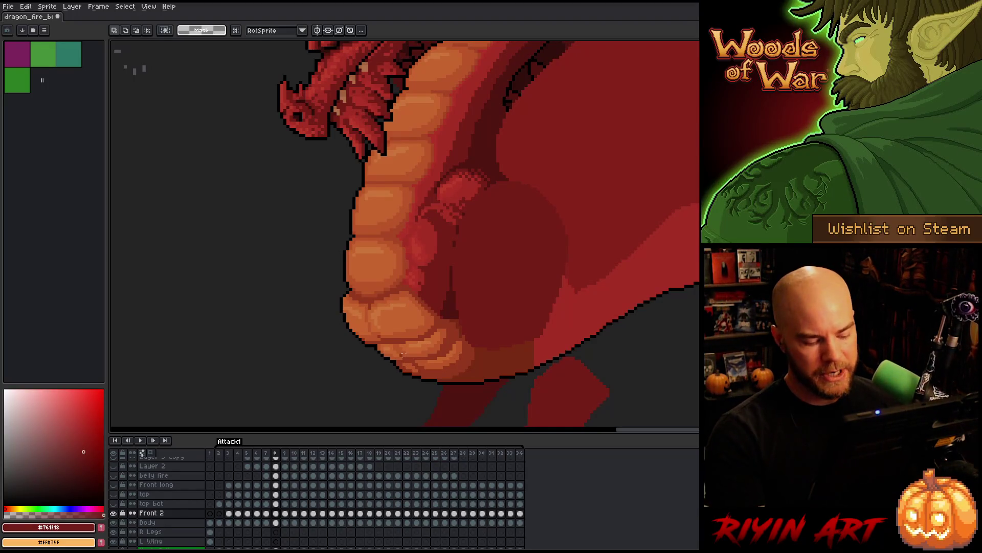
key(ctrl+s)
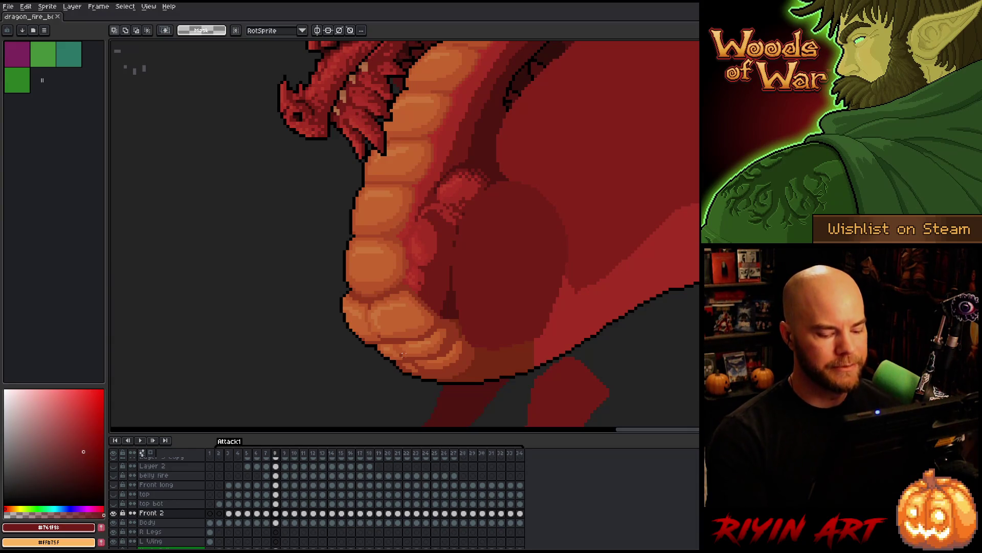
key(comma)
key(period)
key(comma)
key(period)
key(comma)
key(period)
key(comma)
key(period)
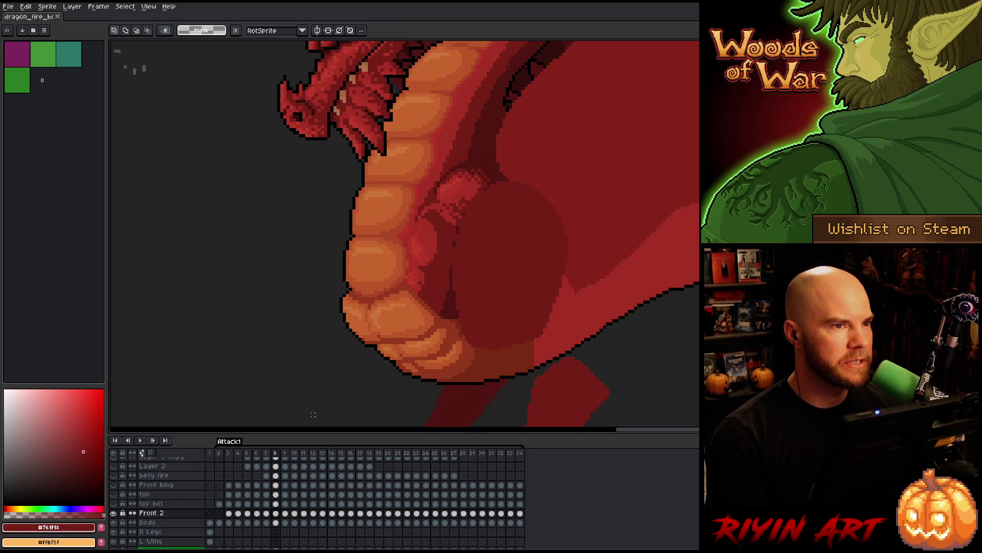
key(comma)
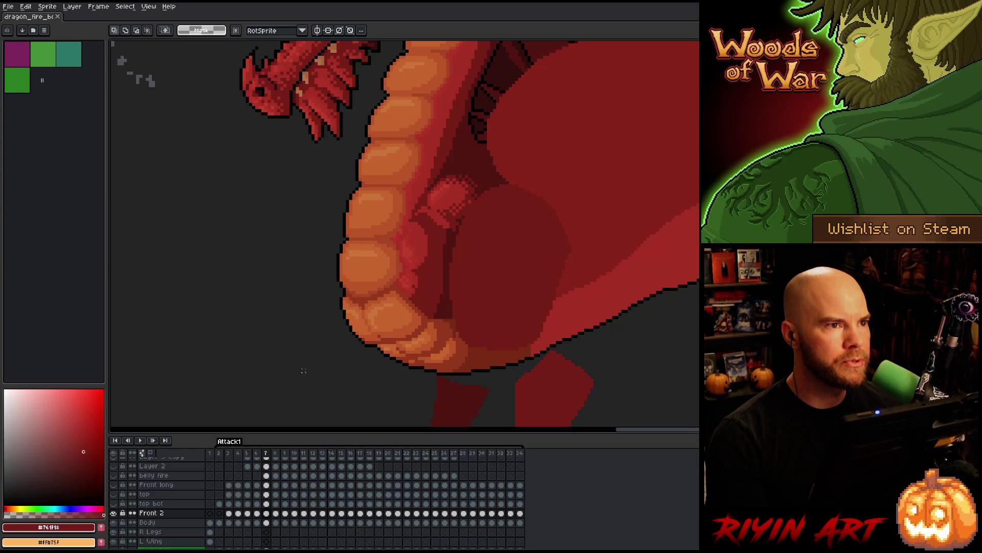
key(period)
key(comma)
key(period)
key(comma)
key(period)
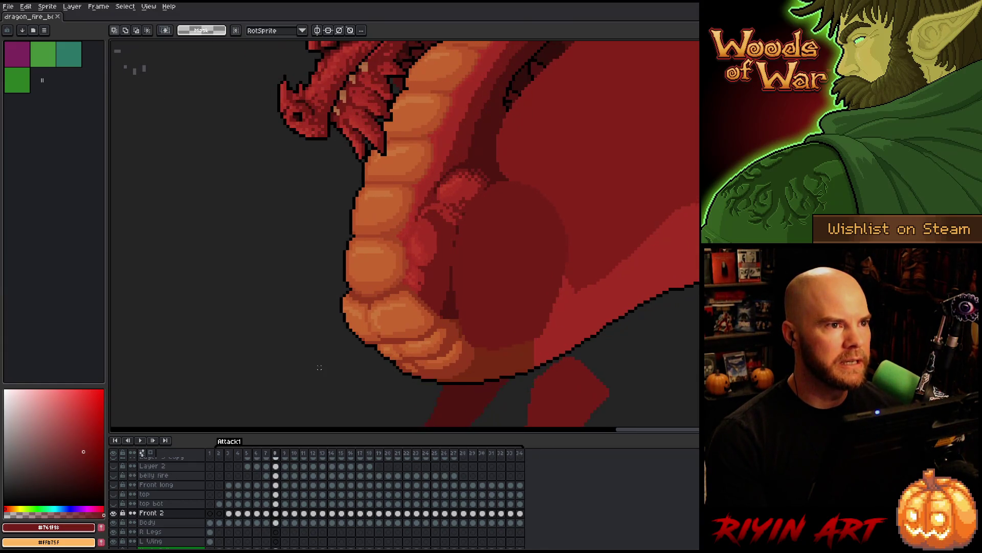
key(comma)
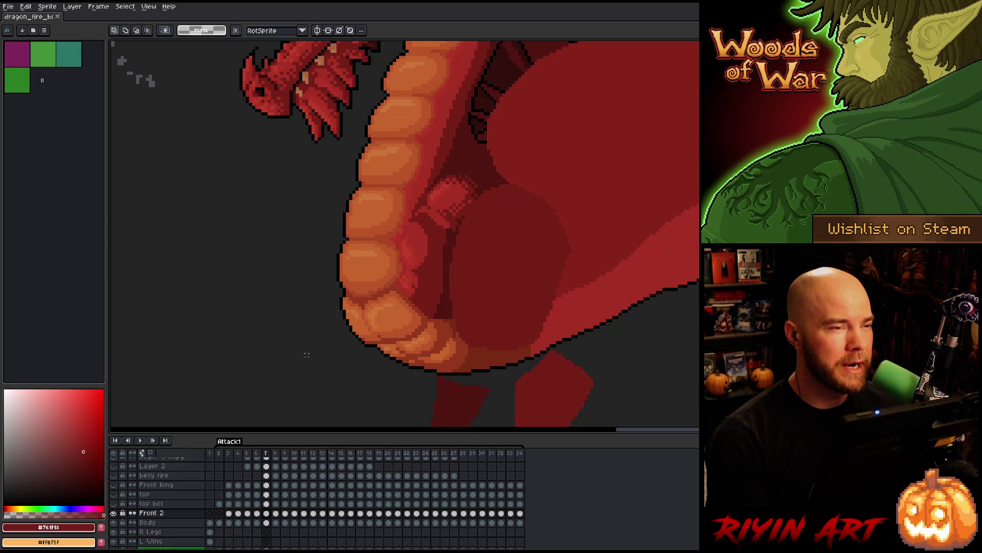
key(period)
key(comma)
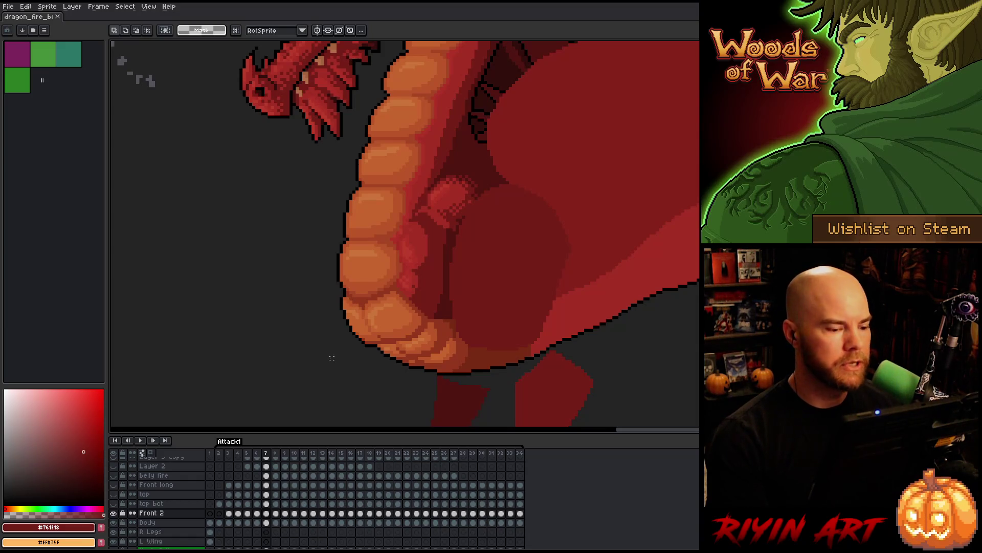
key(Right)
key(Right)
key(Left)
key(Left)
key(Right)
key(Left)
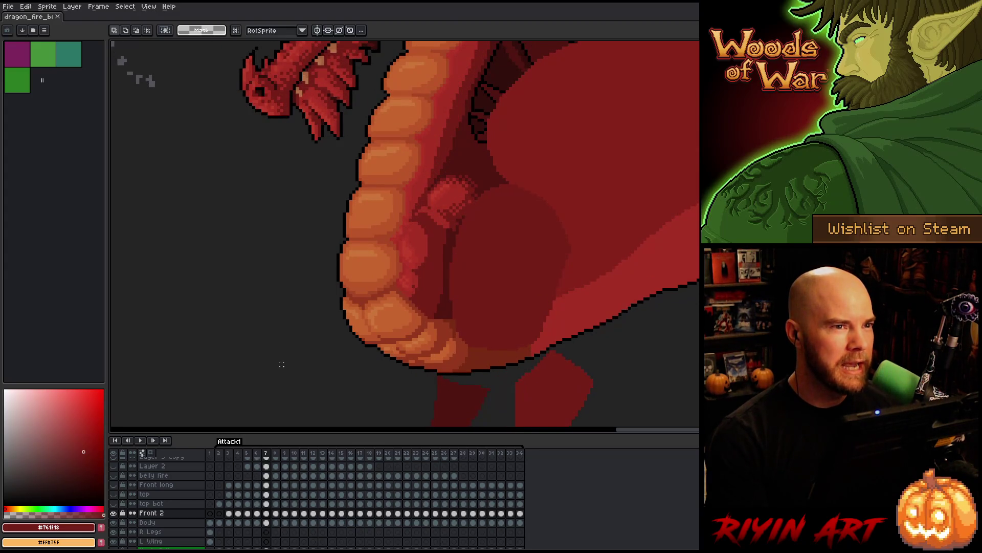
key(Right)
key(Right)
key(Right)
key(Left)
key(Left)
key(Right)
key(Right)
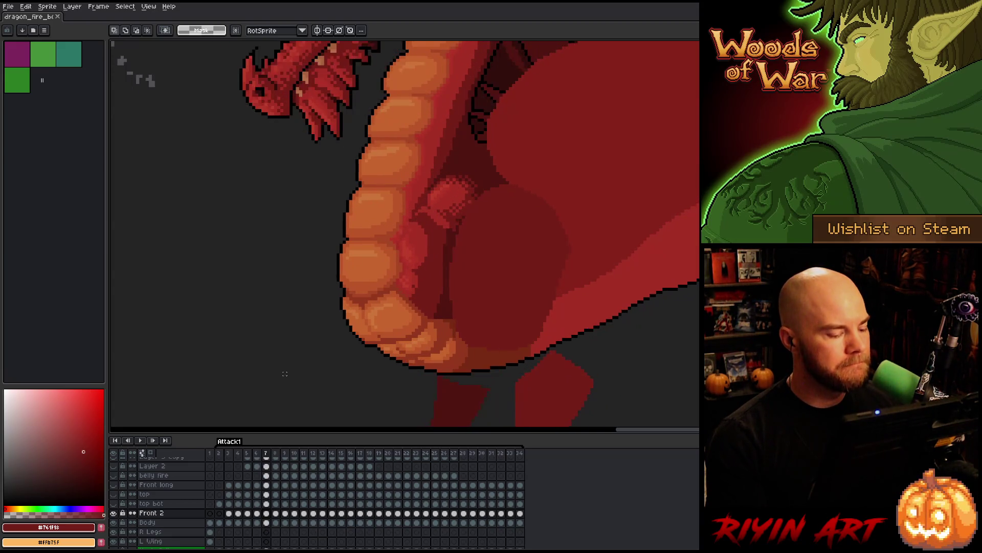
key(Left)
key(Left)
key(Left)
key(Left)
key(Right)
key(Right)
key(Left)
key(Left)
key(Right)
key(Right)
key(Left)
key(Right)
key(Right)
key(Left)
key(Right)
key(Left)
key(Left)
key(Right)
key(Right)
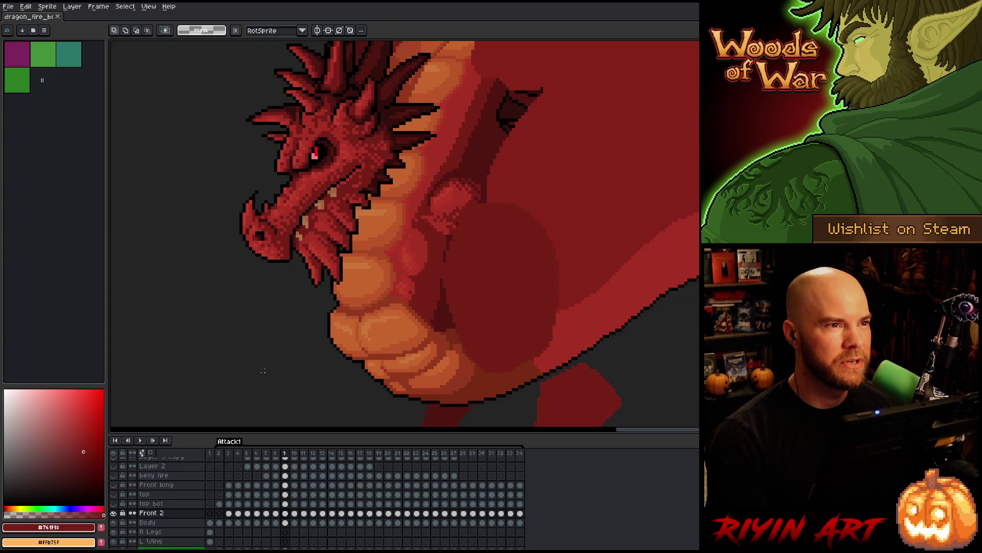
key(Left)
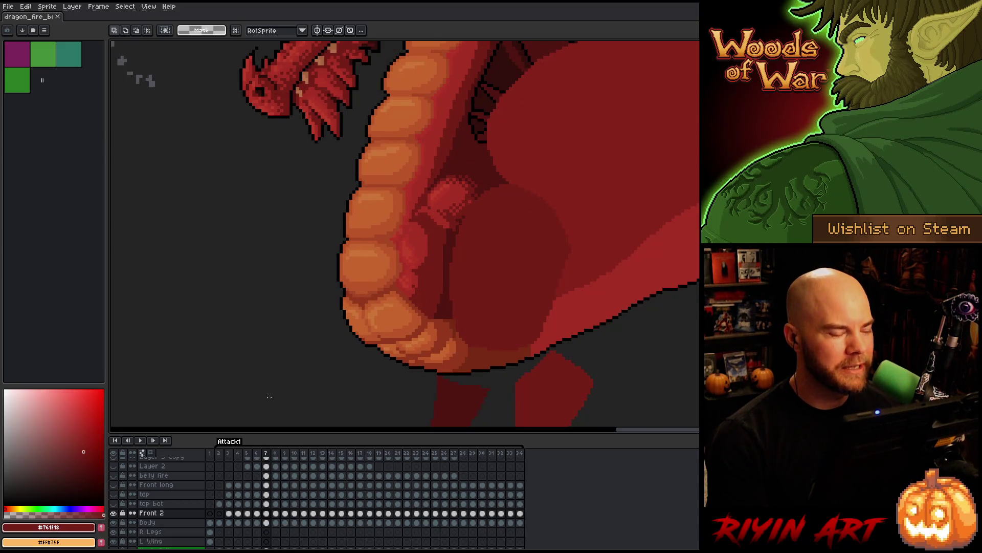
key(comma)
key(comma)
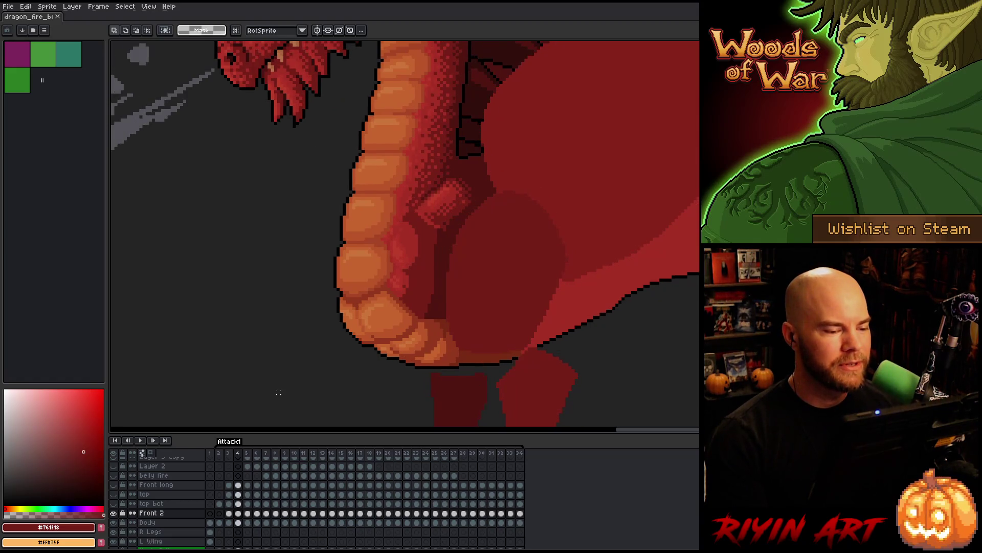
key(period)
key(period)
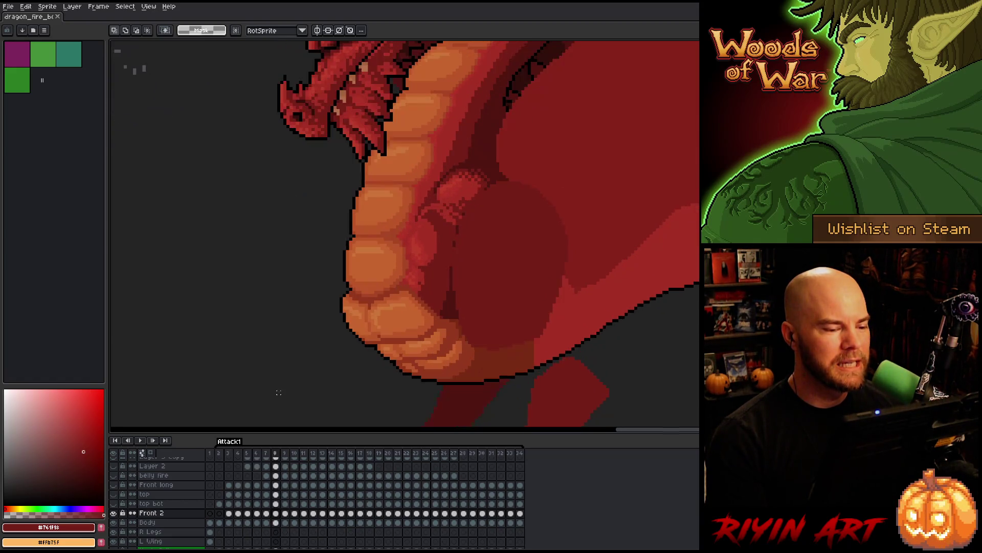
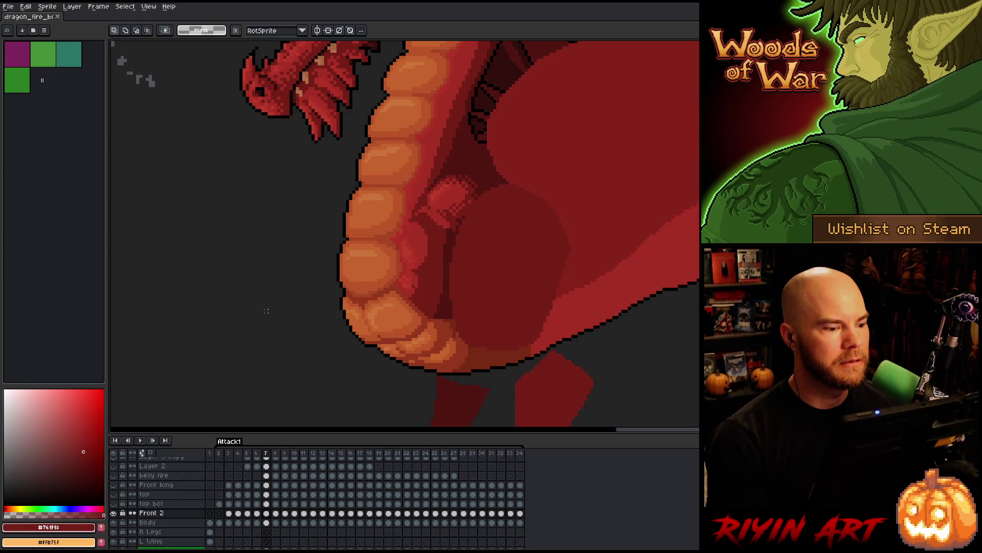
Play the attack animation, then marquee-select and move the neck and front arm on frame 9
key(Return)
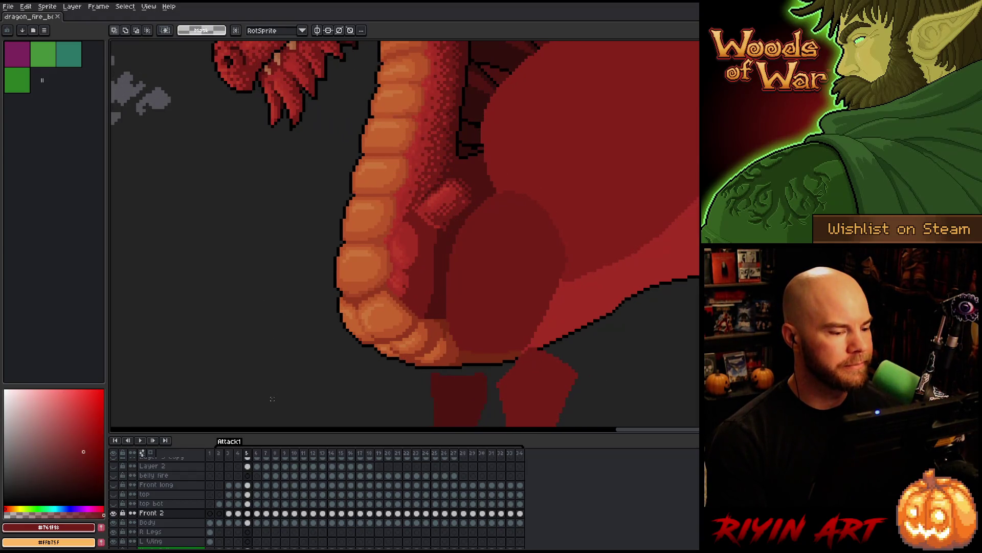
key(Return)
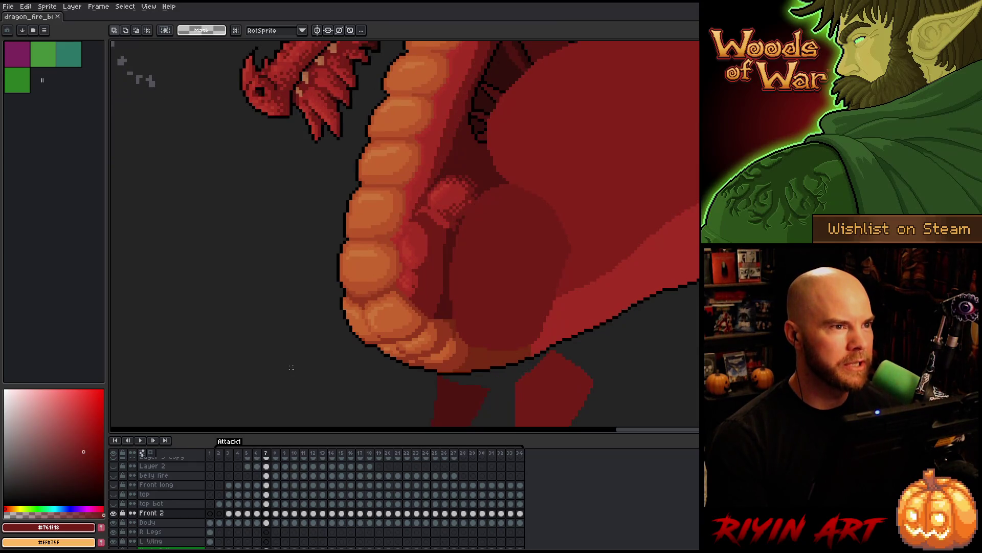
key(Return)
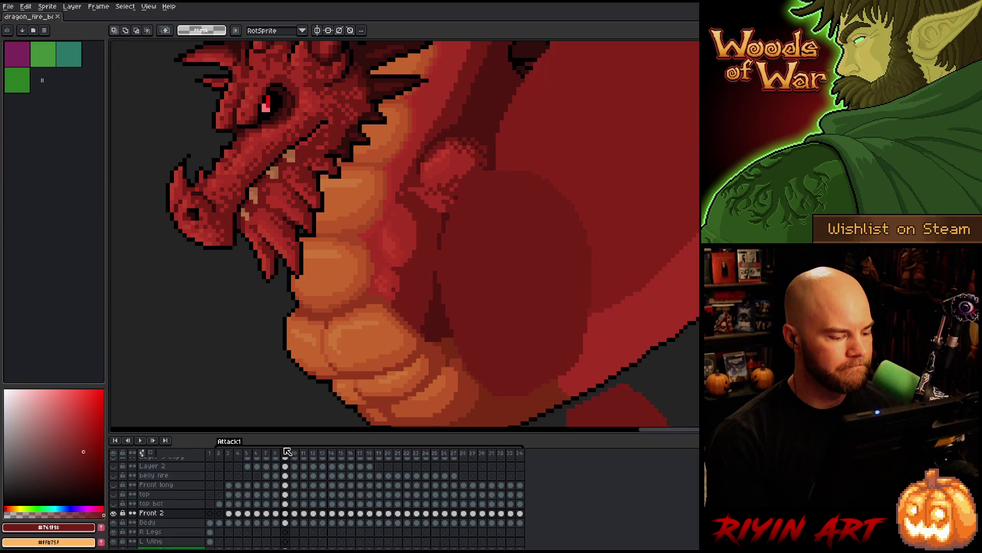
drag(297, 118, 486, 248)
key(Return)
Flip between frames 7, 8 and 9 to check the head pose
key(comma)
key(period)
key(comma)
key(period)
key(comma)
key(period)
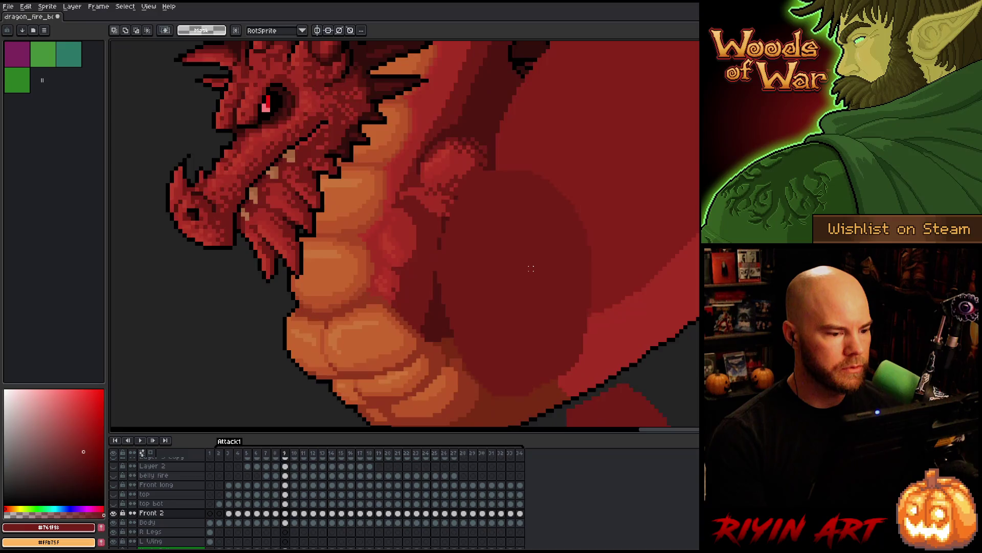
key(comma)
key(comma)
key(period)
key(comma)
key(comma)
Flip between frames 6 and 7 to compare the belly
key(period)
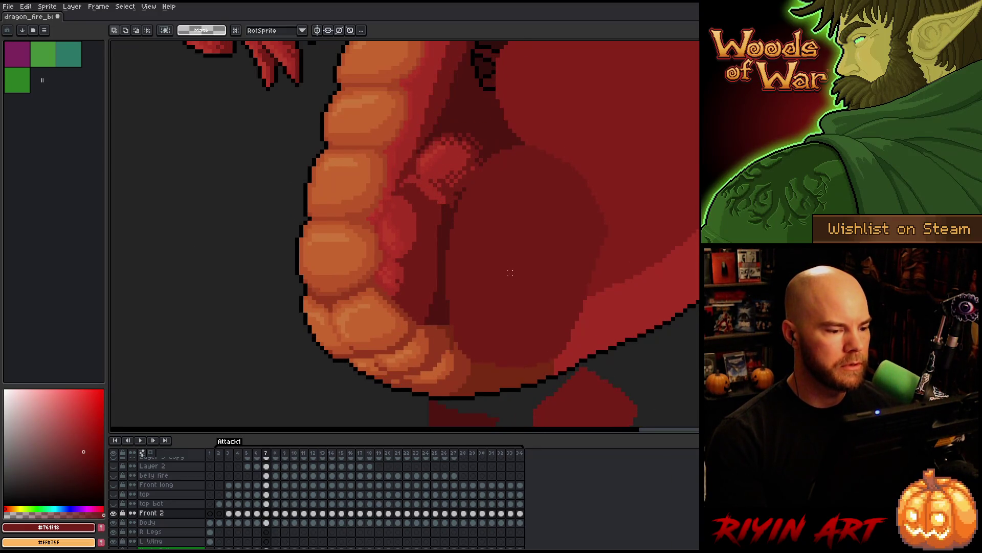
key(comma)
key(period)
key(comma)
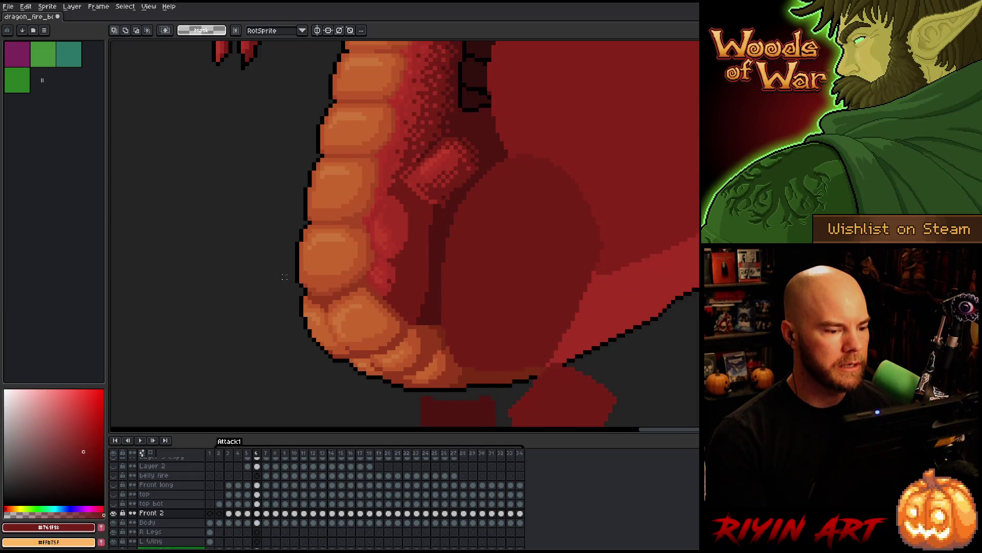
key(period)
scroll(302, 236, down, 3)
key(comma)
key(period)
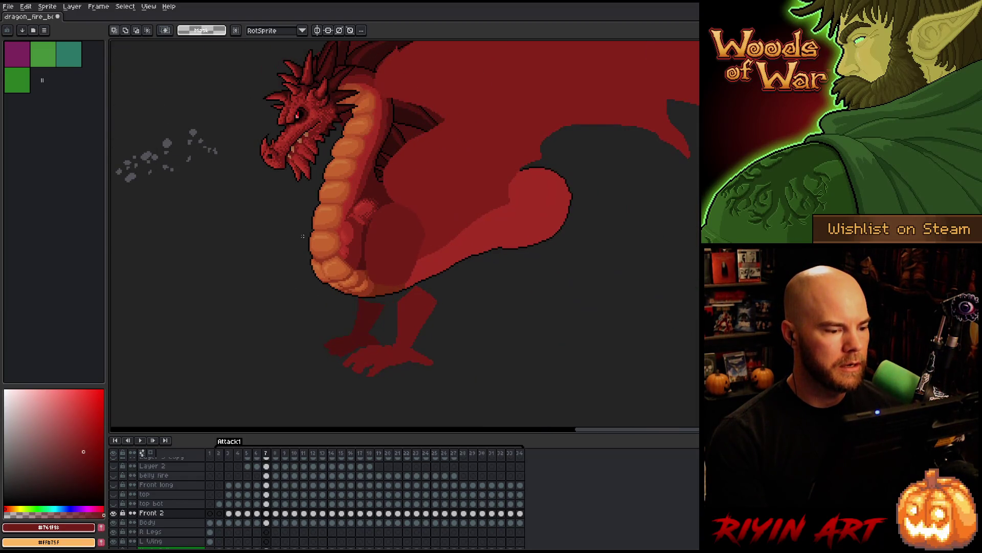
Compare frame 8 with frame 7, then return to frame 9 and restore the previous selection
key(period)
key(comma)
key(period)
key(comma)
key(period)
scroll(326, 225, up, 3)
key(comma)
key(period)
scroll(323, 223, down, 2)
key(comma)
key(period)
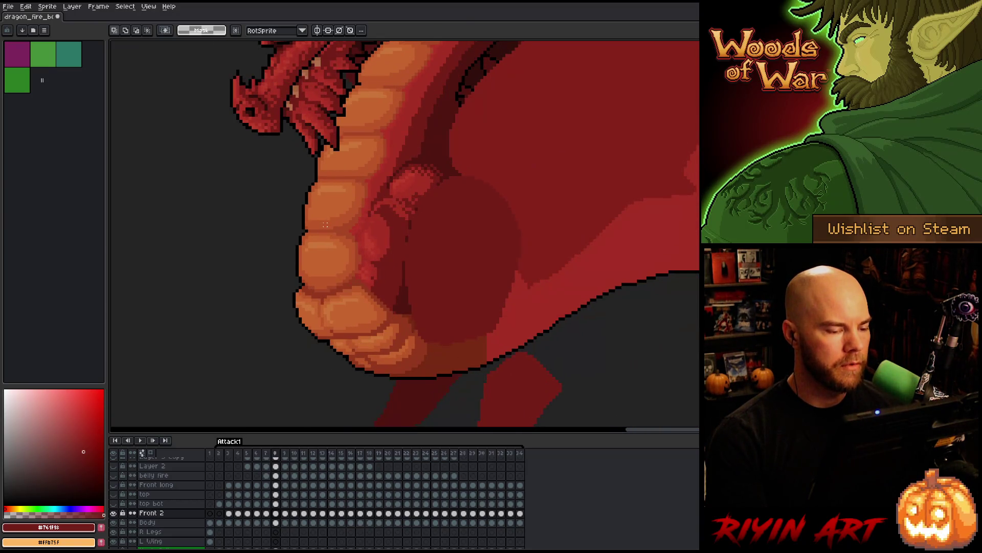
key(period)
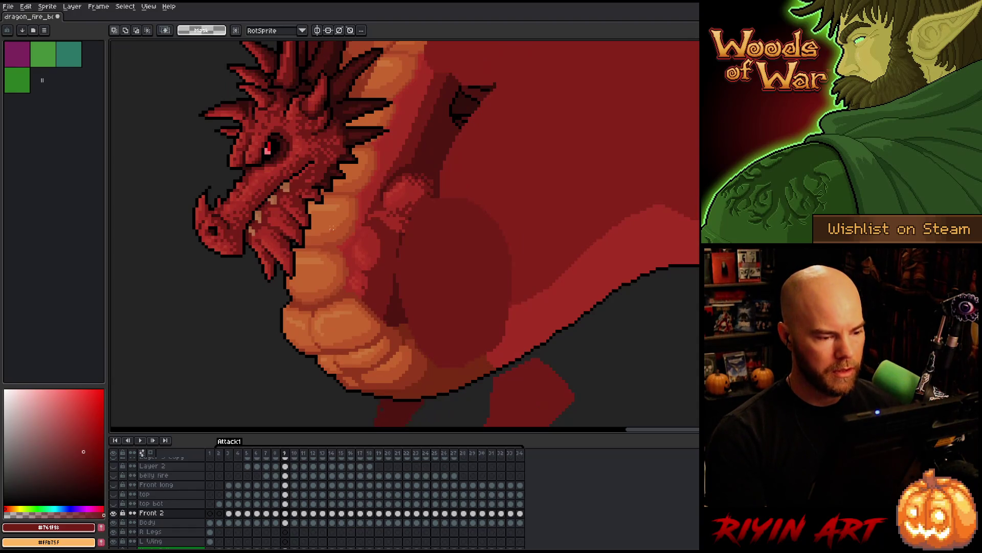
key(ctrl+shift+d)
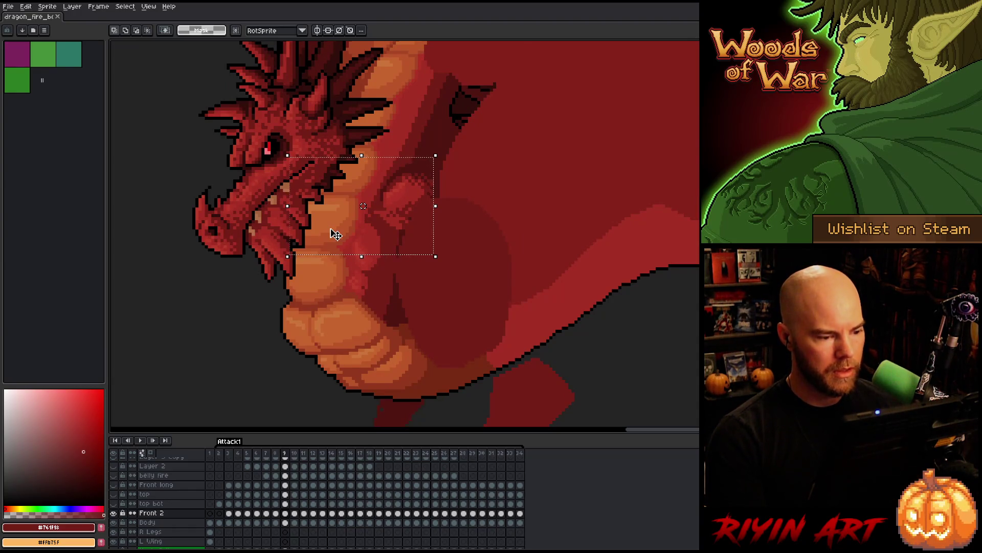
On frame 8, select the front arm, nudge it up one pixel and commit
key(comma)
mouse_move(494, 147)
mouse_down()
mouse_move(324, 220)
mouse_move(307, 247)
mouse_up()
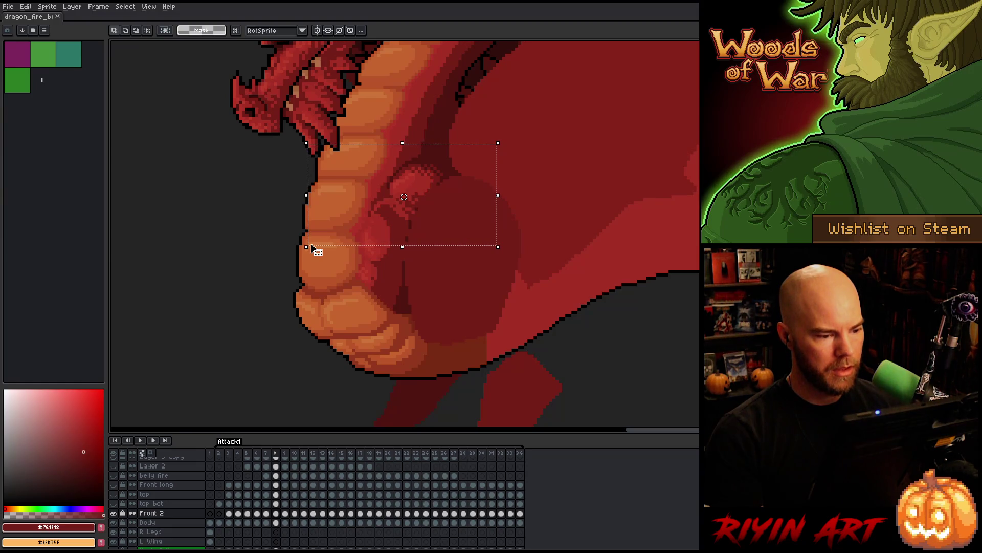
key(Up)
key(Right)
key(Left)
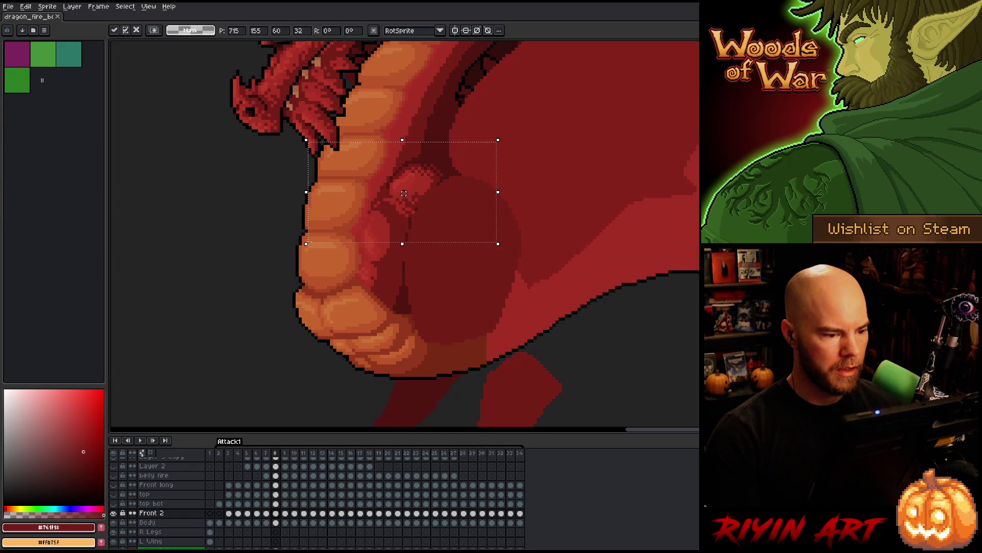
key(Return)
Move to frame 10 and toggle the Front 2 layer's visibility to compare the arm
key(period)
key(comma)
key(period)
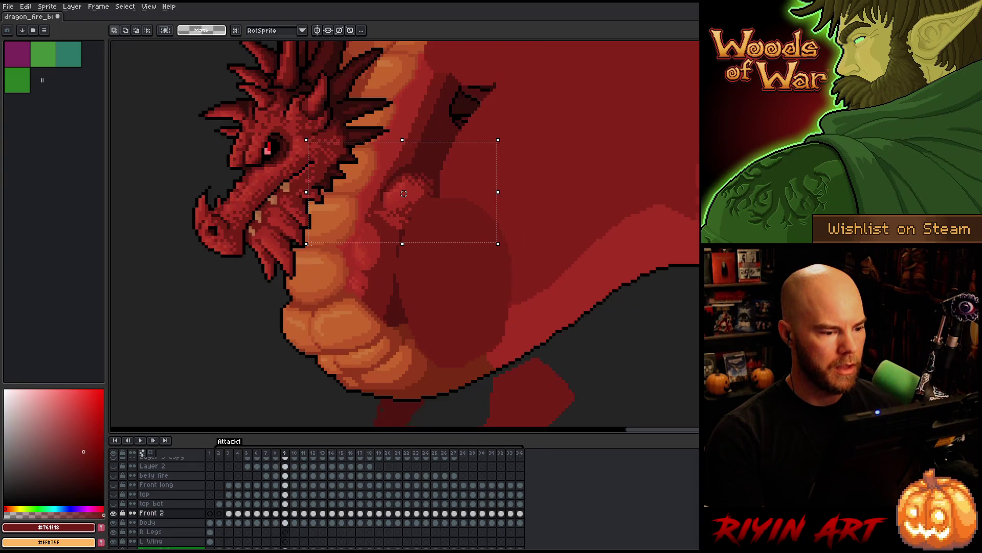
key(period)
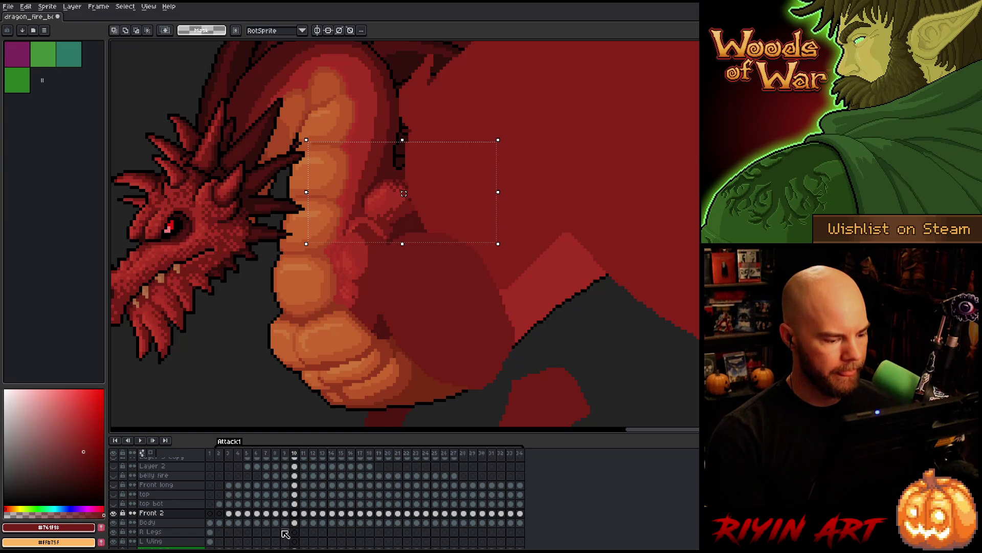
click(113, 513)
click(114, 512)
click(115, 513)
click(115, 513)
click(114, 513)
click(114, 512)
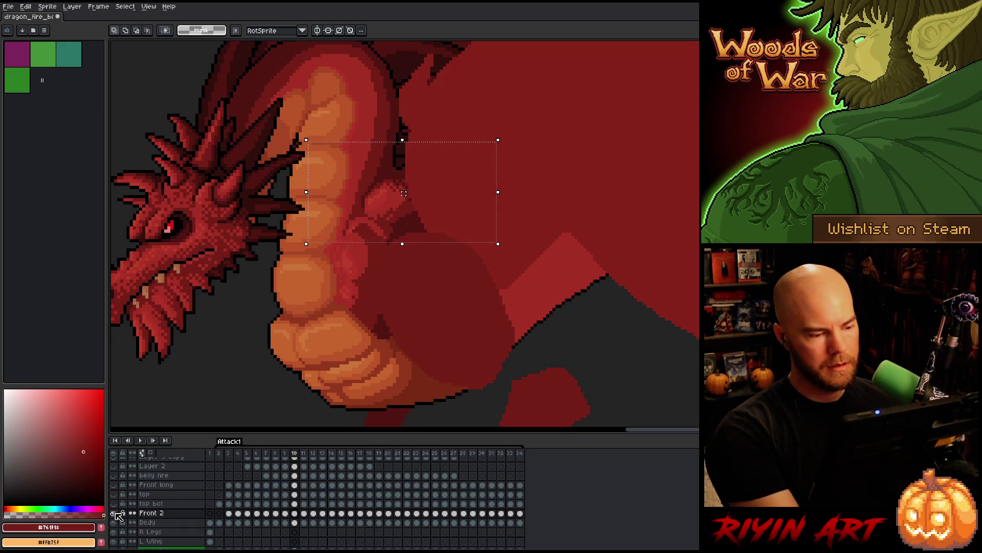
Reselect the arm on frame 10, shift it one pixel right, and check against Front 2
key(t)
key(m)
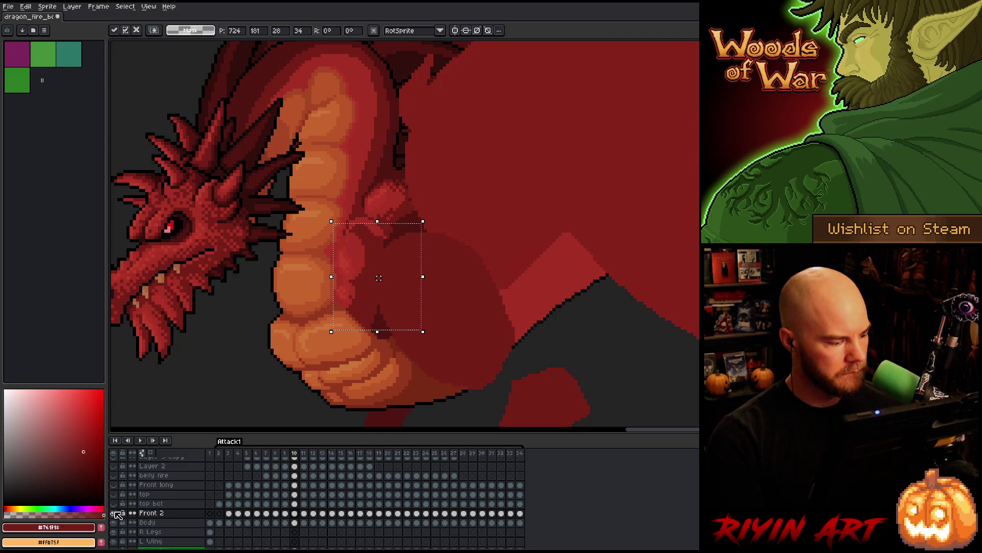
key(Return)
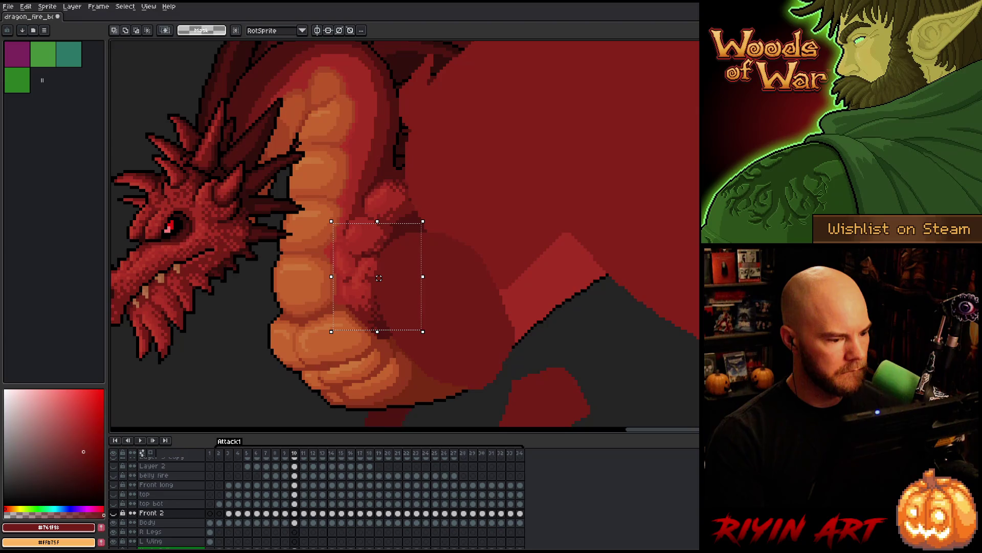
key(Right)
key(Return)
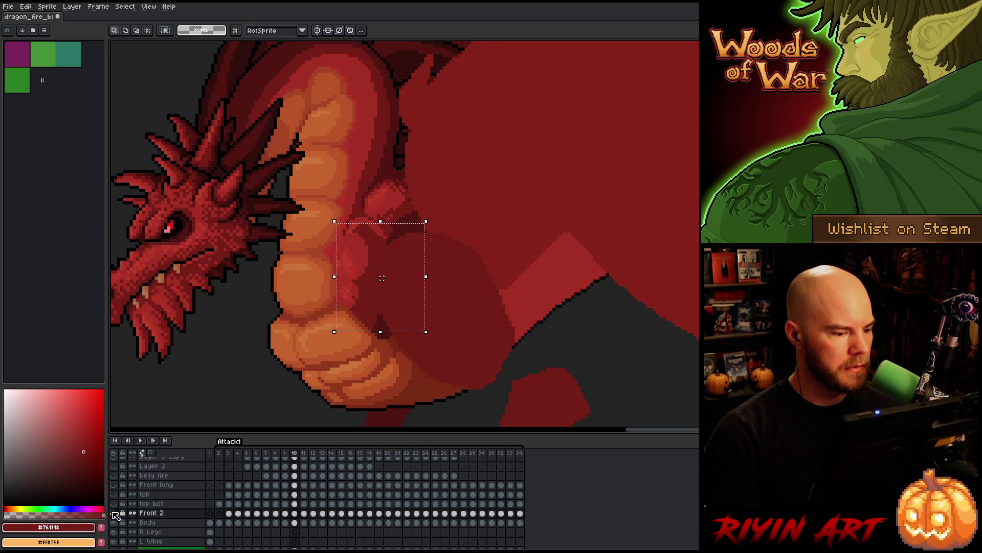
key(shift+x)
key(shift+x)
key(shift+x)
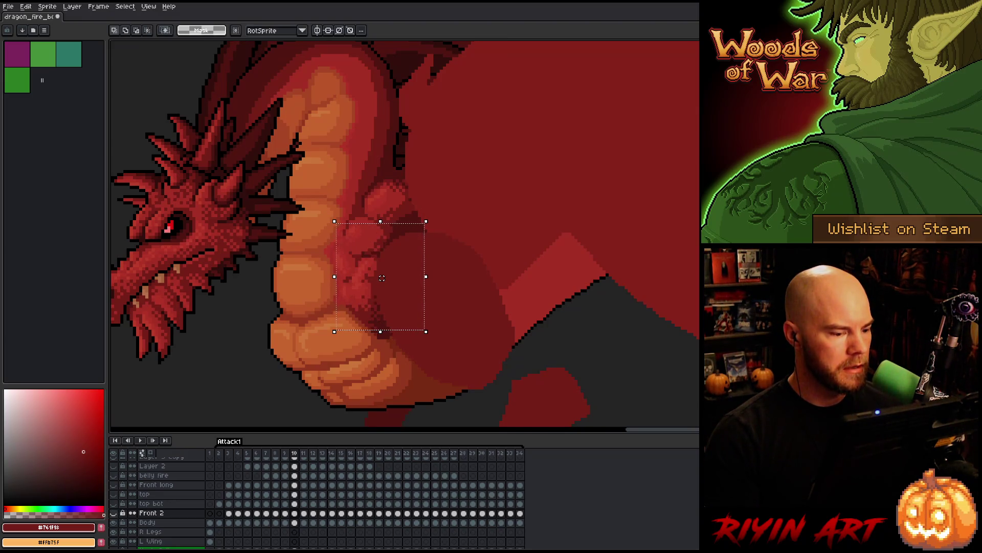
Step through frames 7 to 10 to confirm the arm lines up
key(comma)
key(comma)
key(comma)
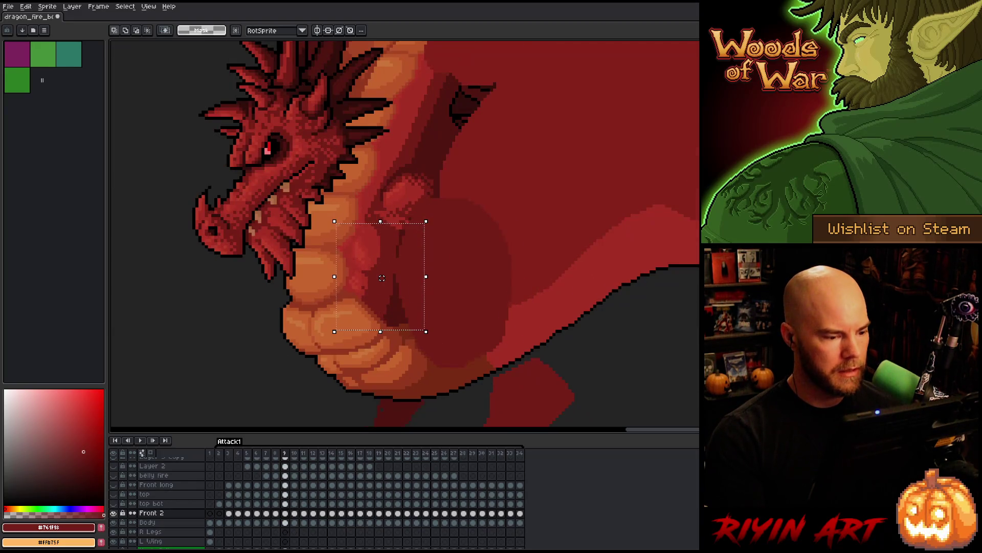
key(comma)
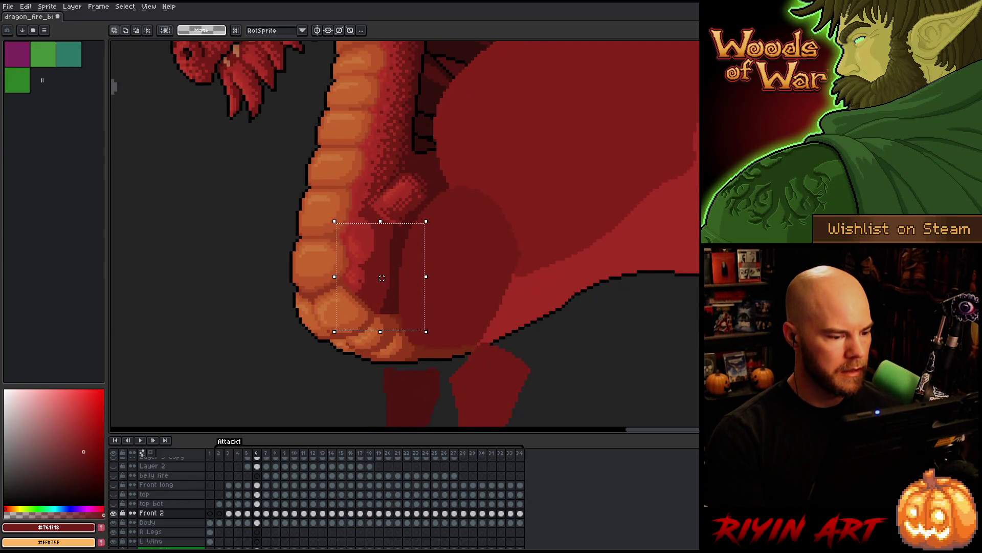
key(period)
key(period)
key(comma)
key(period)
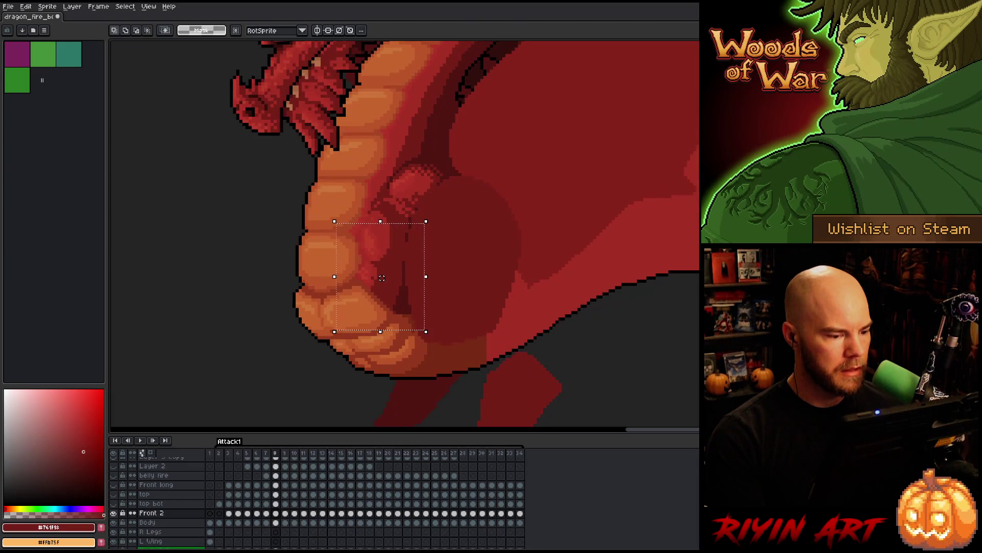
key(comma)
key(period)
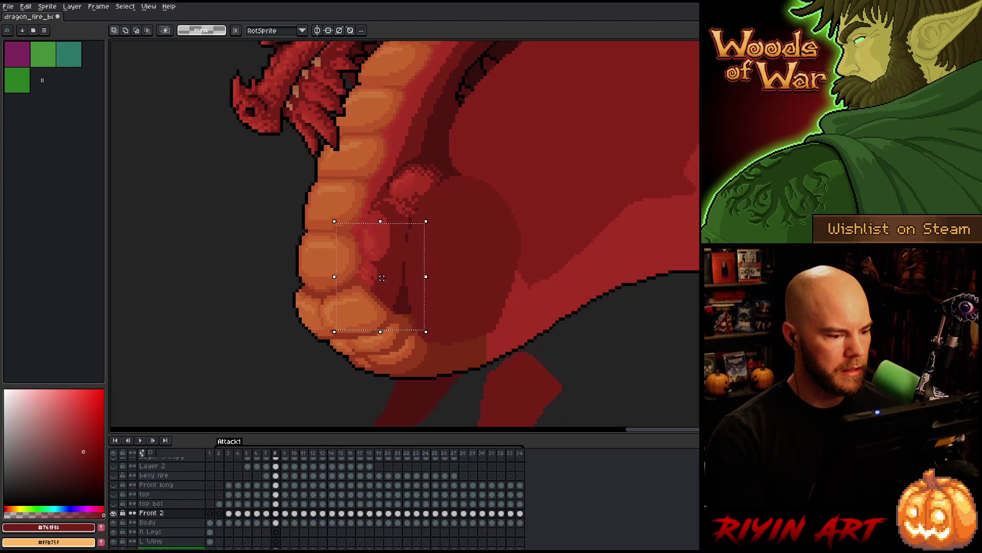
key(period)
key(period)
key(comma)
key(period)
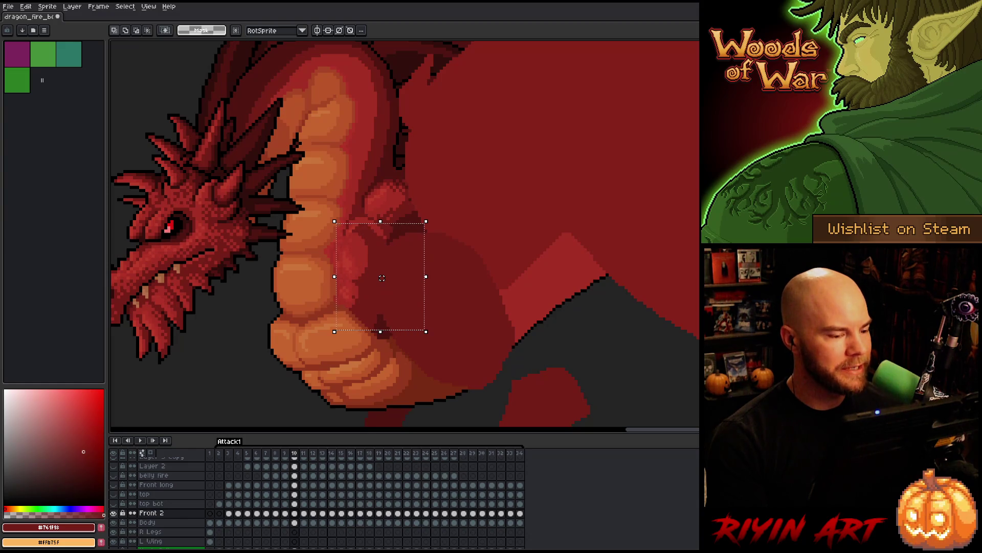
drag(471, 117, 297, 281)
key(comma)
key(period)
key(comma)
key(period)
key(comma)
key(period)
mouse_move(601, 108)
mouse_down()
mouse_move(467, 248)
mouse_move(228, 385)
mouse_up()
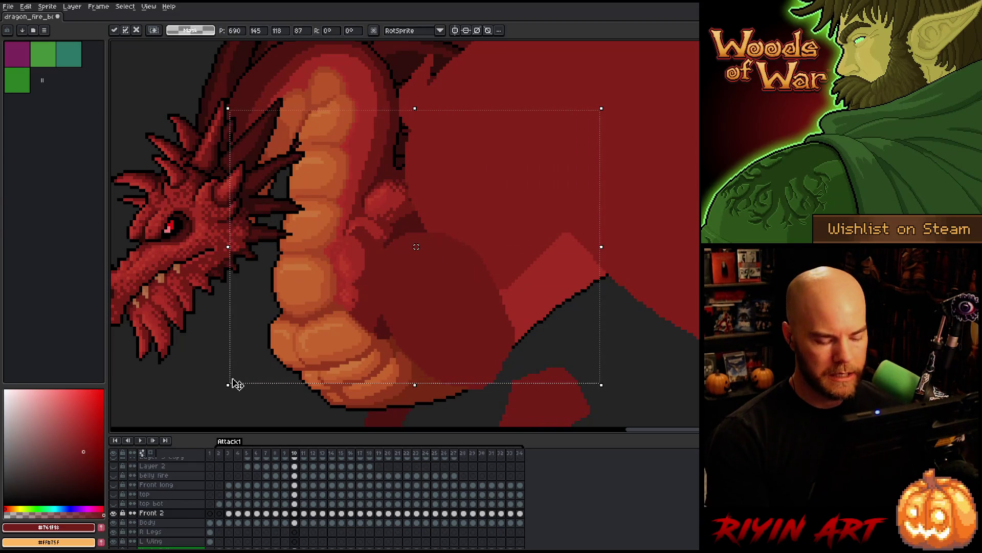
key(comma)
key(period)
key(comma)
key(period)
key(comma)
key(period)
mouse_move(628, 102)
mouse_down()
mouse_move(257, 235)
mouse_move(241, 242)
mouse_move(237, 268)
mouse_up()
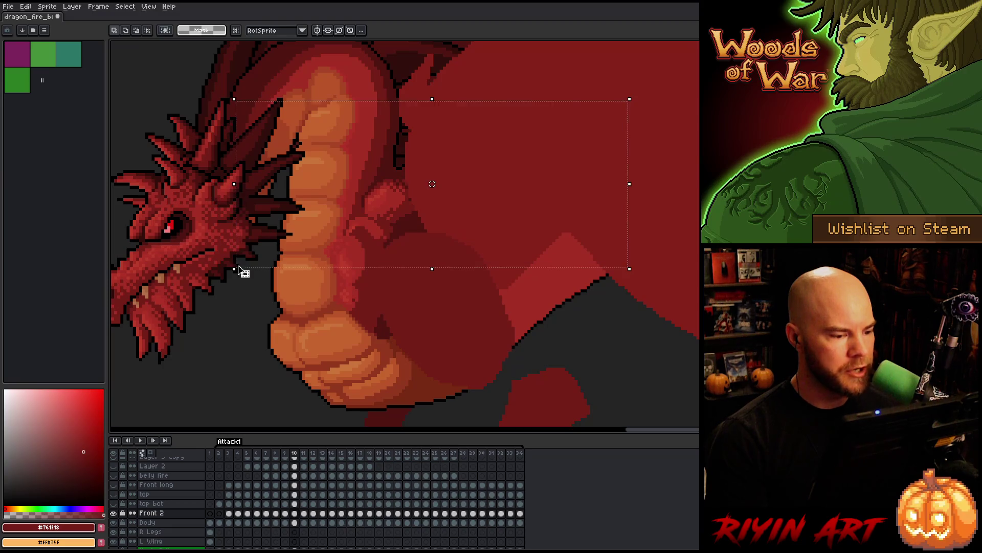
key(ctrl+d)
key(comma)
key(period)
key(period)
key(comma)
key(comma)
key(comma)
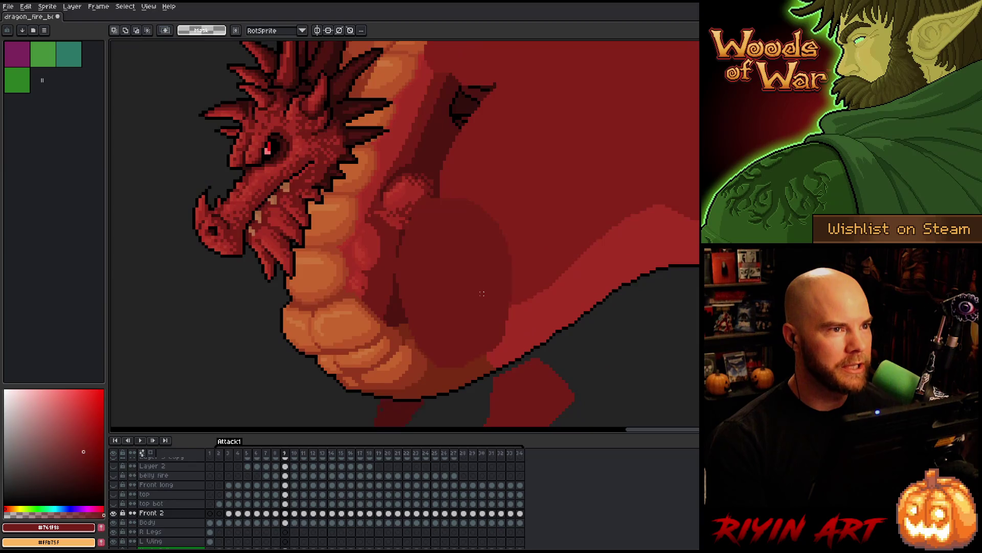
key(period)
key(period)
key(comma)
key(period)
key(comma)
key(period)
key(period)
key(comma)
key(comma)
key(comma)
key(period)
key(period)
key(comma)
key(comma)
key(period)
key(comma)
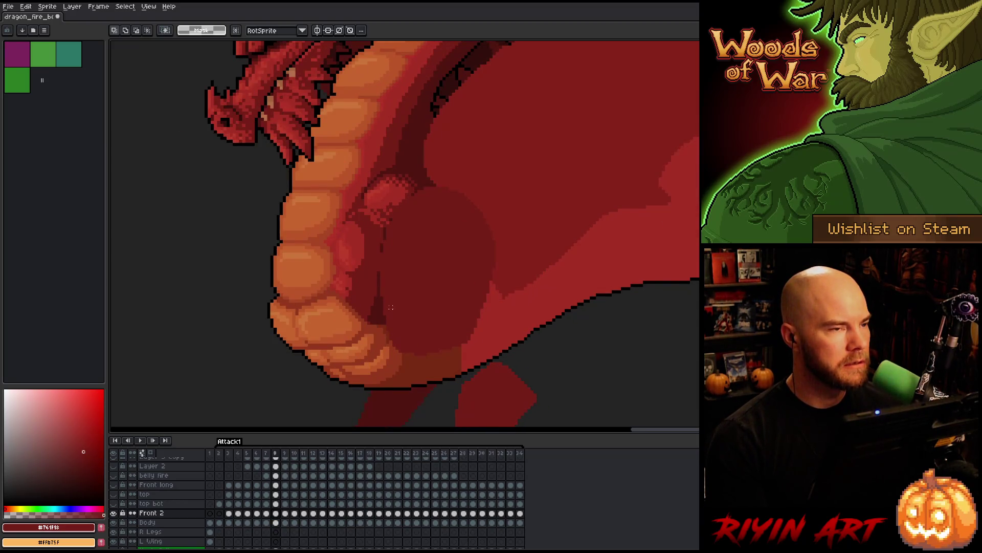
key(period)
scroll(387, 294, down, 3)
scroll(364, 281, up, 3)
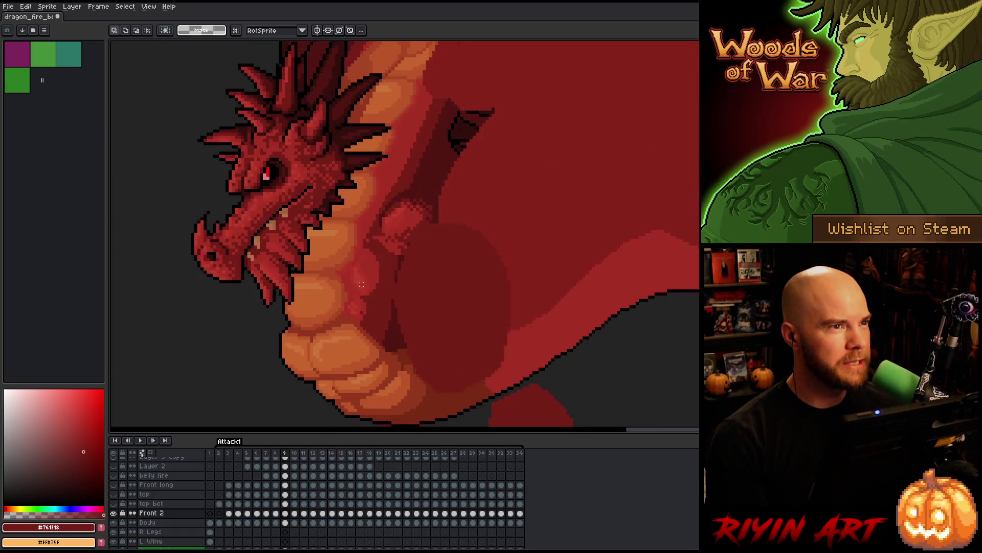
scroll(362, 284, up, 1)
key(Left)
key(Right)
key(Left)
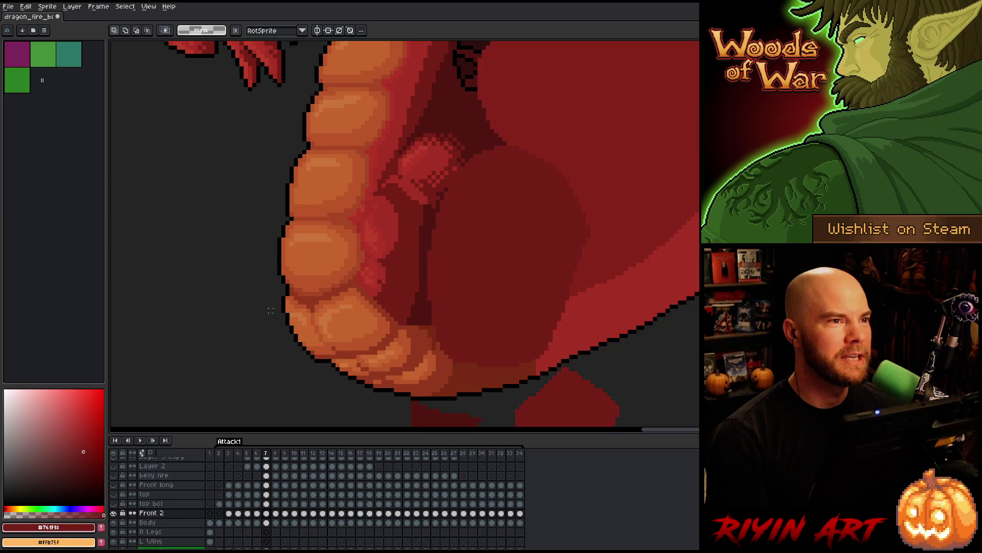
key(Left)
key(Right)
key(Right)
key(Left)
key(Left)
key(Right)
key(Right)
key(Right)
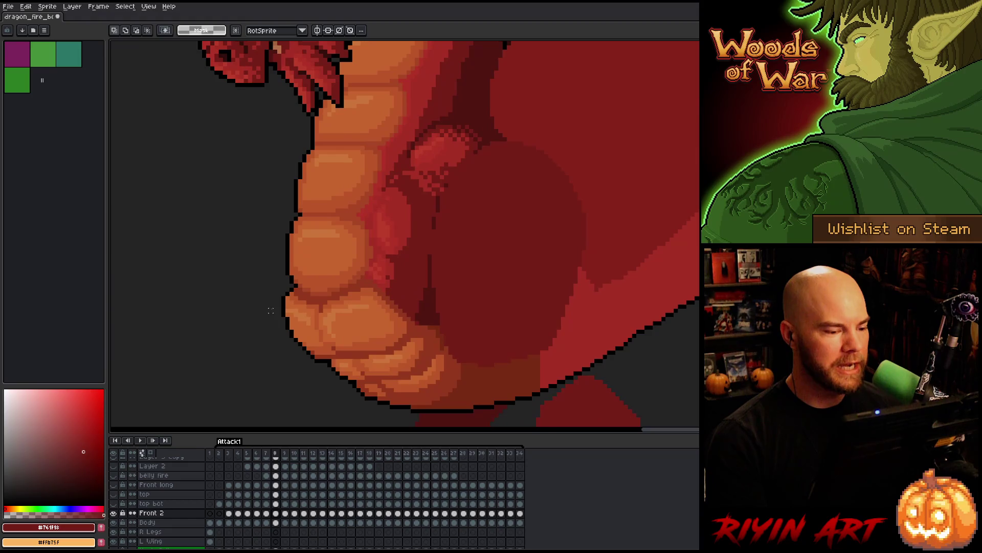
key(Left)
key(Right)
key(Left)
key(Left)
key(Left)
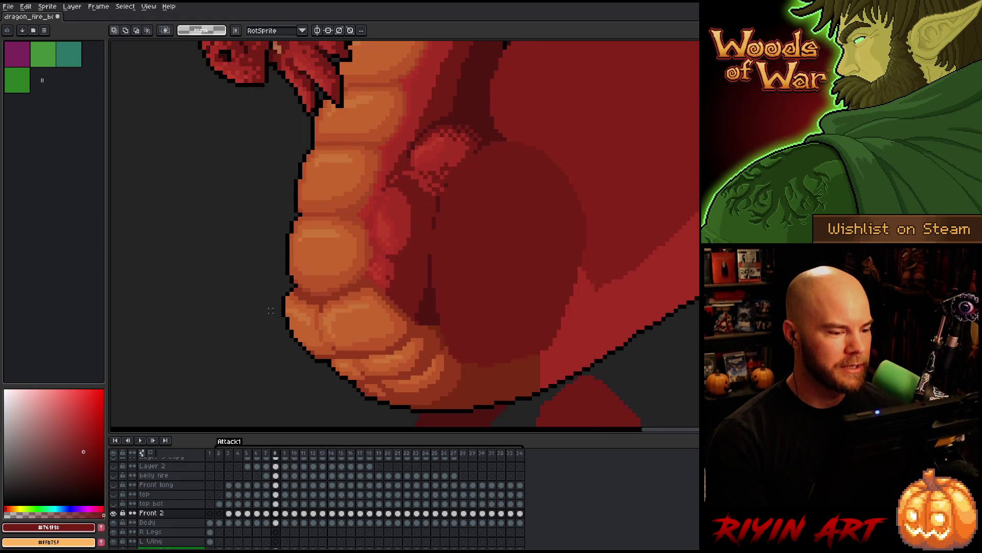
key(Right)
key(Right)
key(Right)
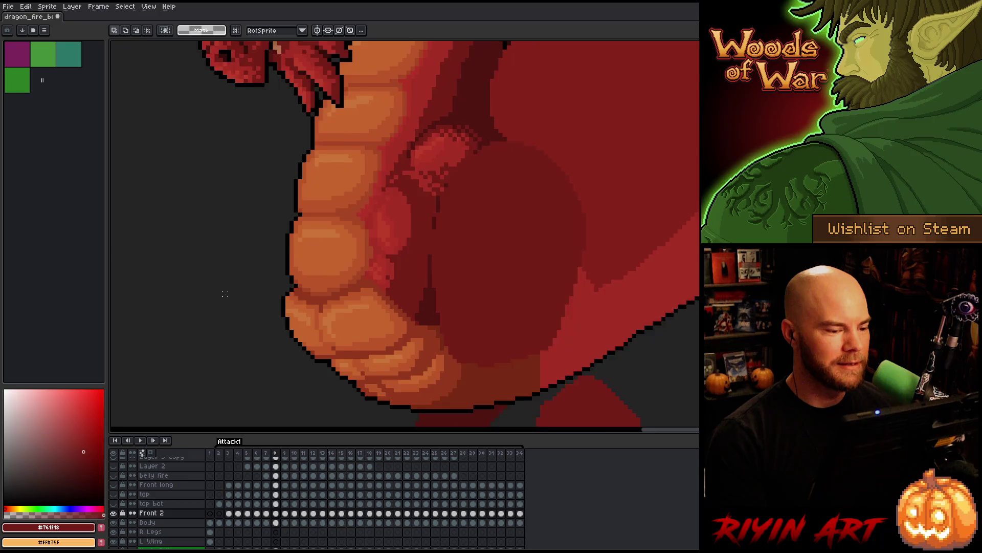
key(Left)
key(Left)
key(Right)
key(Left)
key(Right)
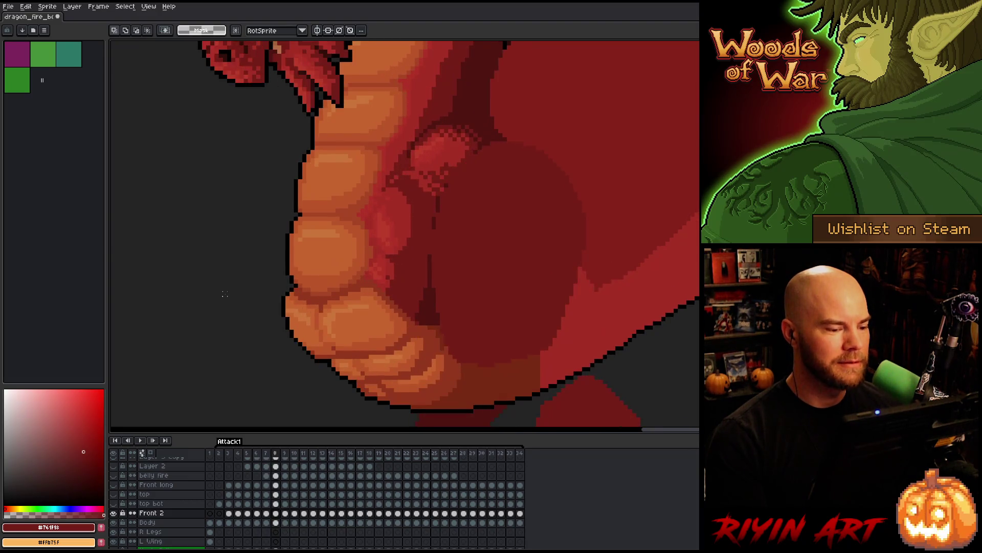
key(Right)
key(Left)
key(Right)
key(Left)
key(Right)
key(Left)
key(Right)
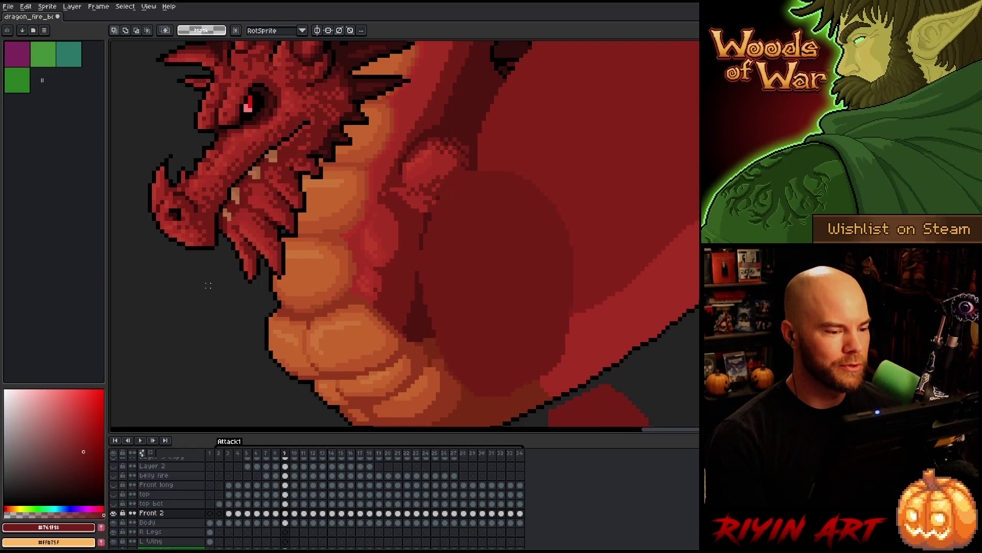
key(Right)
key(Left)
key(Left)
key(Right)
key(Left)
key(Left)
key(Right)
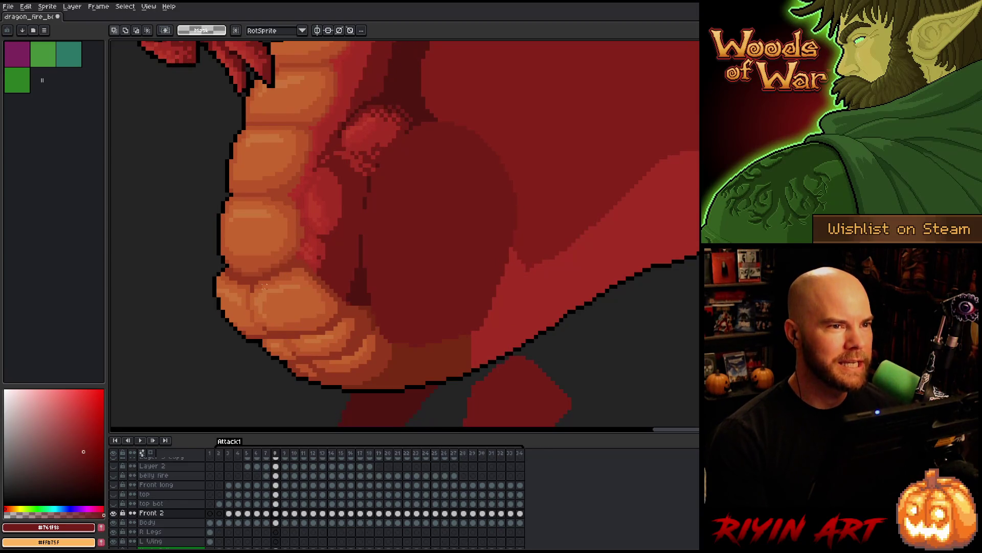
key(Left)
key(Right)
drag(255, 244, 361, 241)
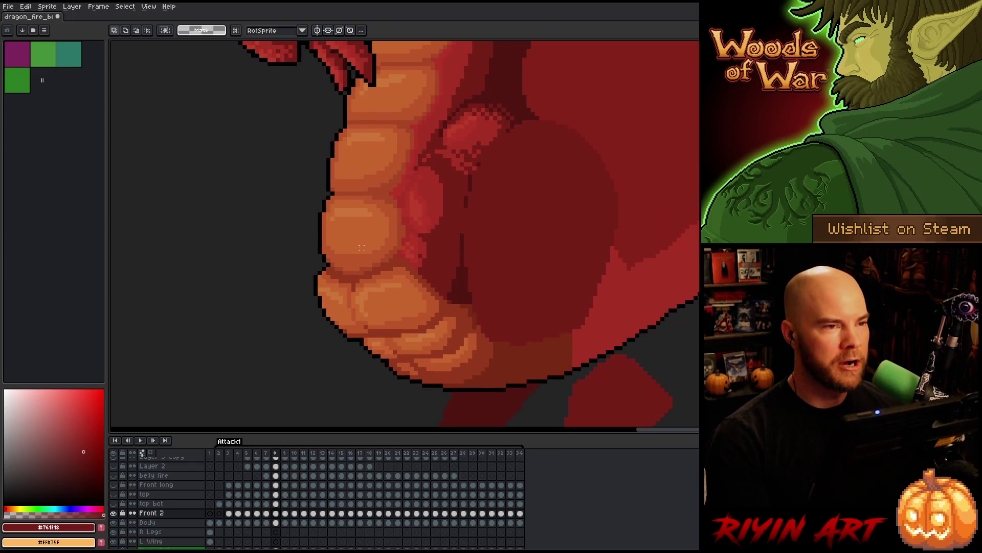
key(Left)
key(Right)
key(Left)
key(Right)
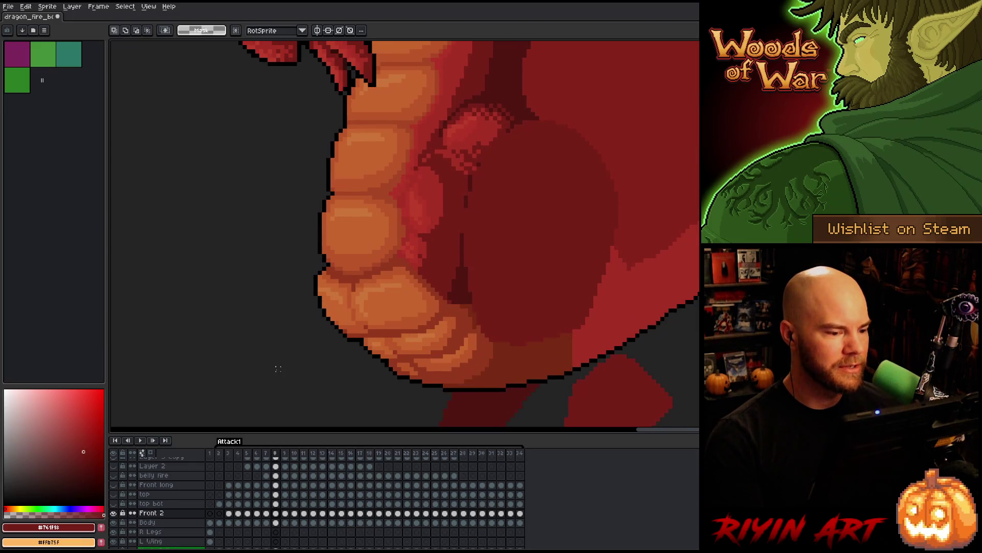
Go to frame 9 and repeatedly toggle the Front 2 layer to compare the arm
click(284, 512)
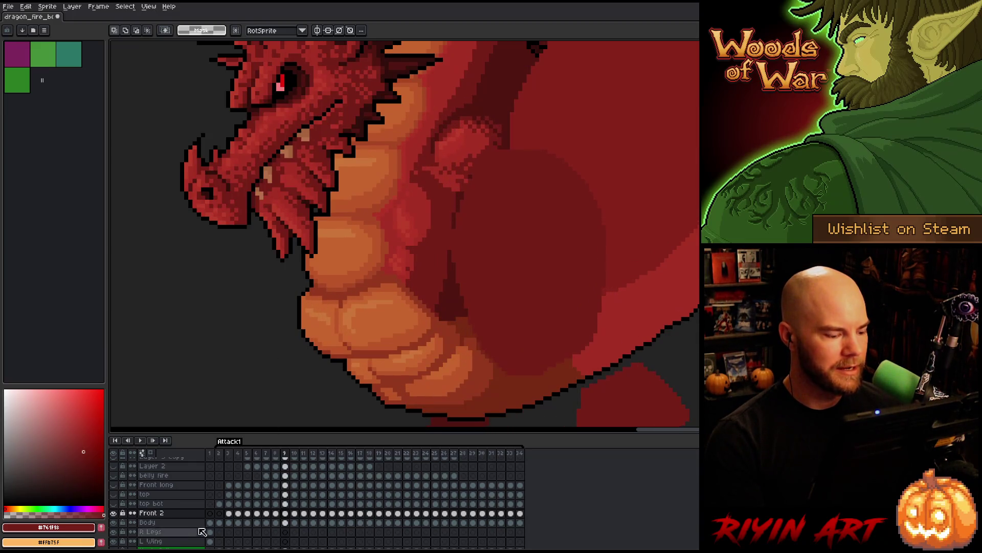
click(114, 512)
click(114, 512)
click(114, 513)
click(114, 513)
click(114, 513)
click(114, 513)
click(114, 513)
click(114, 513)
click(114, 513)
key(Left)
click(114, 513)
click(114, 513)
key(Right)
click(114, 512)
click(114, 513)
click(114, 513)
click(114, 513)
Flip between frames 8 and 9, ending on frame 9
key(Left)
key(Right)
key(Left)
key(Right)
key(Left)
key(Right)
key(Left)
key(Right)
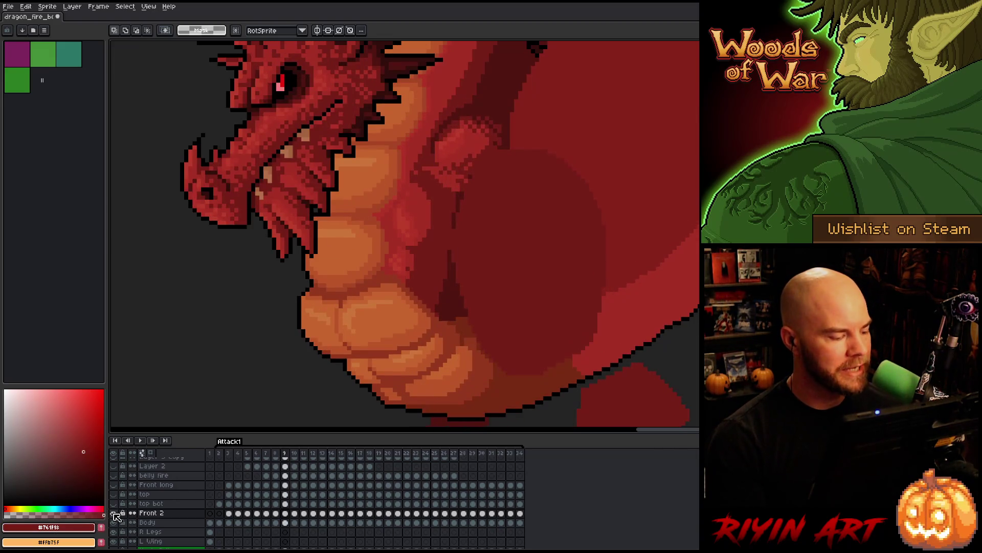
Toggle the Front 2 layer on frame 9 to check the muscle shading
click(114, 513)
click(113, 513)
click(114, 512)
click(114, 513)
click(113, 513)
click(113, 512)
click(113, 513)
click(114, 513)
click(113, 513)
click(114, 512)
click(114, 513)
click(114, 513)
click(114, 513)
click(114, 513)
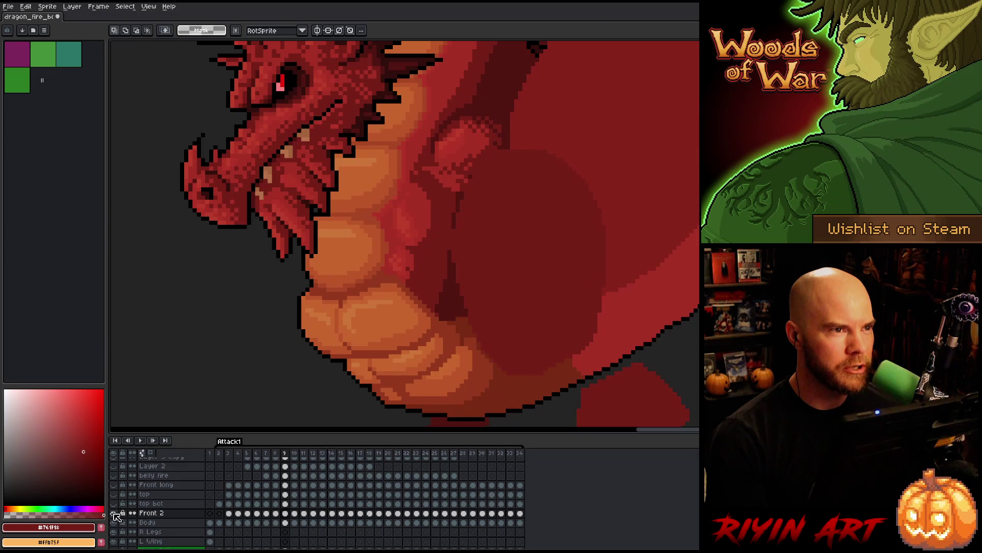
click(114, 513)
click(114, 513)
click(113, 513)
click(114, 513)
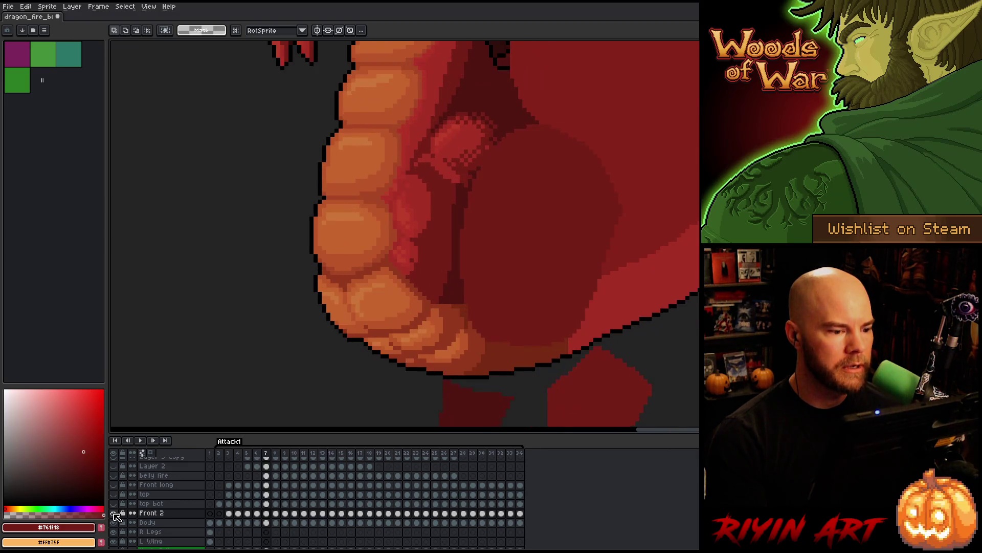
click(114, 513)
click(114, 513)
key(comma)
key(period)
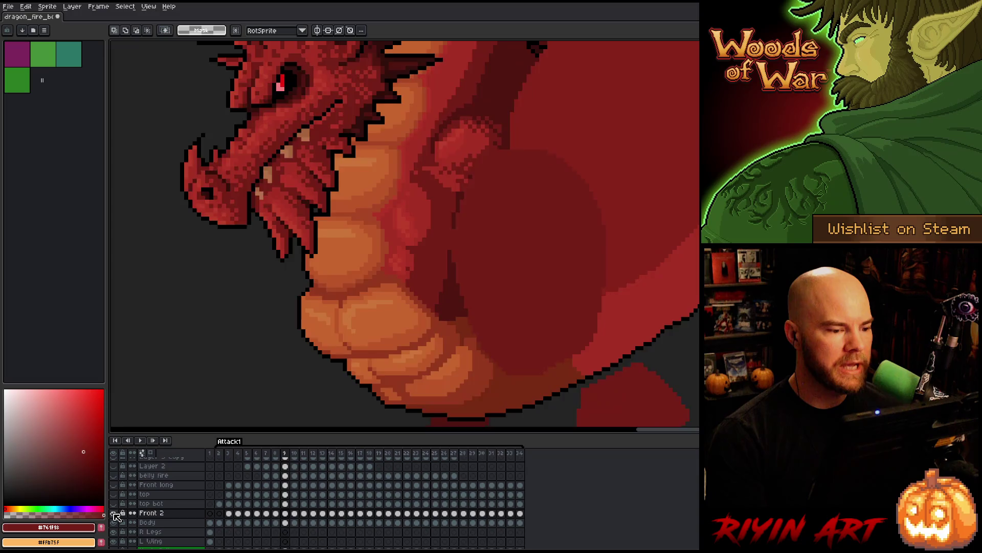
mouse_move(266, 131)
mouse_down()
mouse_move(505, 220)
mouse_move(508, 231)
mouse_up()
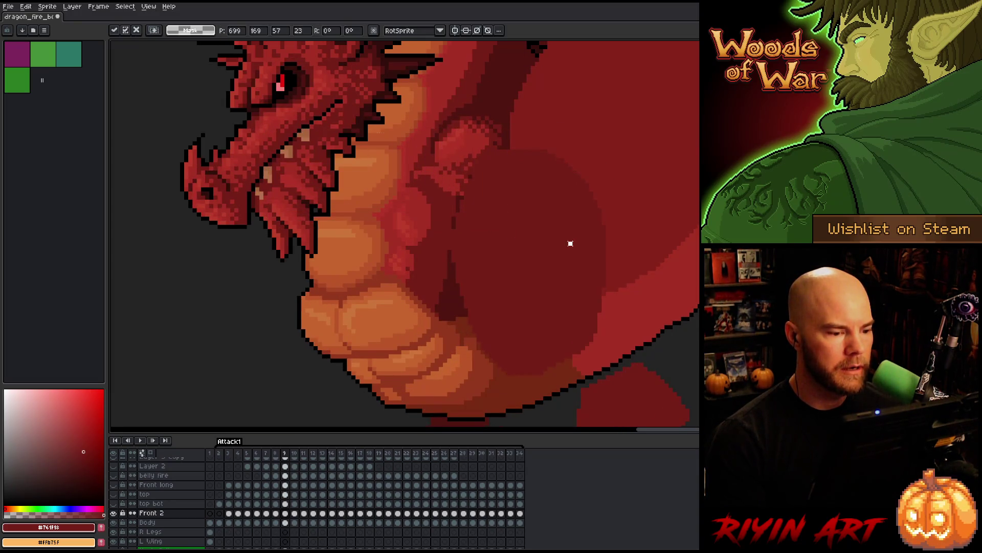
click(570, 244)
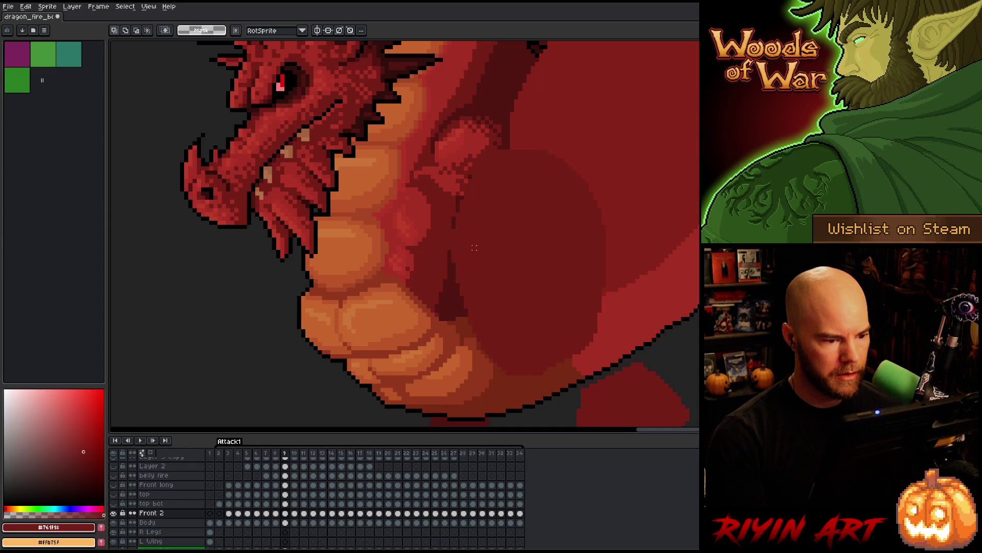
key(Right)
key(Left)
key(Right)
key(Left)
key(Left)
key(Right)
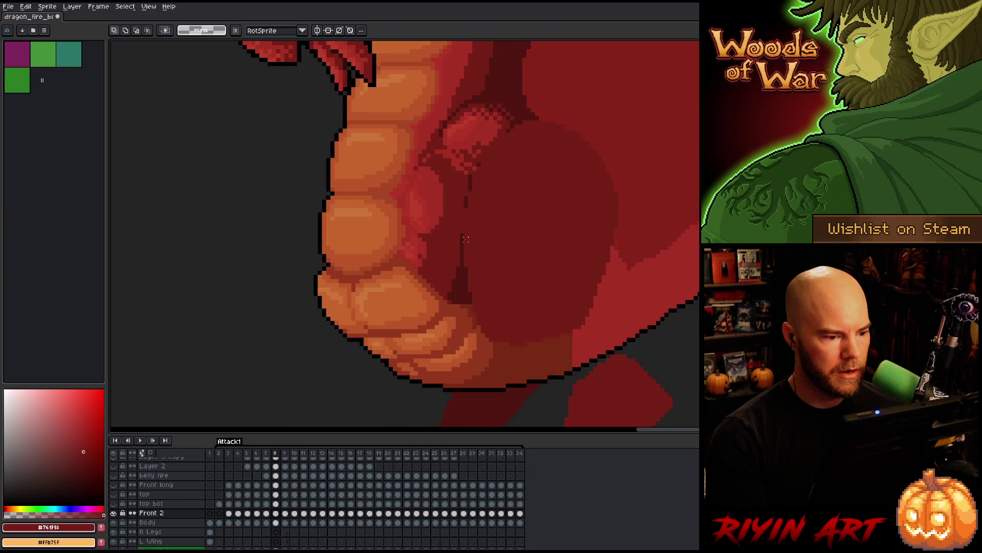
key(Left)
key(Right)
key(Left)
key(Left)
key(Right)
key(Right)
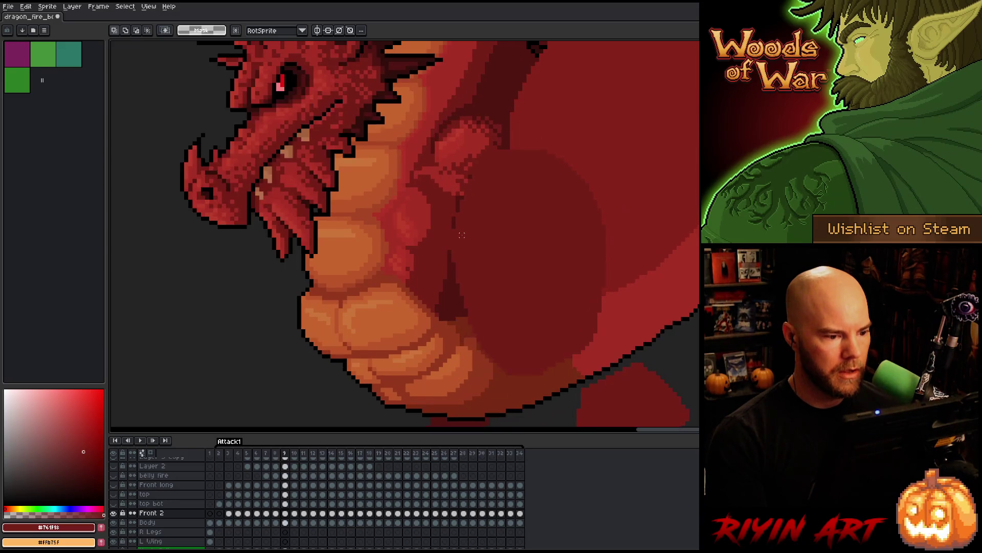
key(Left)
key(Right)
Marquee the upper belly and arm, then flip through neighbouring frames to reach frame 10
drag(266, 127, 508, 226)
key(Left)
key(Right)
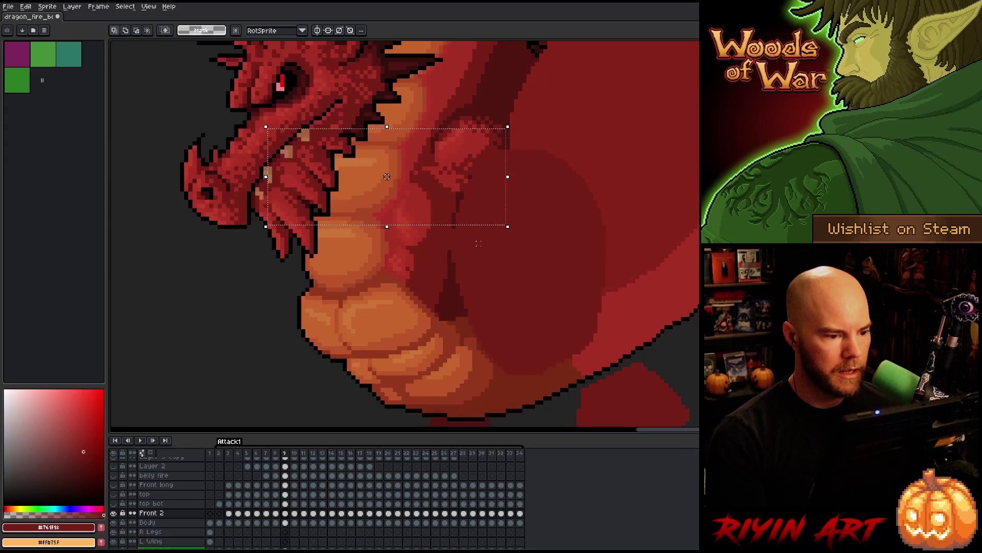
key(Right)
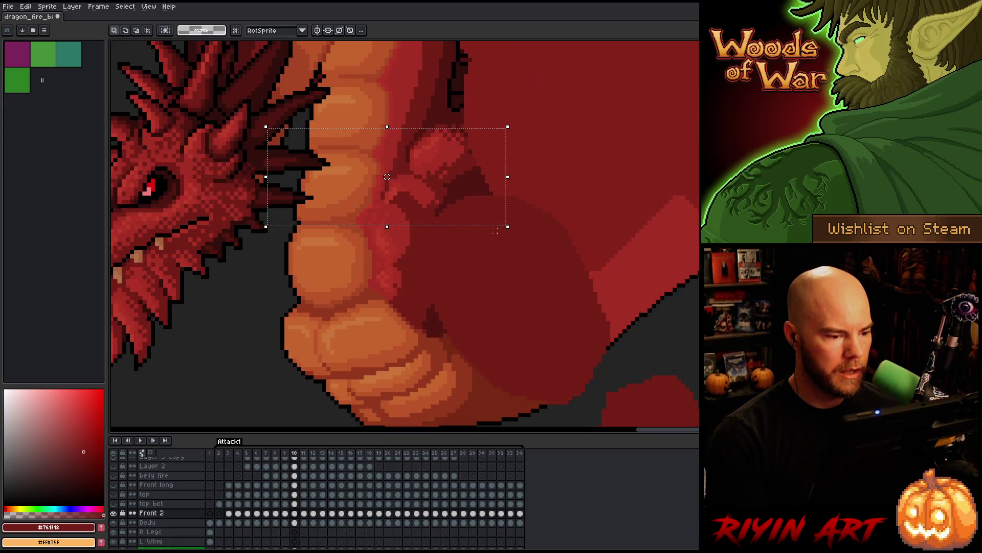
key(Left)
key(Left)
key(Right)
Toggle Front 2 visibility repeatedly on frame 10 to compare the belly and poses
key(Right)
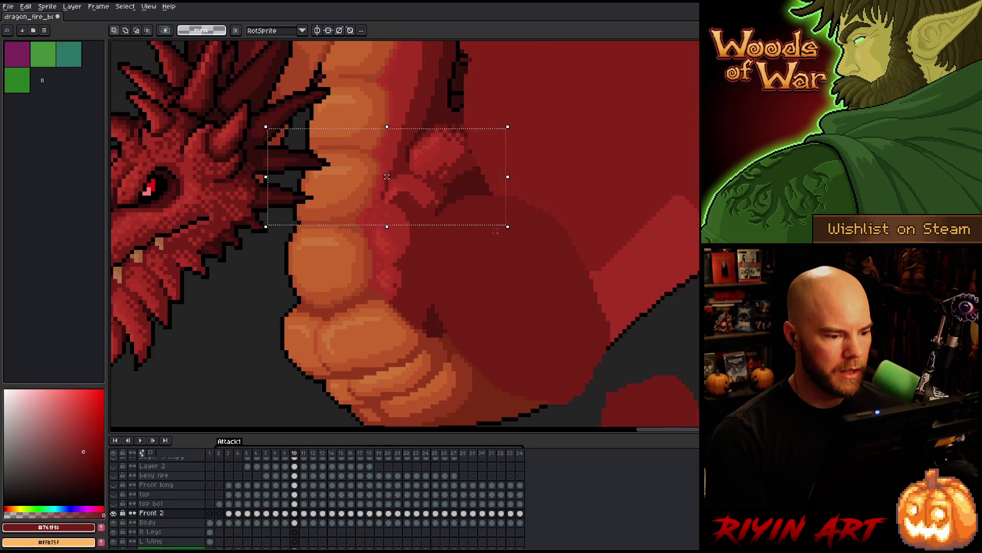
click(114, 513)
click(113, 513)
click(113, 513)
click(113, 513)
click(113, 513)
click(113, 514)
click(114, 513)
click(114, 513)
click(113, 513)
click(114, 514)
click(114, 513)
click(114, 514)
click(114, 513)
click(113, 514)
click(114, 513)
click(114, 514)
click(113, 513)
click(113, 513)
key(Left)
key(Right)
click(114, 513)
click(114, 513)
click(114, 513)
click(113, 513)
click(114, 513)
click(113, 513)
click(114, 514)
click(113, 513)
Magic-wand the lower belly segment on frame 10's Body layer, then return to Front 2 and deselect
click(294, 522)
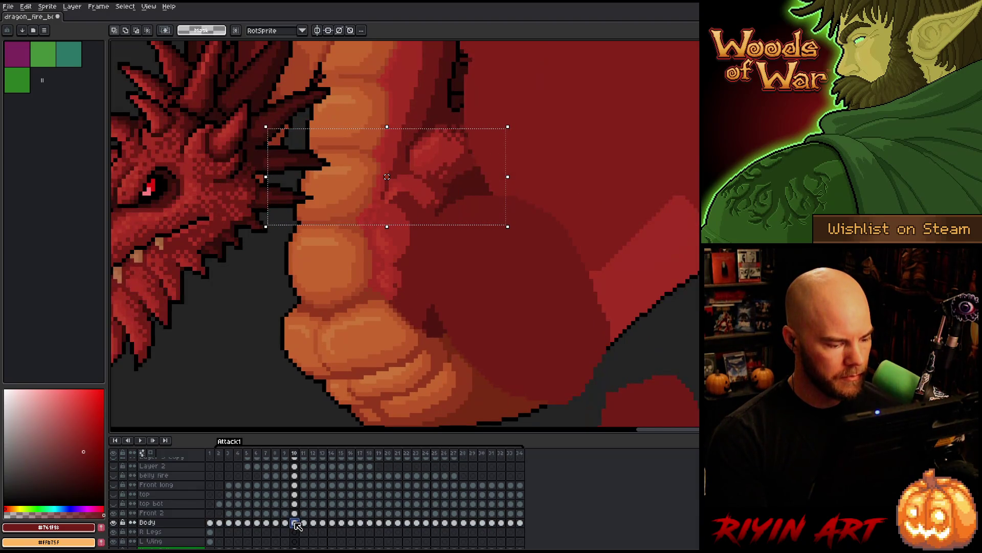
key(w)
click(369, 306)
click(294, 513)
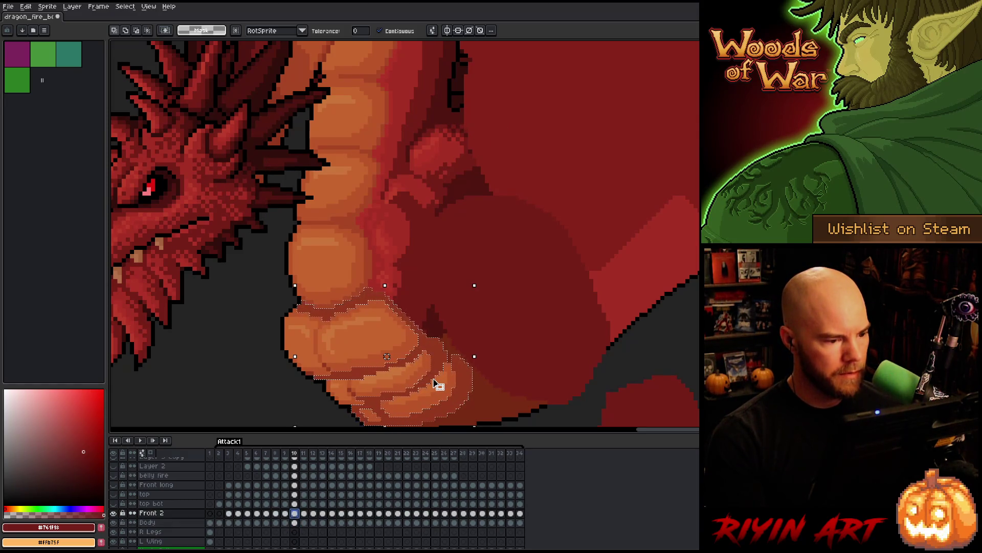
key(ctrl+d)
Preview the animation, then go to frame 11 on Front 2 and compare its visibility
key(Return)
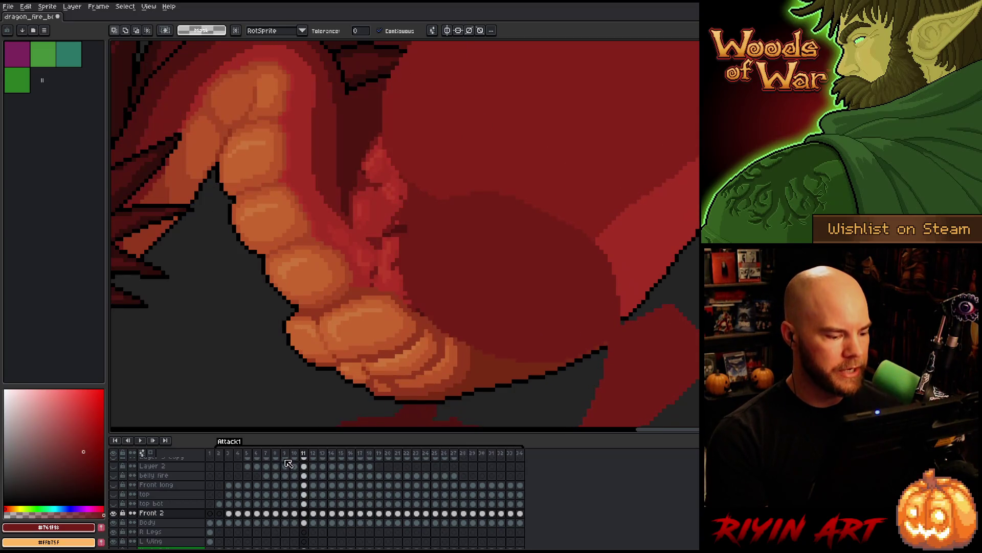
click(304, 513)
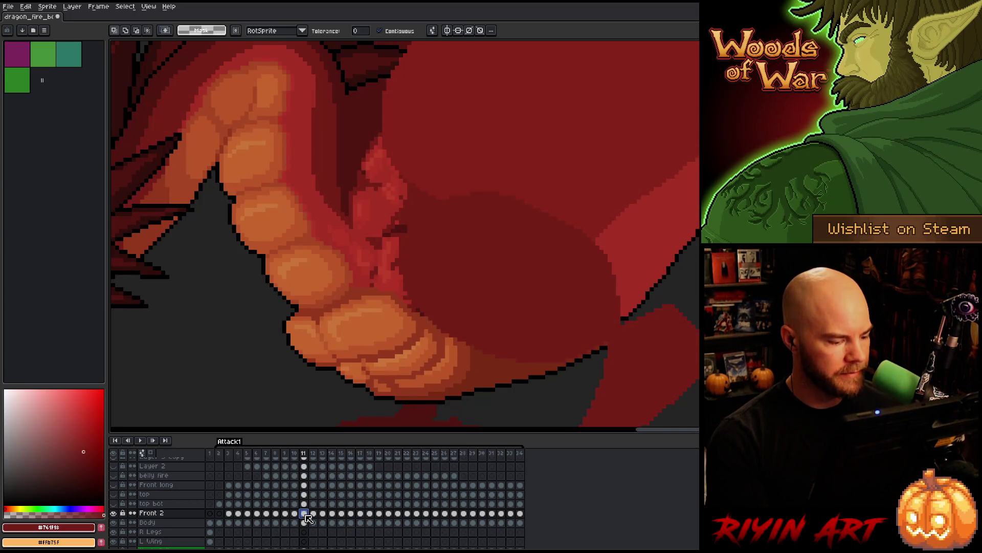
click(114, 513)
click(114, 513)
click(114, 513)
click(115, 513)
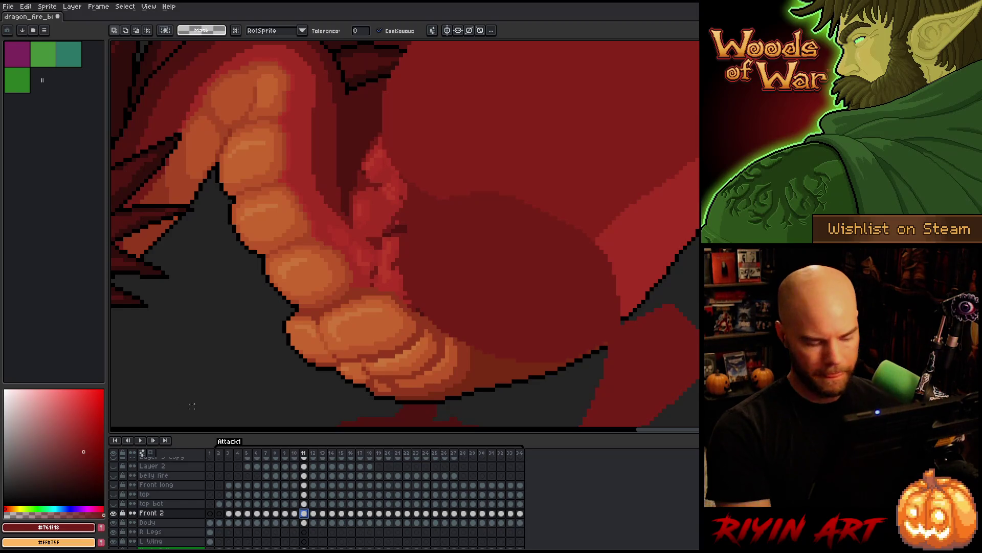
click(390, 191)
Select the dark belly shadow block, apply it, and compare frames 10 and 11
mouse_move(404, 187)
mouse_down()
mouse_move(415, 185)
mouse_move(351, 220)
mouse_move(401, 228)
mouse_move(423, 248)
mouse_move(417, 237)
mouse_move(415, 247)
mouse_move(443, 230)
mouse_move(462, 184)
mouse_move(599, 178)
mouse_move(649, 189)
mouse_move(494, 235)
mouse_move(532, 217)
mouse_move(661, 221)
mouse_move(662, 213)
mouse_move(440, 219)
mouse_move(412, 231)
mouse_move(460, 221)
mouse_up()
key(Return)
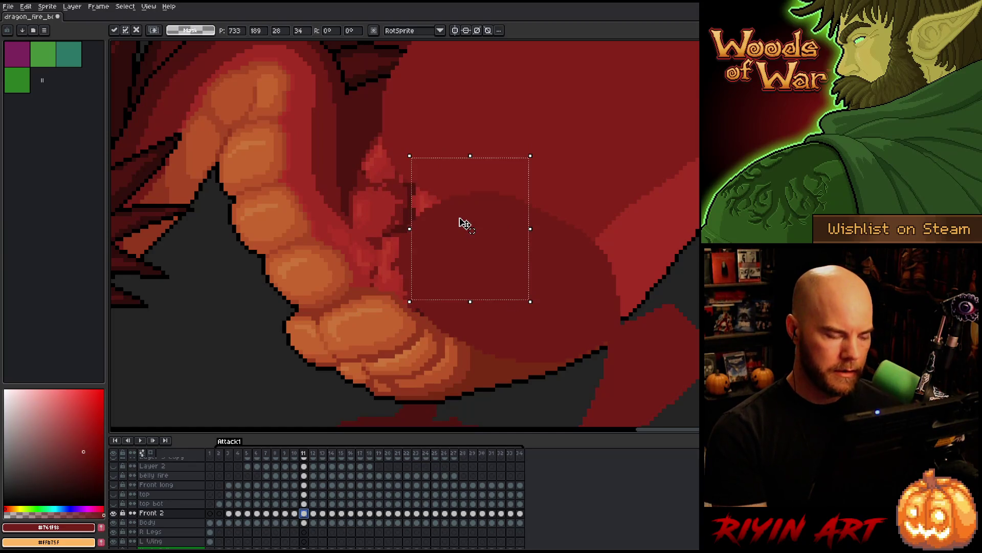
key(comma)
key(period)
key(comma)
key(period)
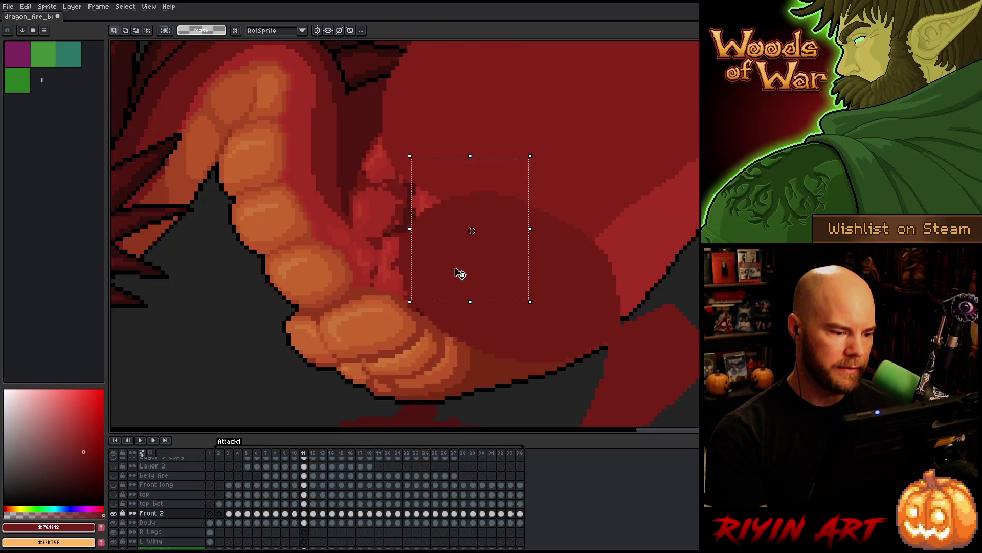
Move the selected belly shadow one pixel left and commit
key(Left)
key(Left)
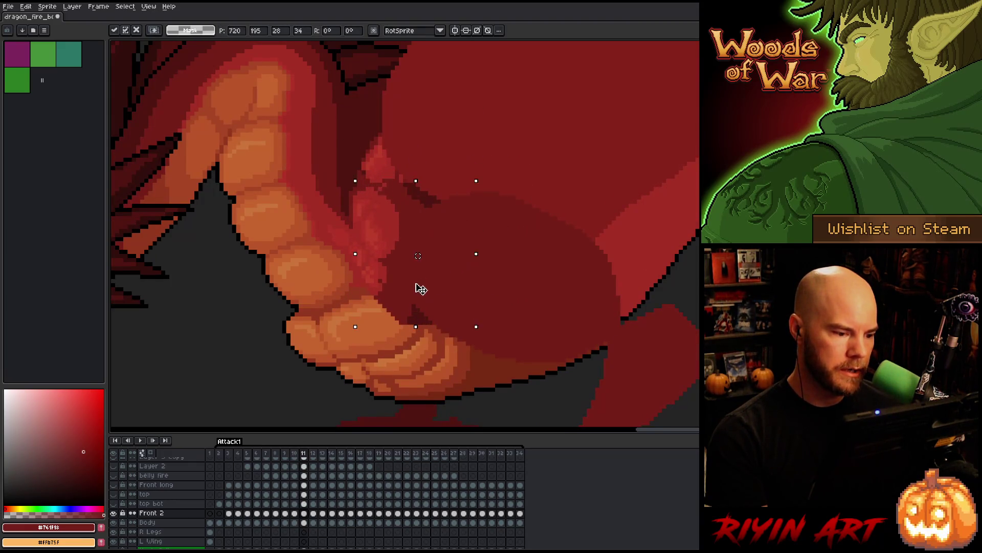
mouse_move(419, 283)
mouse_down()
mouse_move(432, 282)
mouse_move(420, 288)
mouse_up()
key(Return)
scroll(421, 288, down, 1)
scroll(420, 288, up, 1)
scroll(416, 283, down, 1)
scroll(416, 283, up, 1)
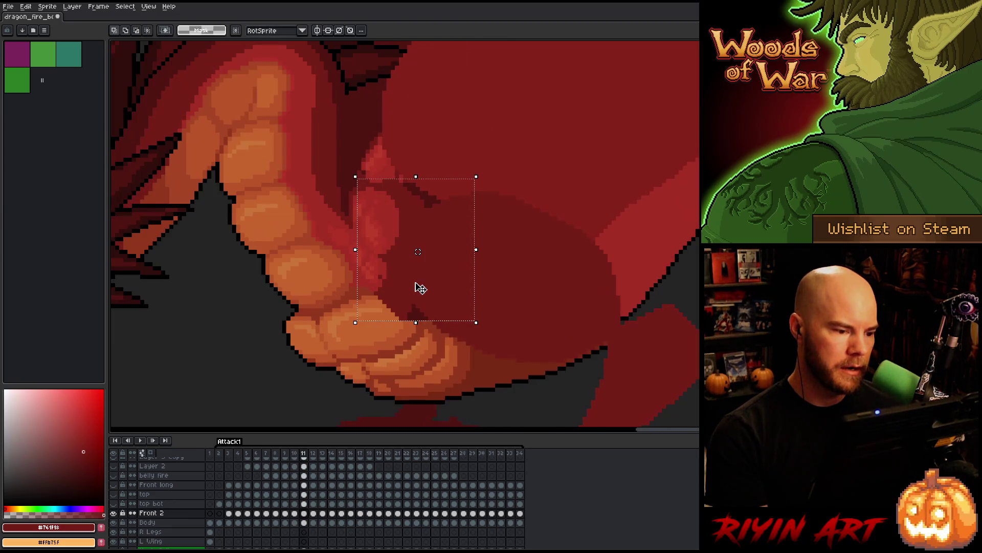
Nudge the shadow one more pixel left and one pixel up, then commit
key(Left)
drag(431, 285, 432, 281)
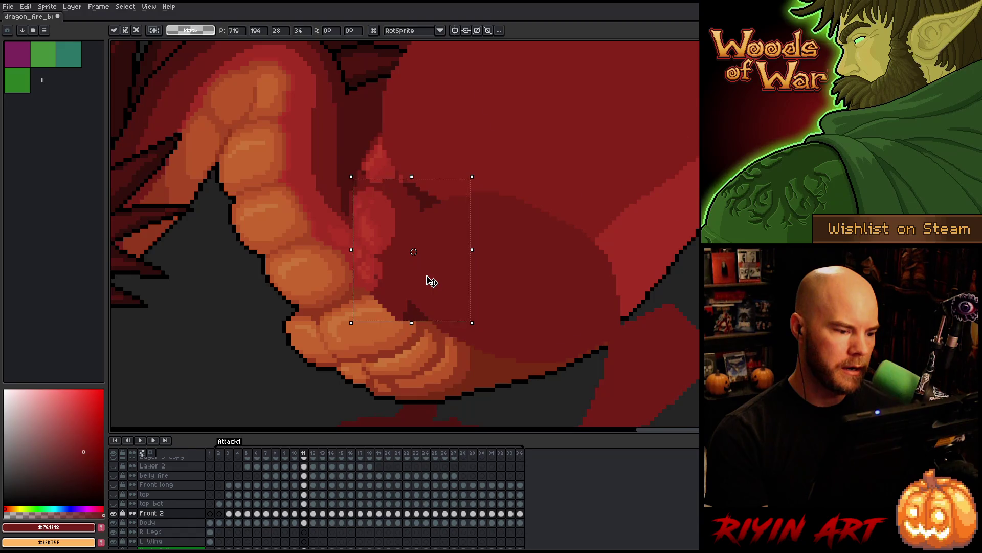
key(Return)
scroll(432, 281, down, 1)
scroll(431, 281, up, 1)
scroll(431, 281, down, 1)
scroll(431, 282, up, 1)
Shift the shading around the arm joint about five pixels left on frame 11 and commit
key(Left)
key(Right)
key(Left)
key(Right)
mouse_move(310, 152)
mouse_down()
mouse_move(460, 237)
mouse_move(472, 255)
mouse_up()
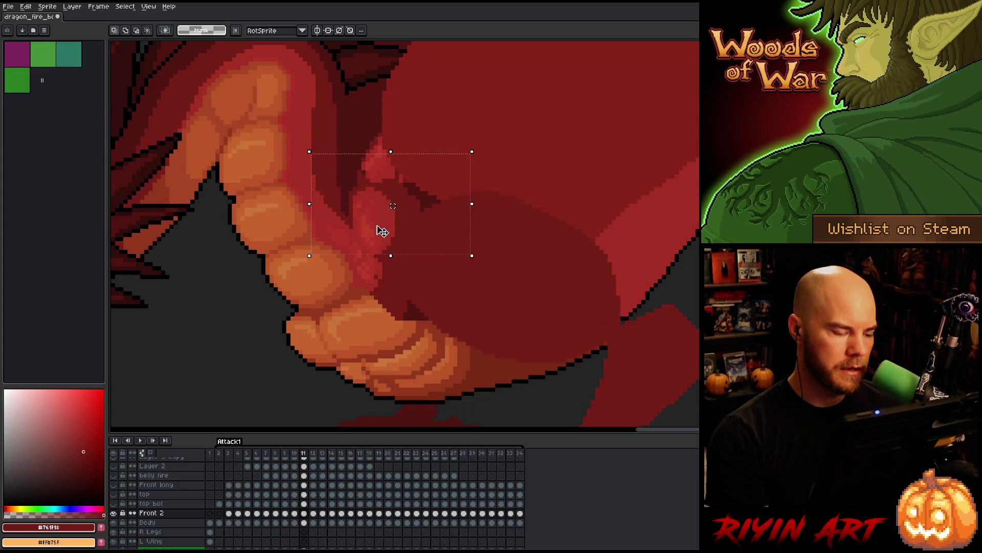
drag(373, 228, 360, 227)
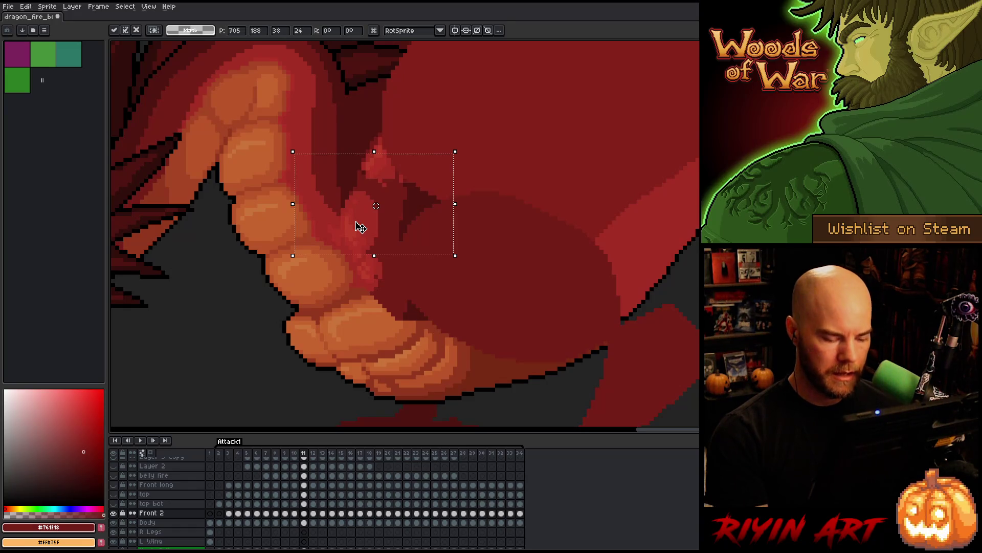
key(Return)
Compare frame 11's adjusted arm against frame 10, dropping the inner-arm selection and toggling Front 2
key(period)
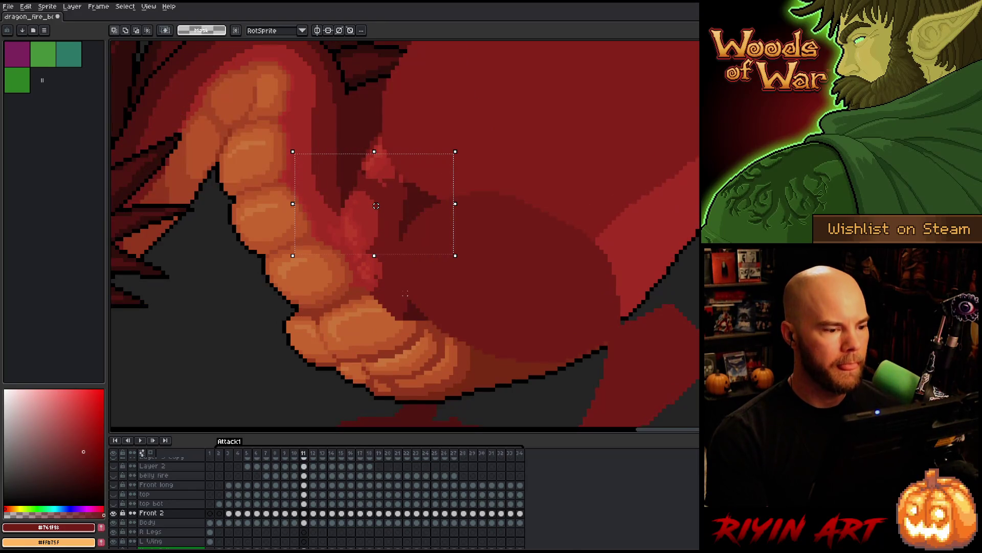
key(comma)
key(period)
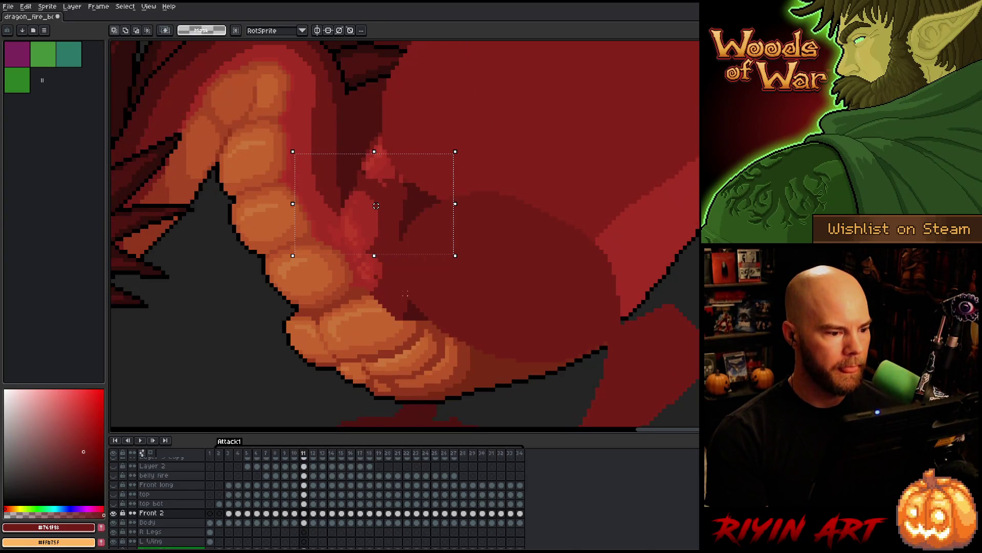
mouse_move(551, 113)
mouse_down()
mouse_move(318, 213)
mouse_move(288, 239)
mouse_up()
key(ctrl+d)
key(Left)
key(Right)
key(Left)
key(Right)
key(Left)
key(Right)
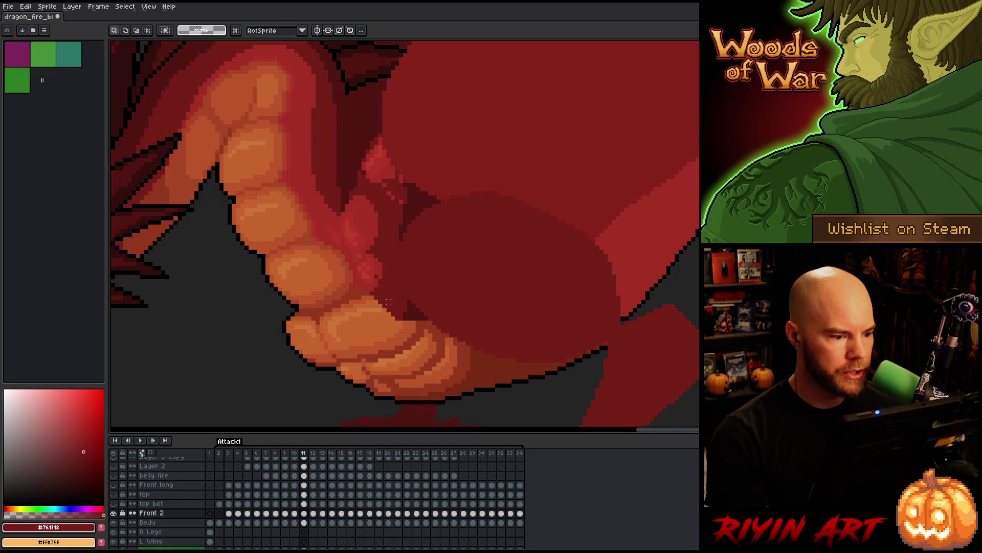
click(113, 513)
Repeatedly hide and show Front 2 on frame 11 to check how it overlaps the claws
click(114, 513)
click(114, 513)
click(114, 513)
click(114, 513)
click(114, 513)
click(114, 513)
click(115, 513)
key(Left)
key(Right)
click(114, 513)
click(114, 513)
click(114, 513)
click(114, 513)
click(115, 513)
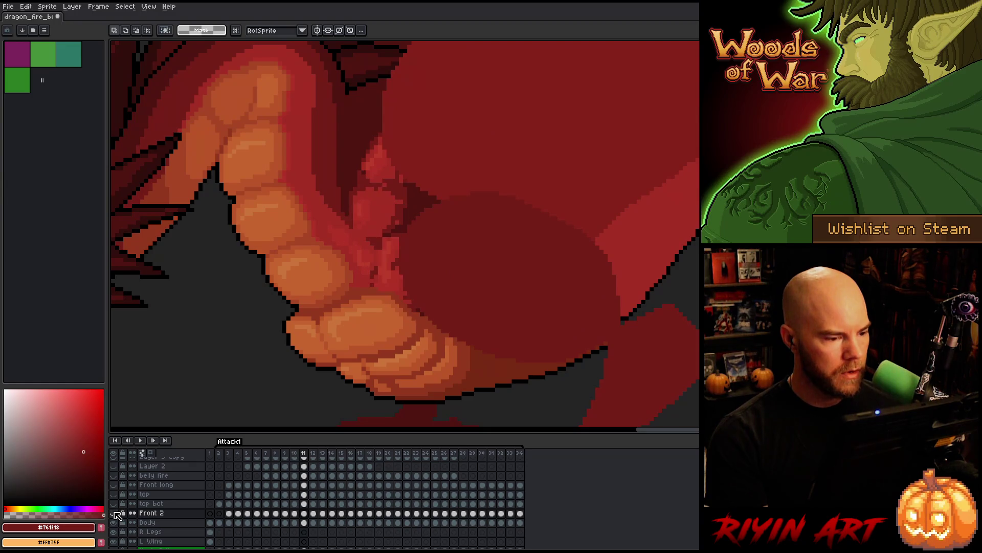
click(114, 513)
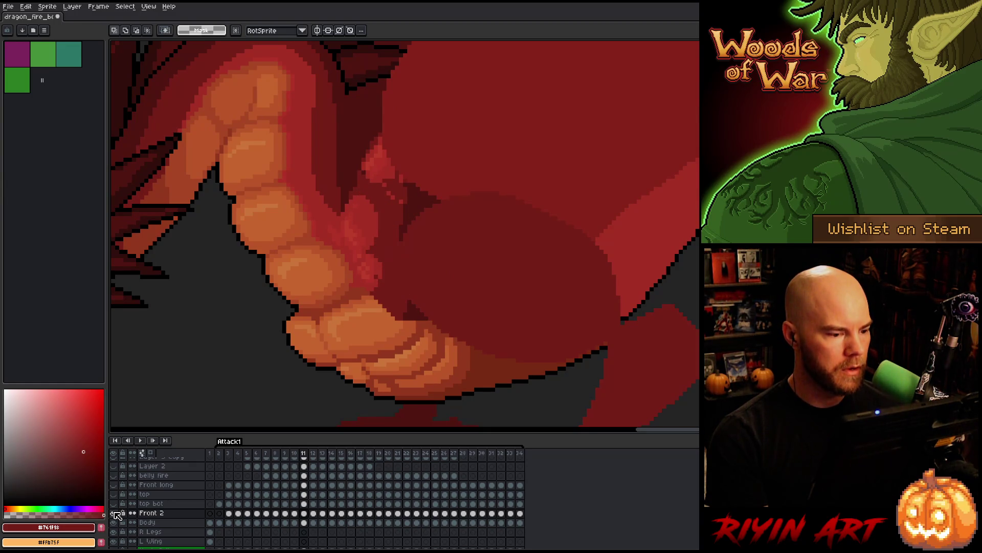
click(114, 513)
click(114, 513)
click(115, 513)
click(114, 513)
click(114, 513)
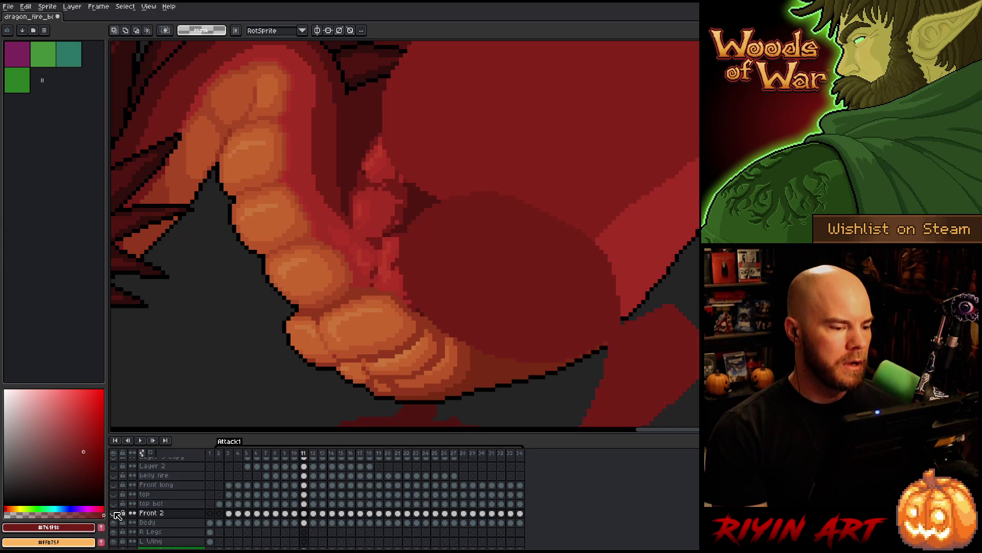
click(114, 513)
click(114, 513)
click(114, 512)
click(114, 513)
click(114, 513)
click(115, 512)
click(114, 513)
click(114, 513)
click(114, 512)
click(114, 513)
click(114, 513)
click(114, 513)
click(114, 513)
click(114, 513)
click(114, 513)
click(114, 513)
click(114, 513)
click(114, 513)
click(114, 513)
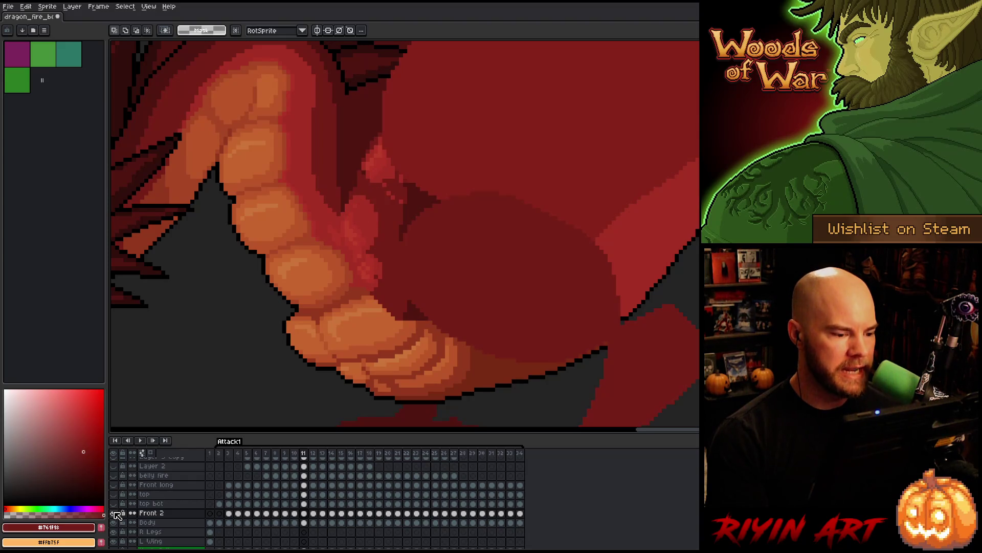
click(114, 513)
click(114, 513)
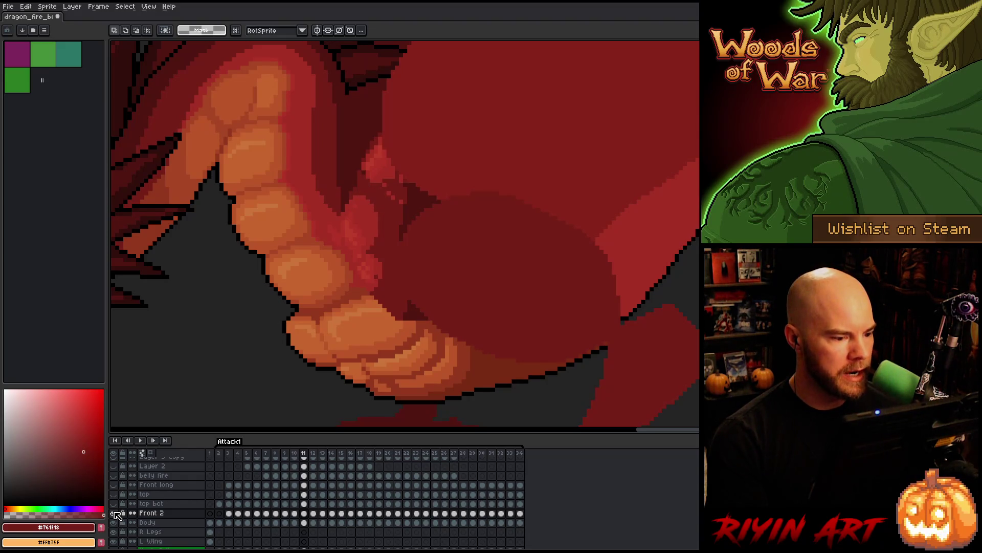
click(114, 512)
click(114, 513)
Magic-wand the lower and upper claw on frame 11's Body layer, then return to Front 2 and deselect
click(306, 522)
key(w)
click(389, 348)
alt+click(385, 343)
alt+click(384, 343)
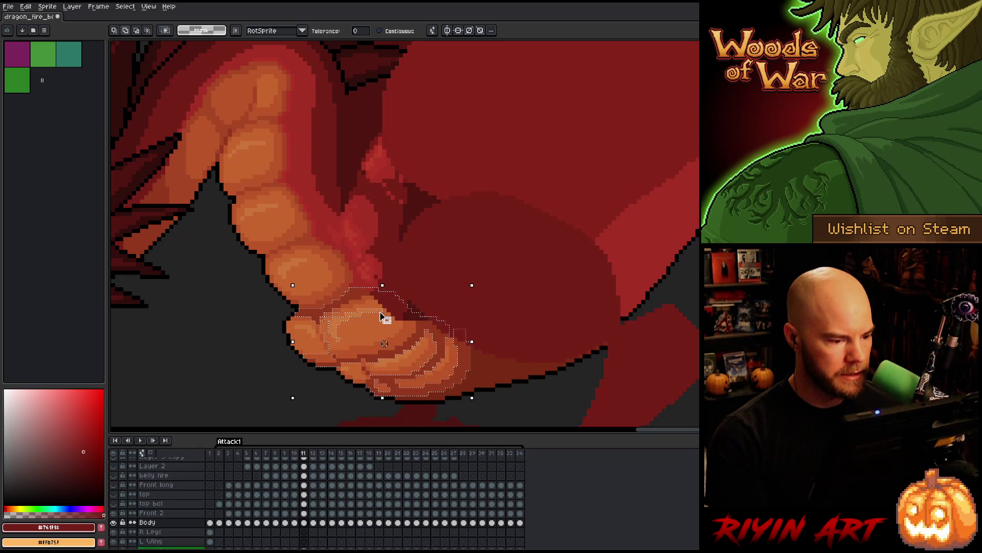
click(306, 514)
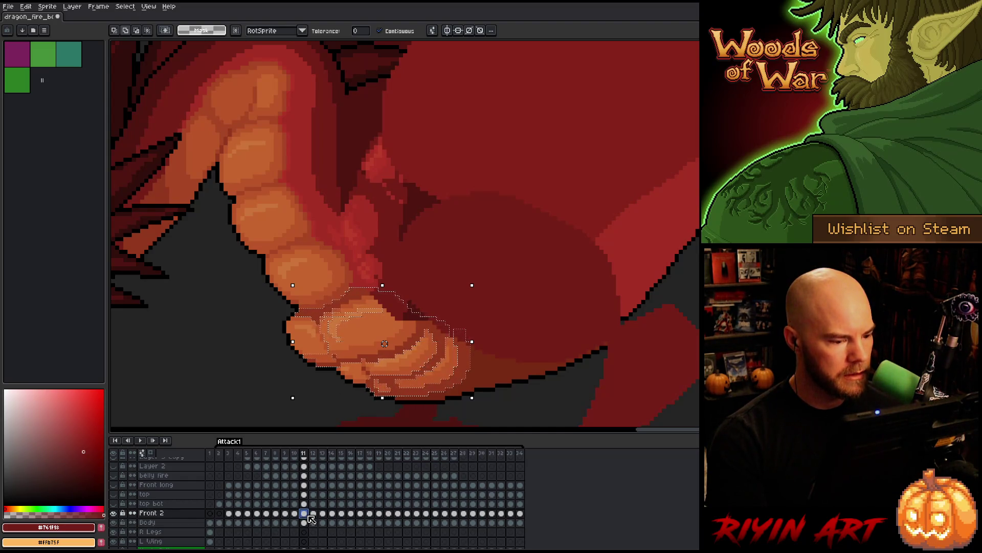
key(ctrl+d)
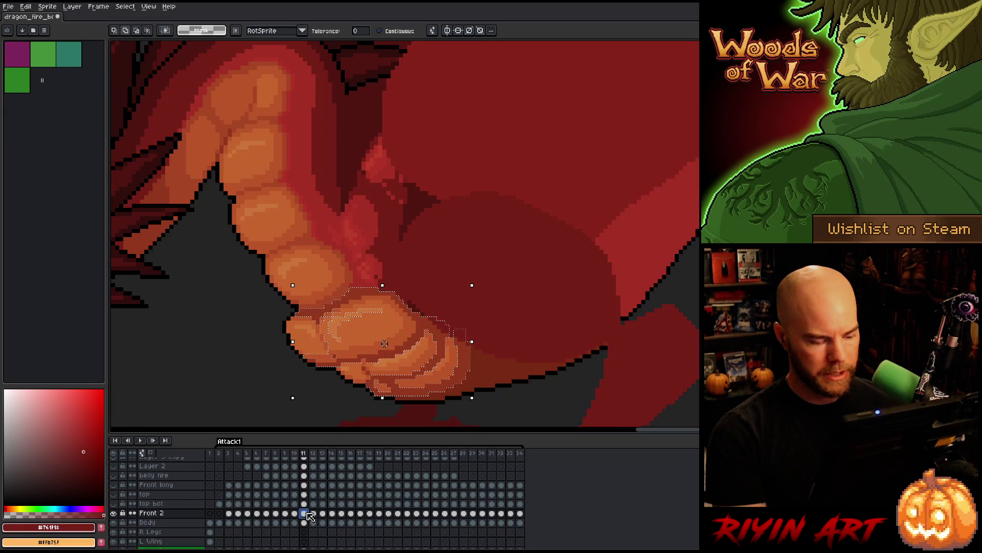
Flip back and forth through frames 7–11 to review the claw motion
key(Left)
key(Right)
key(Left)
key(Right)
key(Left)
key(Right)
key(Left)
key(Right)
key(Left)
key(Right)
key(Left)
key(Left)
key(Right)
key(Left)
key(Right)
key(Left)
key(Left)
key(Left)
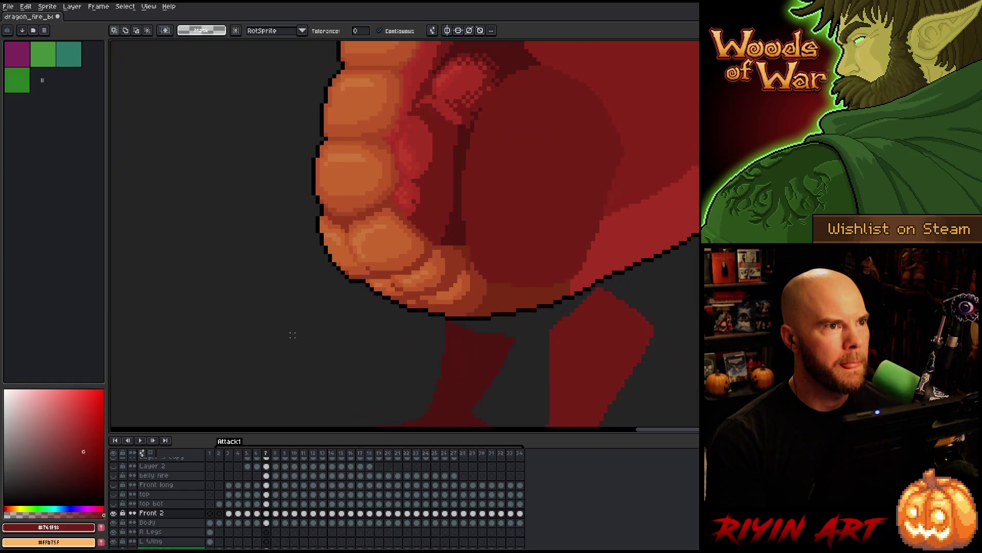
key(Right)
key(Right)
key(Right)
key(Right)
key(Left)
key(Right)
key(Left)
key(Right)
key(Left)
key(Right)
key(Left)
key(Right)
key(Left)
key(Right)
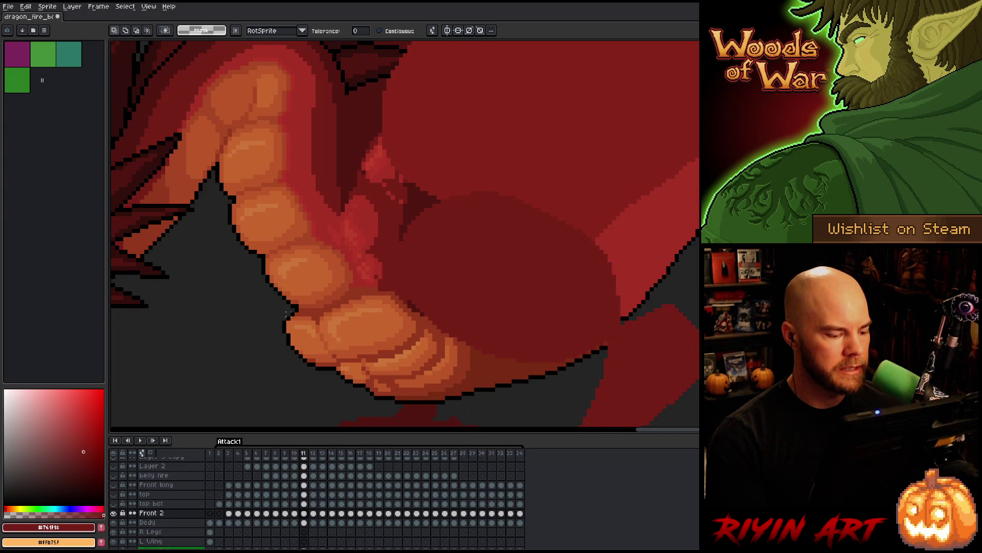
On frame 12's Front 2 cel, move the tongue down with the Move tool
key(Right)
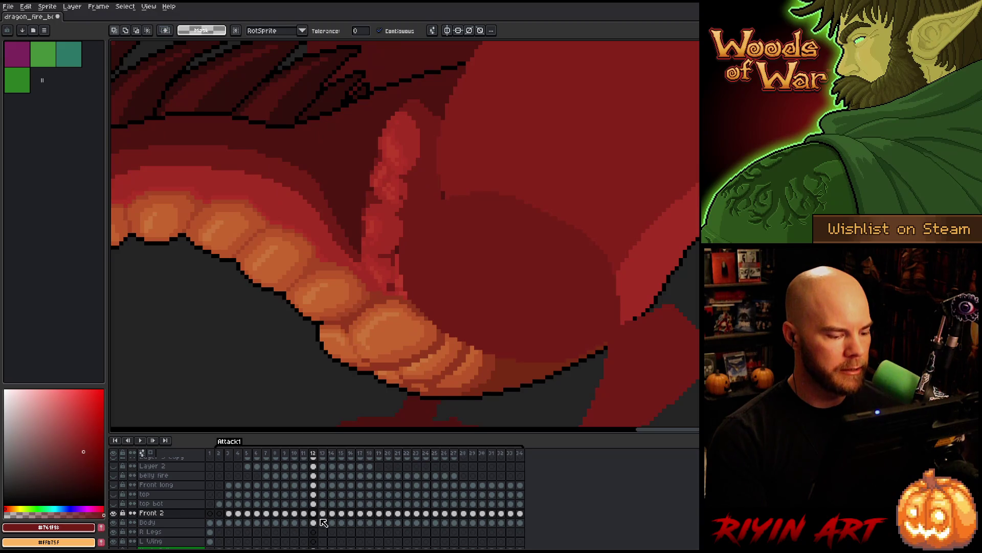
click(314, 513)
key(v)
mouse_move(413, 204)
mouse_down()
mouse_move(392, 217)
mouse_move(346, 214)
mouse_move(385, 260)
mouse_move(434, 265)
mouse_move(412, 290)
mouse_up()
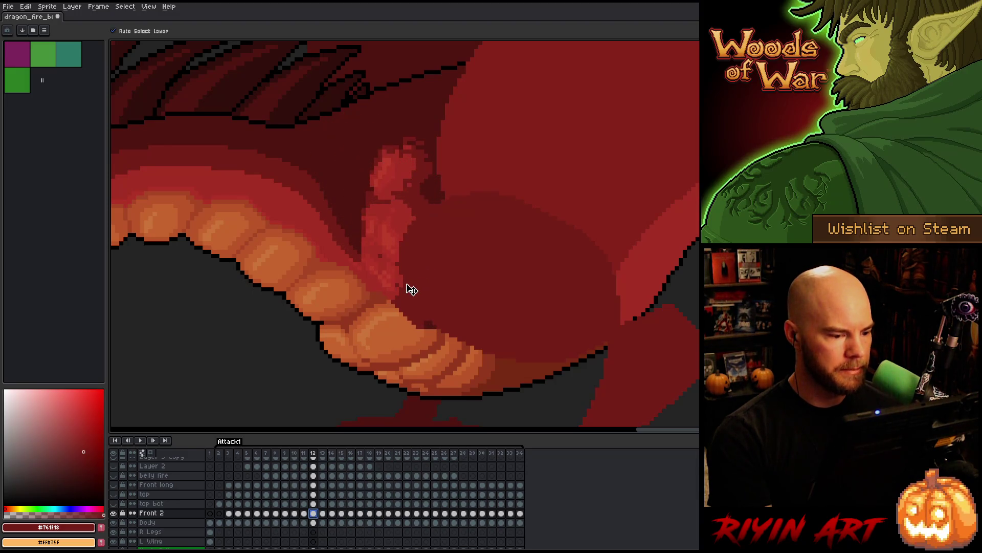
key(Return)
key(Return)
Compare frames 10 and 11, toggling Front 2's visibility to check the pose
key(Left)
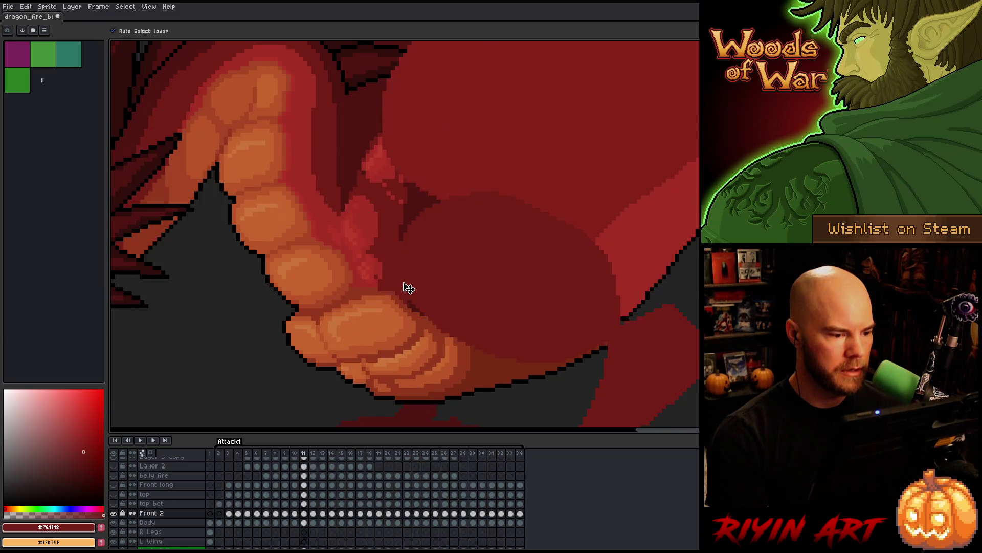
key(Left)
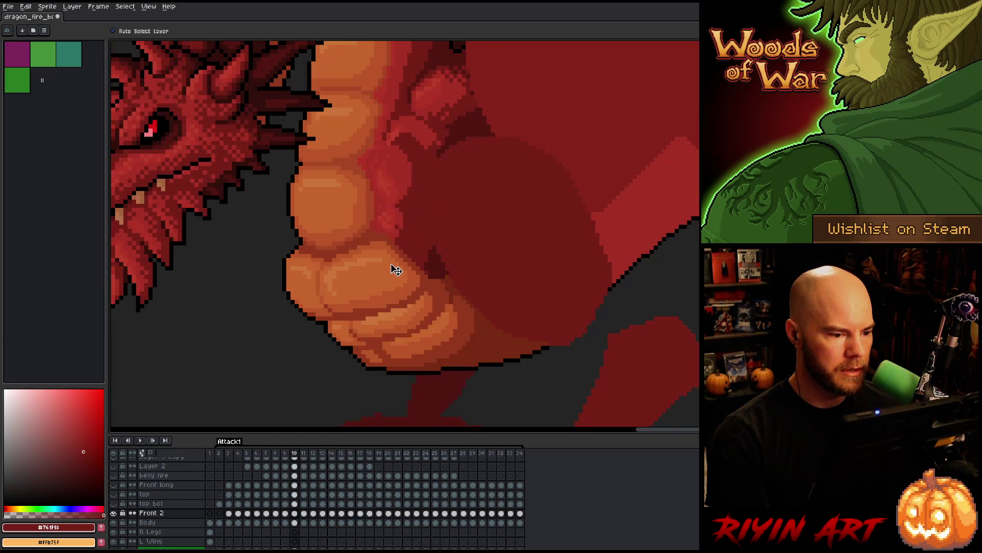
key(Right)
key(Left)
key(Right)
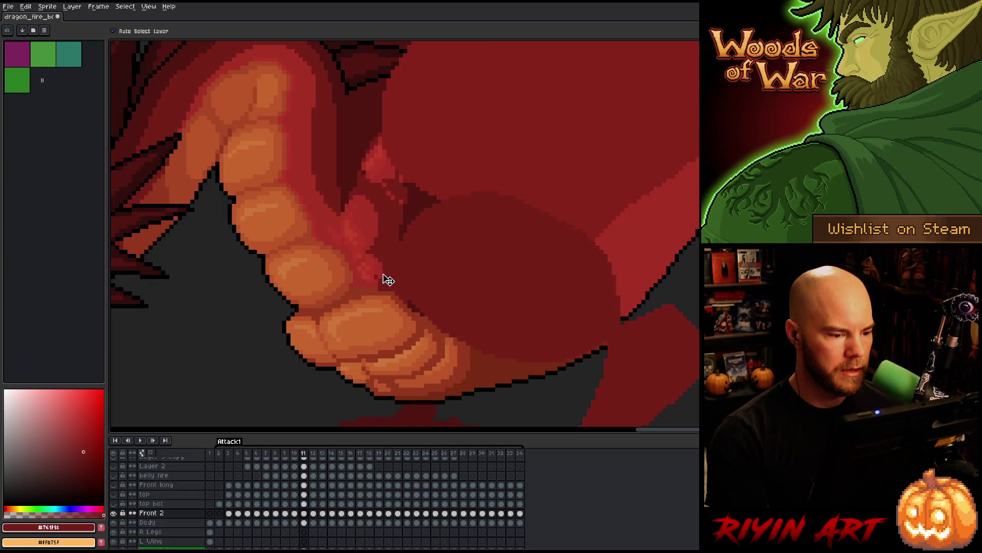
key(Left)
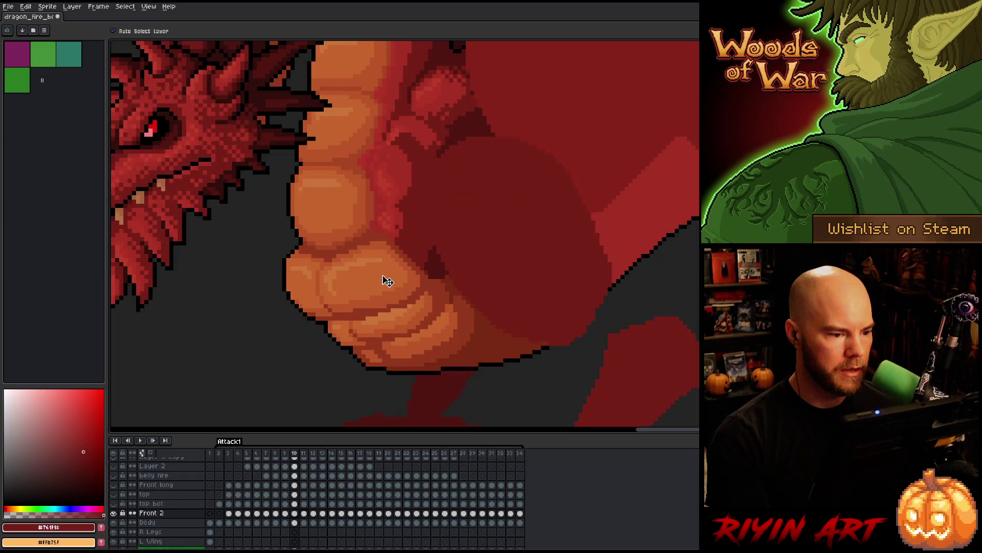
key(Right)
click(114, 515)
click(114, 514)
Nudge the tongue further left on frame 12, then flip against frame 11 to compare
key(Right)
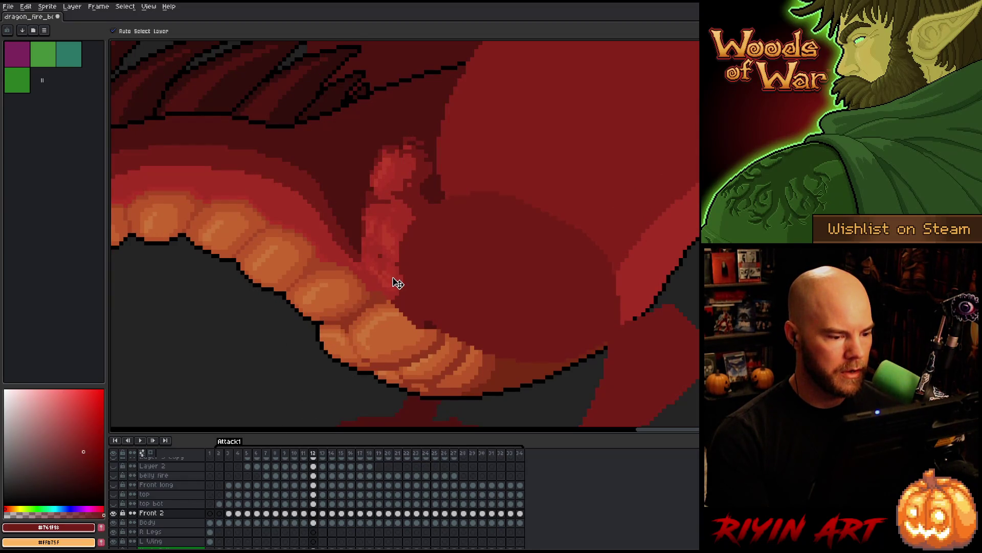
drag(398, 283, 388, 283)
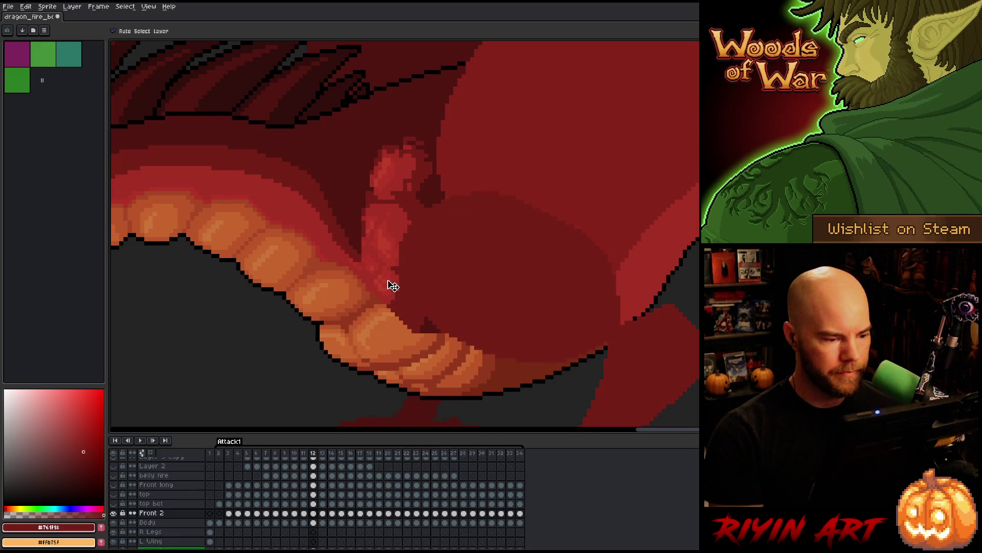
key(Left)
key(Right)
key(Left)
key(Right)
key(Left)
key(Right)
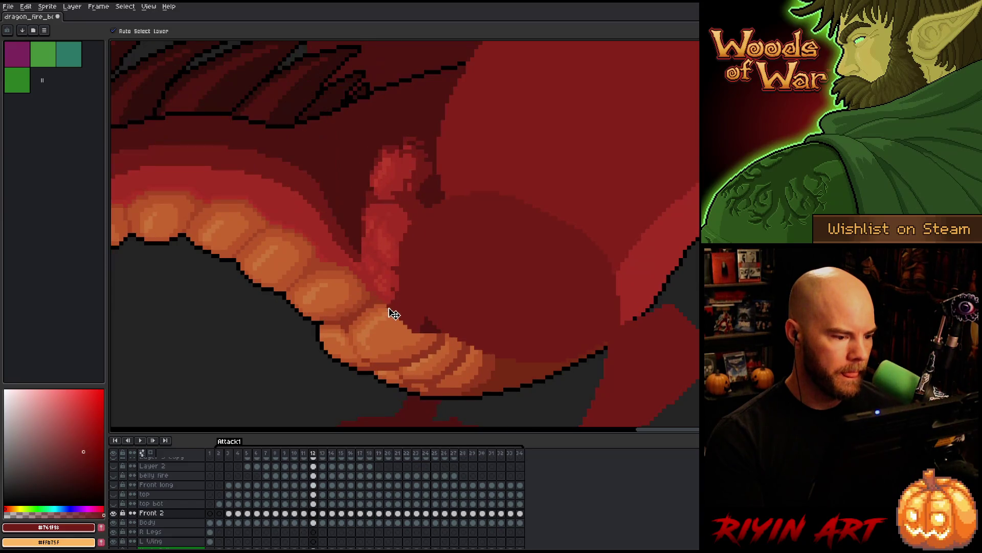
key(Left)
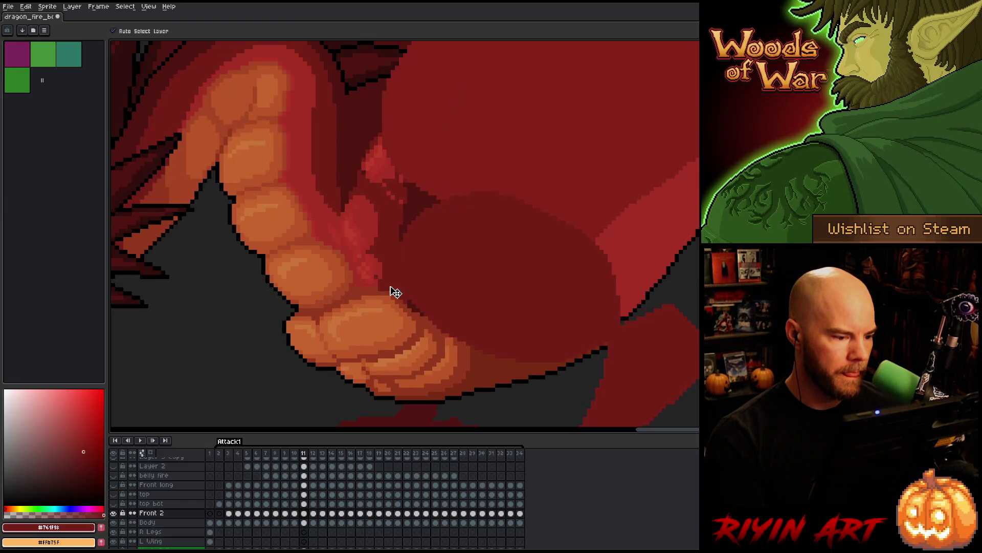
key(Right)
key(Left)
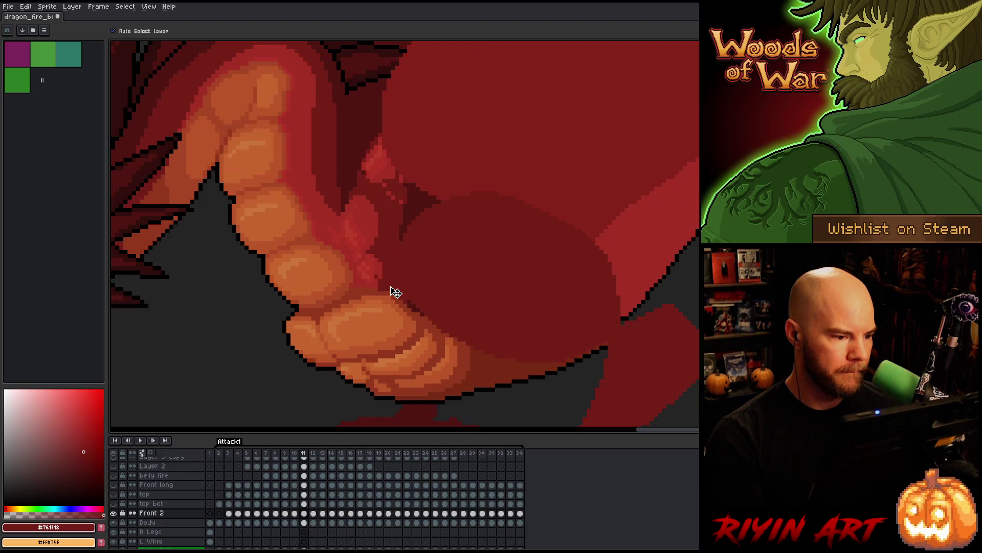
key(Right)
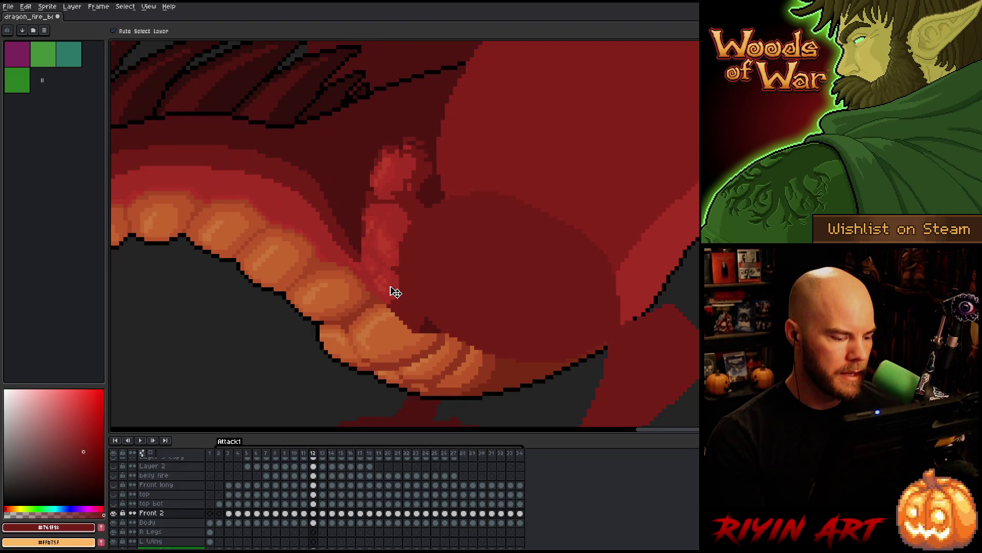
Create a new layer directly above Body and name it 'Back 1'
click(159, 524)
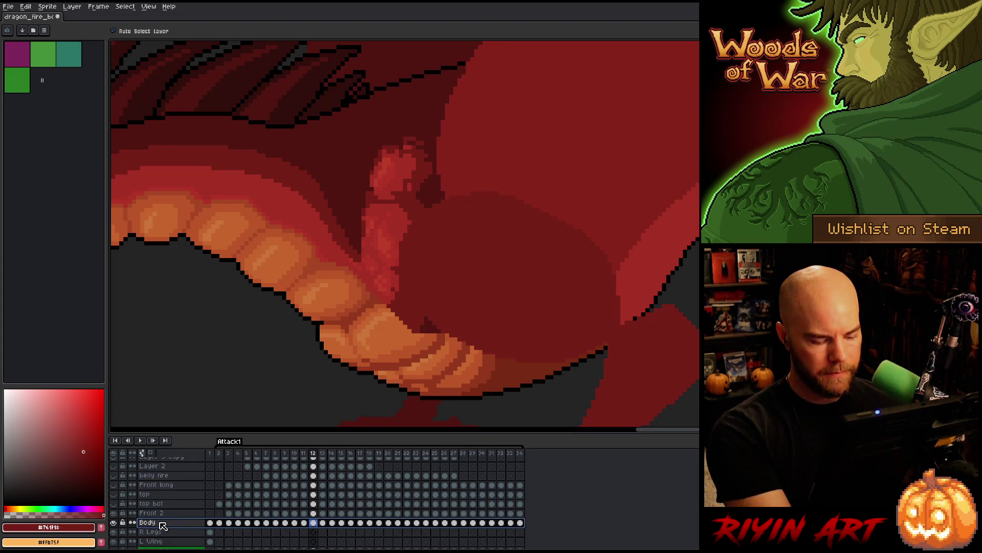
key(shift+n)
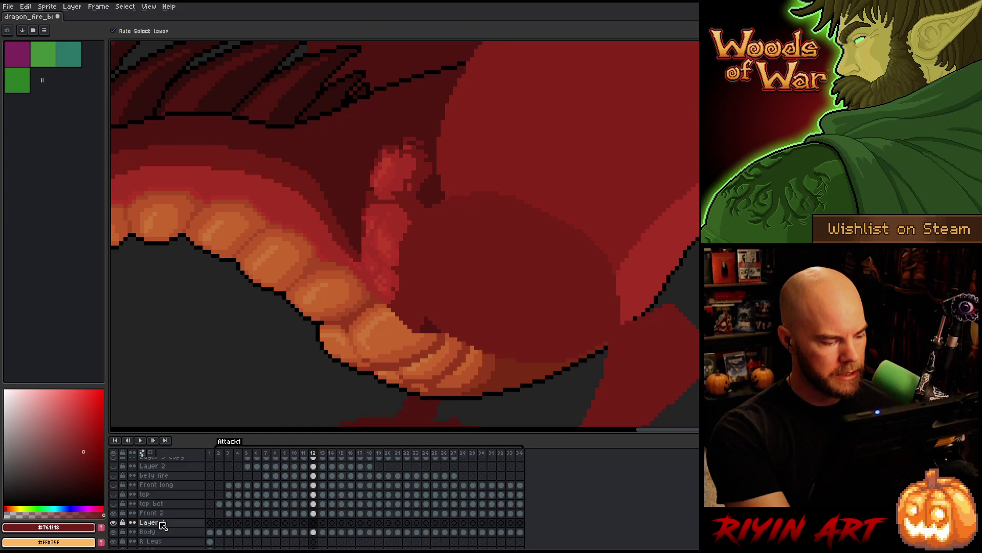
double_click(154, 523)
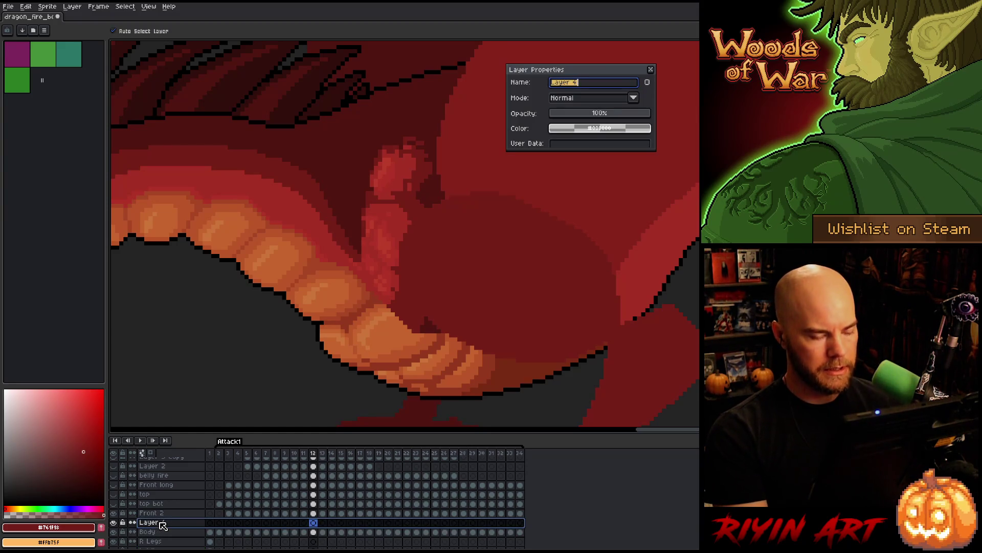
text(Back)
key(Return)
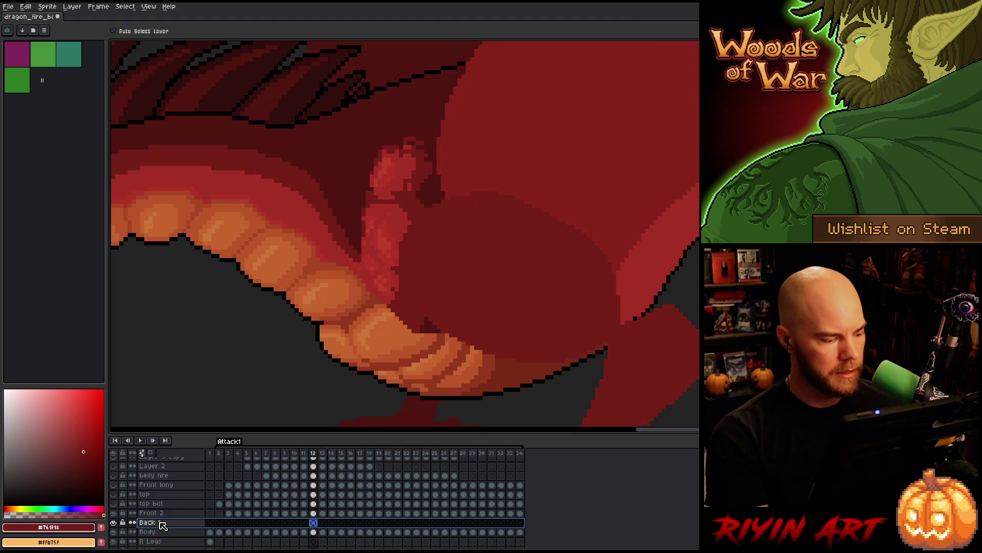
click(317, 514)
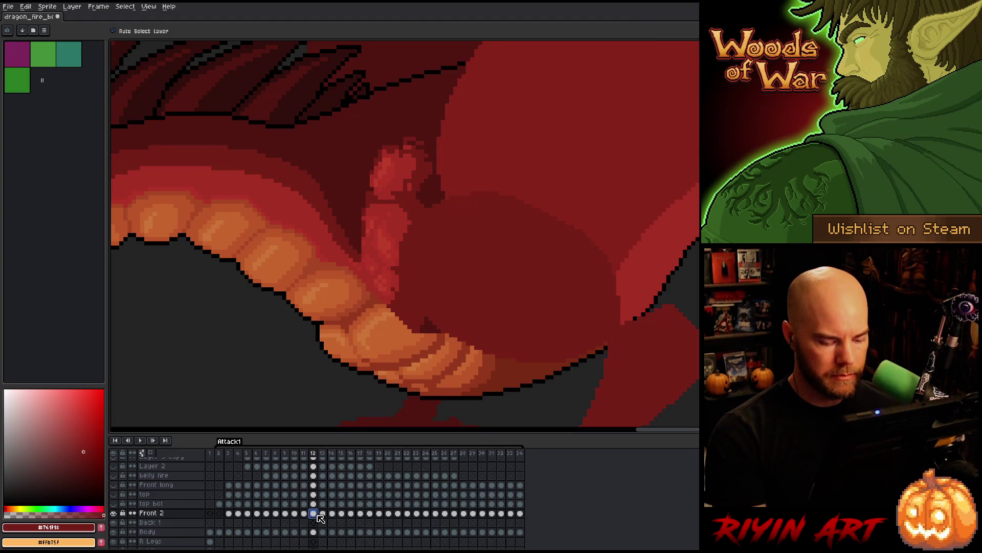
Cut the upper red arm piece from Front 2 and paste it onto Back 1 at frame 12
key(m)
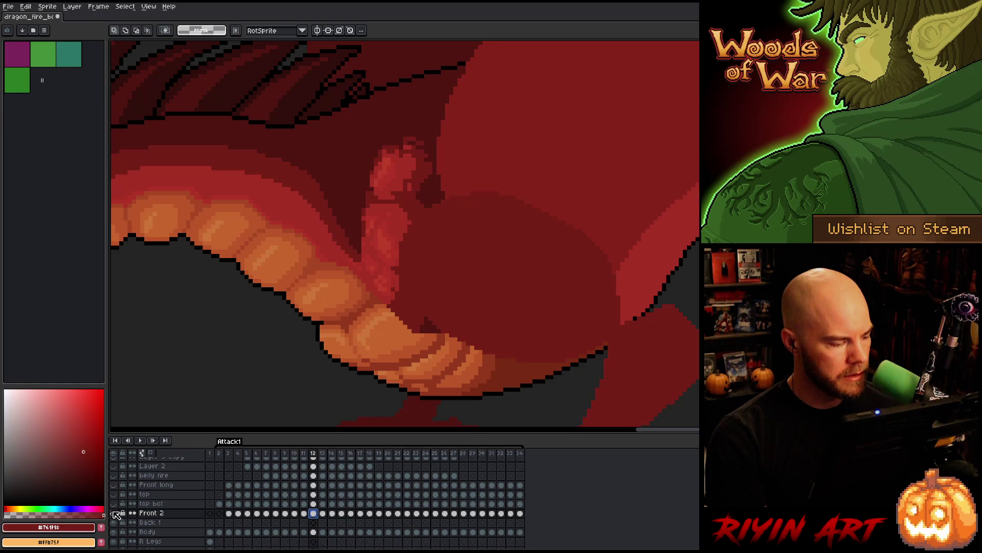
alt+click(114, 513)
drag(274, 163, 535, 266)
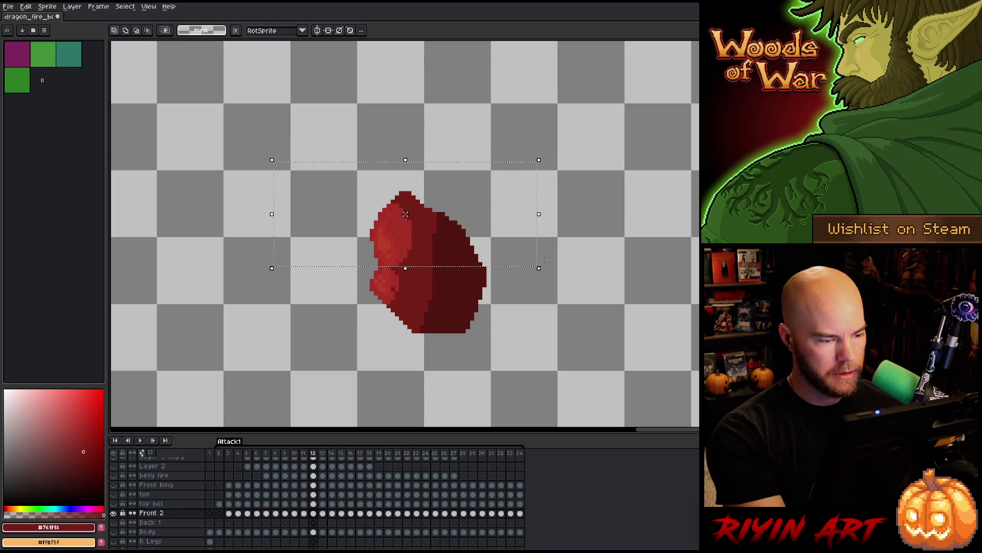
key(Delete)
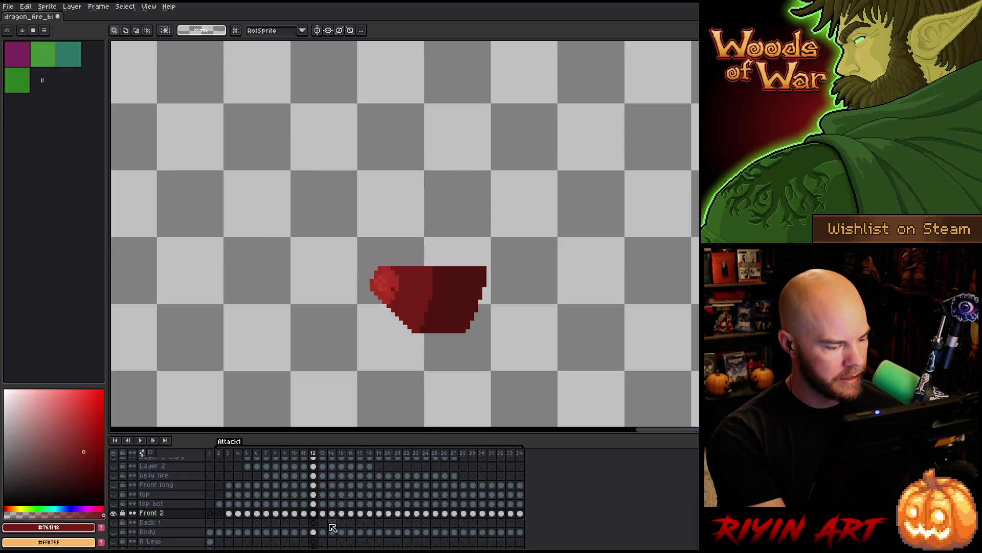
click(313, 522)
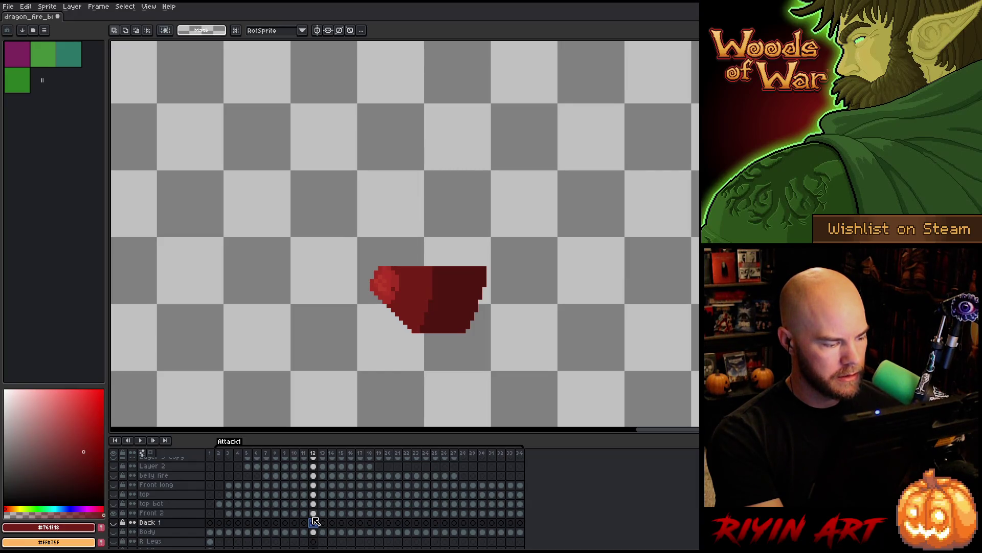
key(ctrl+v)
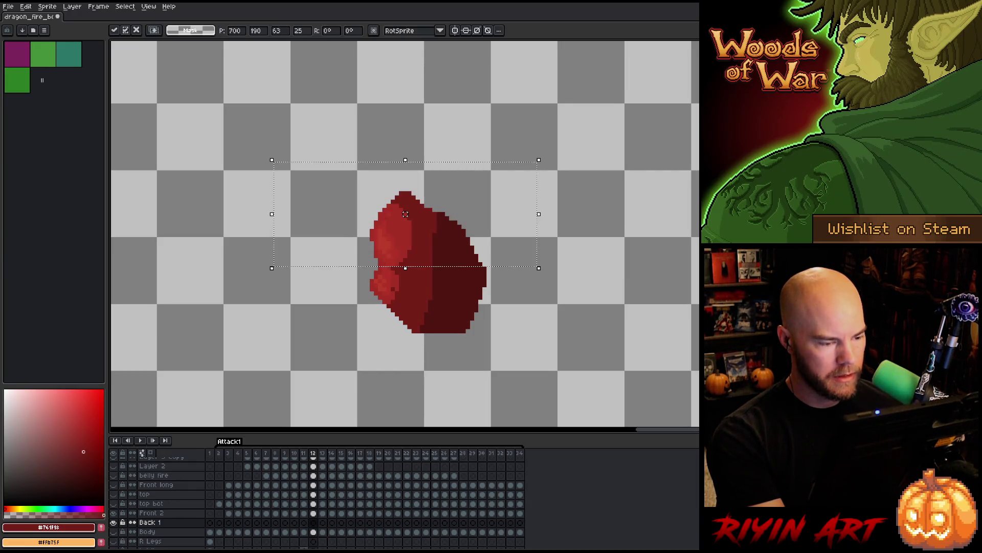
key(Return)
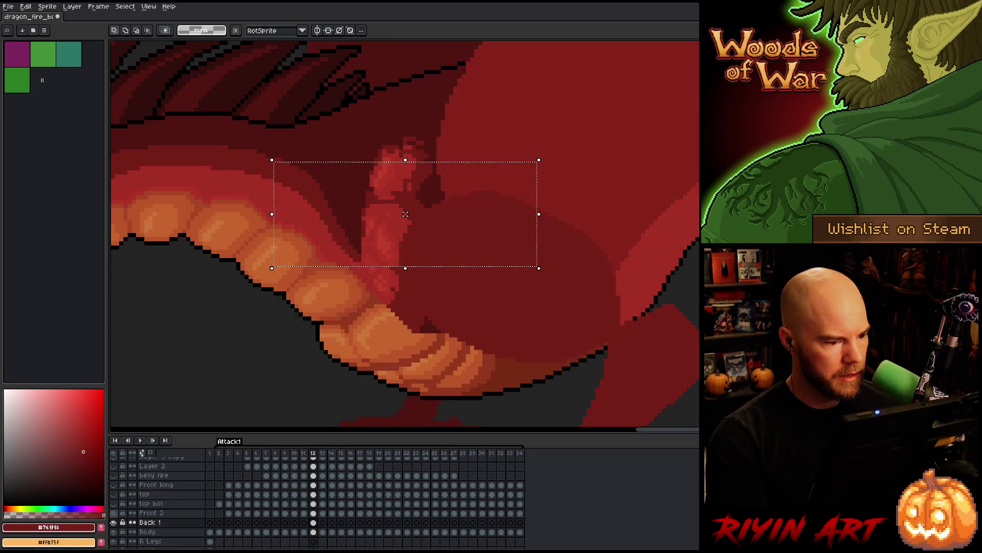
key(ctrl+d)
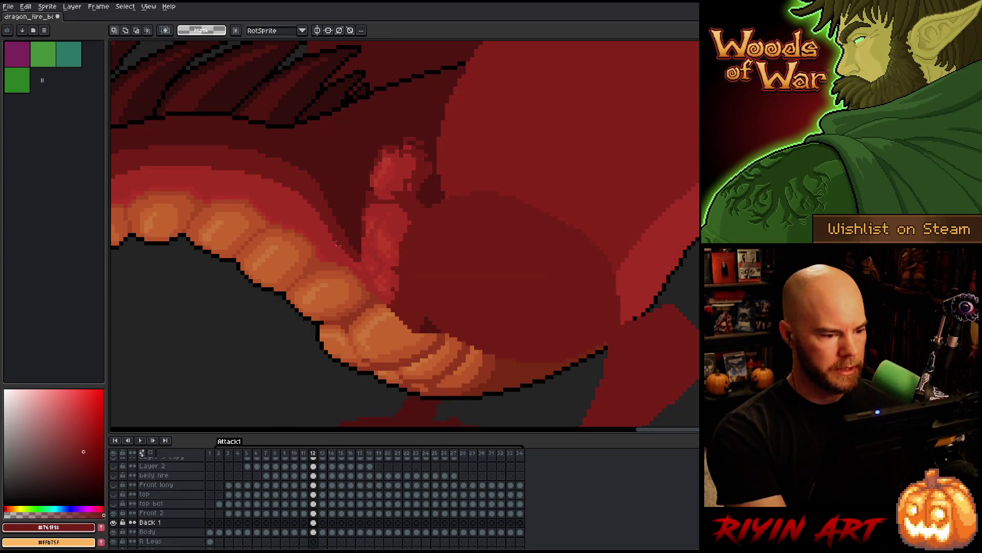
Shift the pasted arm piece left and down, then check the motion across frames 10–12
key(v)
drag(402, 238, 382, 250)
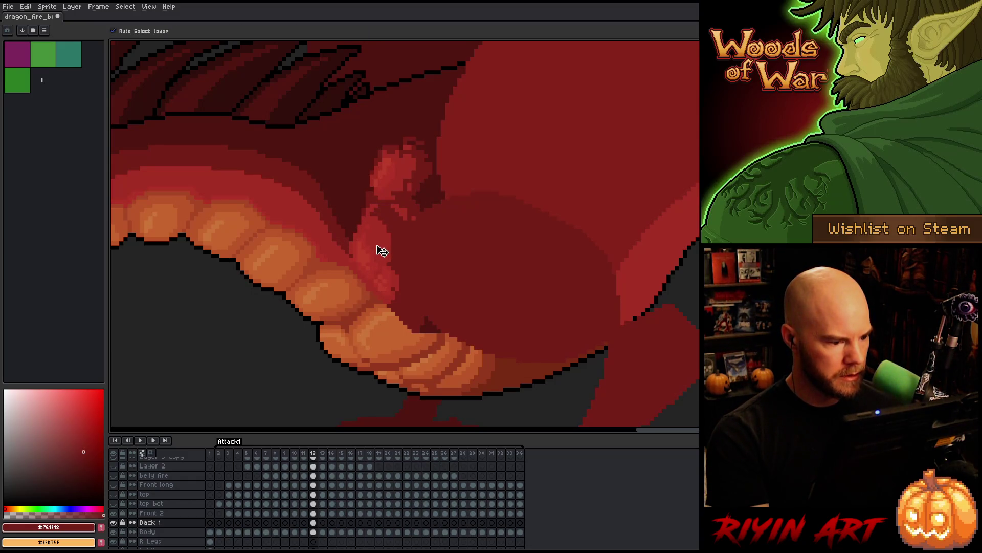
key(Right)
key(Left)
key(Left)
key(Right)
key(Left)
key(Right)
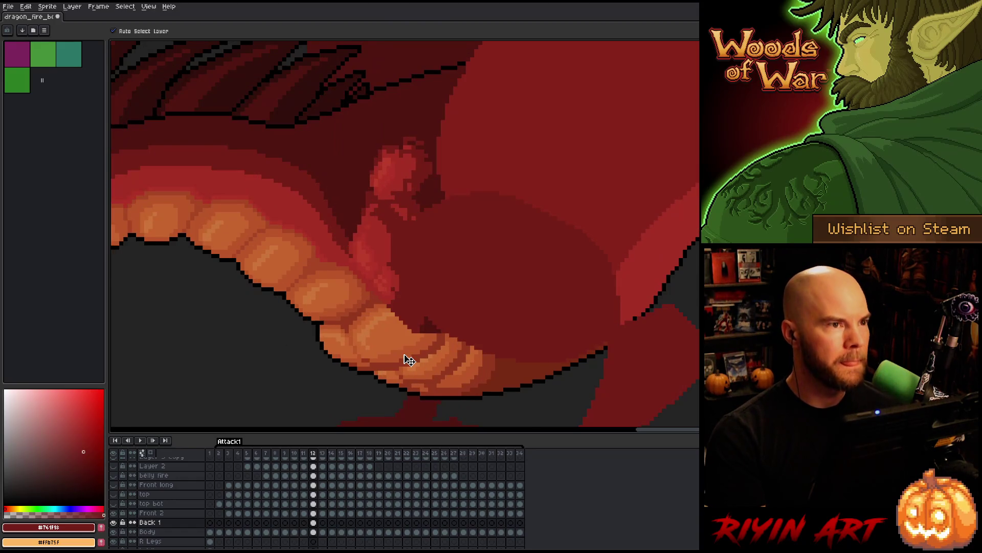
key(Left)
key(Right)
key(Left)
key(Left)
key(Right)
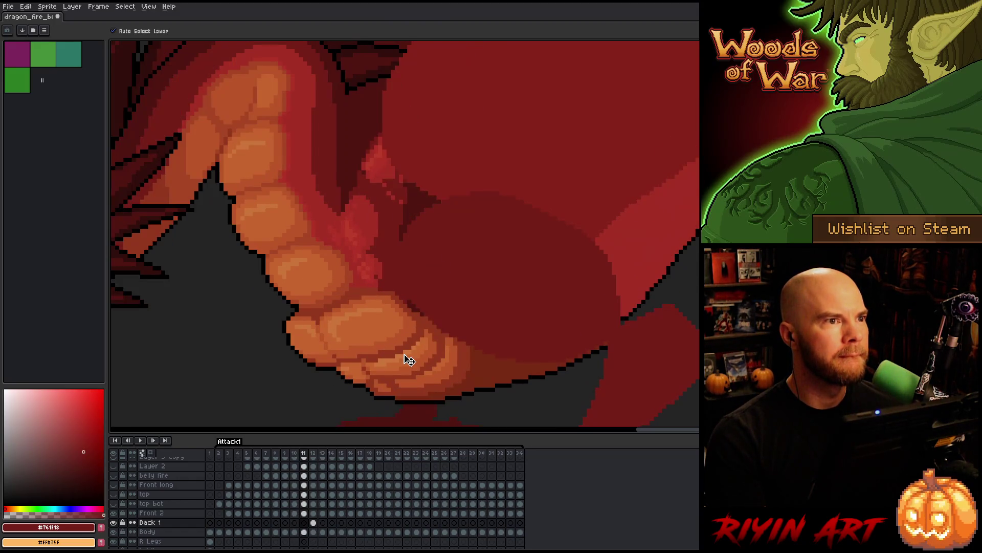
key(Right)
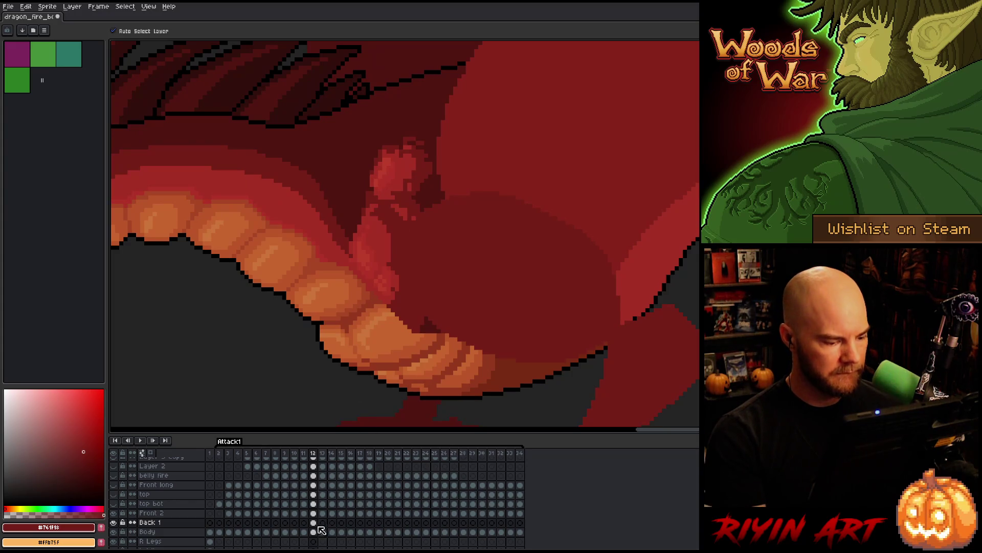
drag(313, 513, 318, 526)
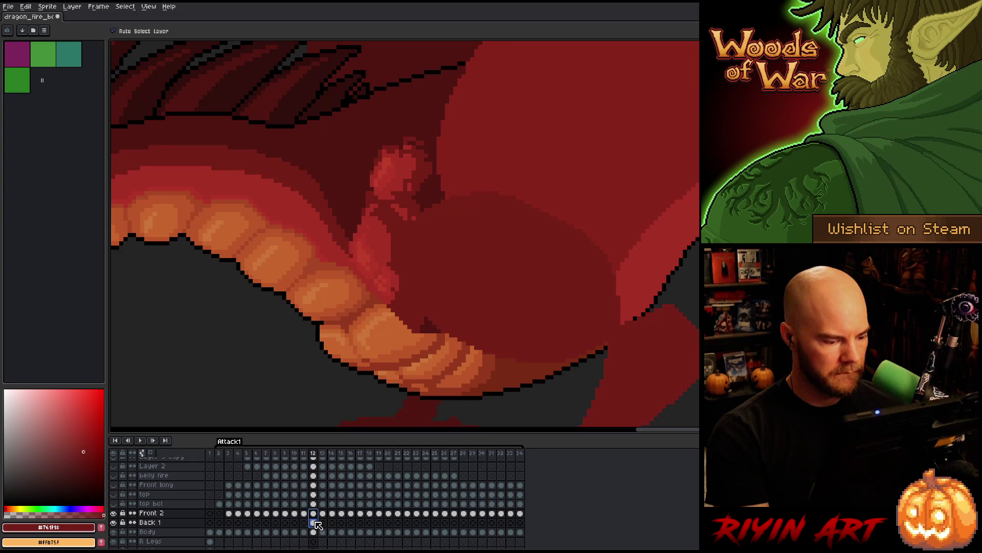
Clear the Front 2 cels in frames 13–18
click(314, 532)
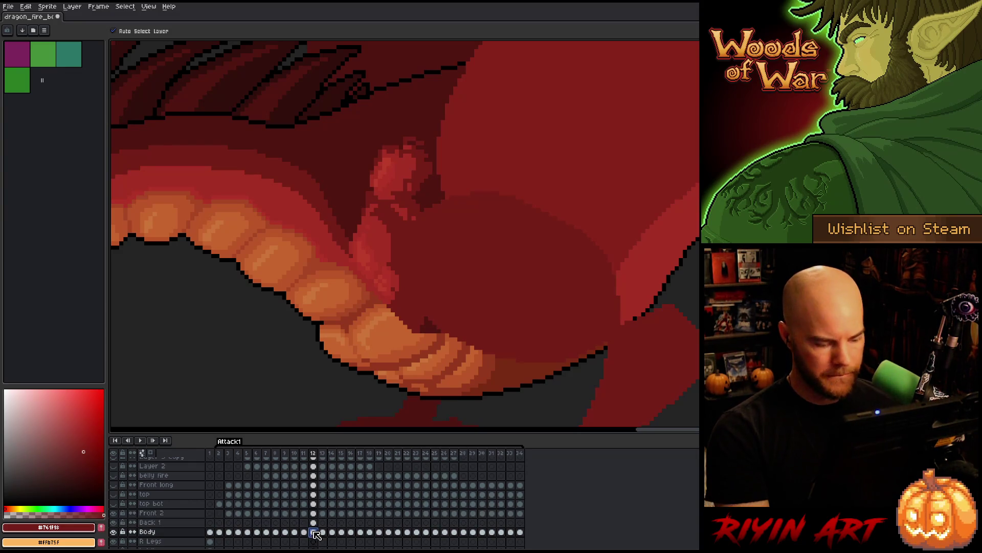
click(317, 514)
mouse_move(317, 513)
mouse_down()
mouse_move(314, 522)
mouse_move(368, 514)
mouse_up()
click(323, 514)
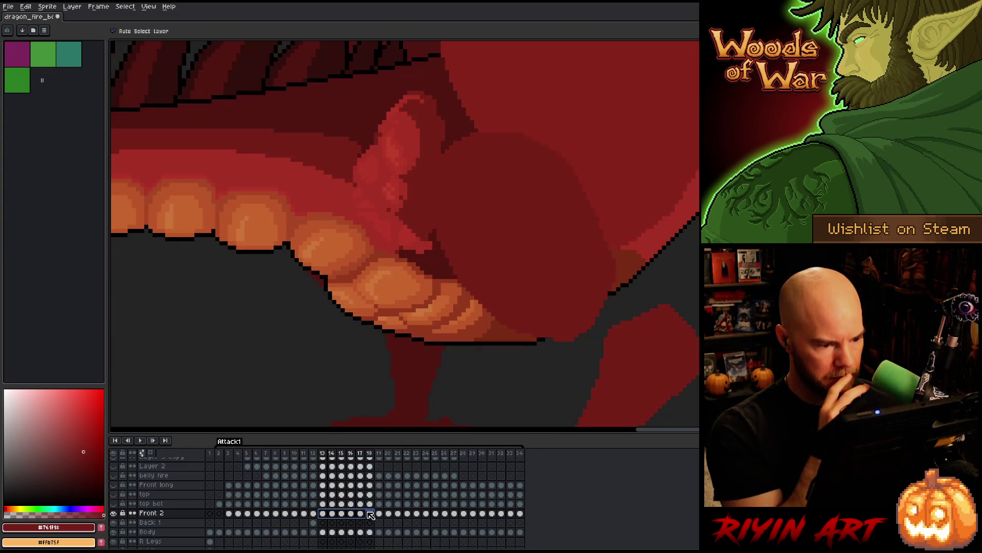
key(Delete)
Link Back 1's cels across frames 12–18
click(314, 523)
drag(322, 522, 374, 523)
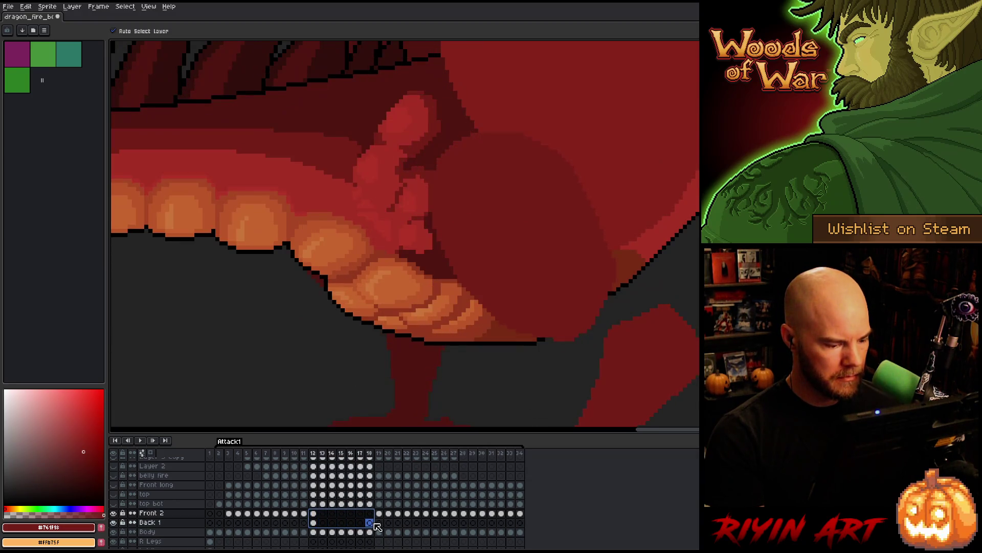
right_click(374, 527)
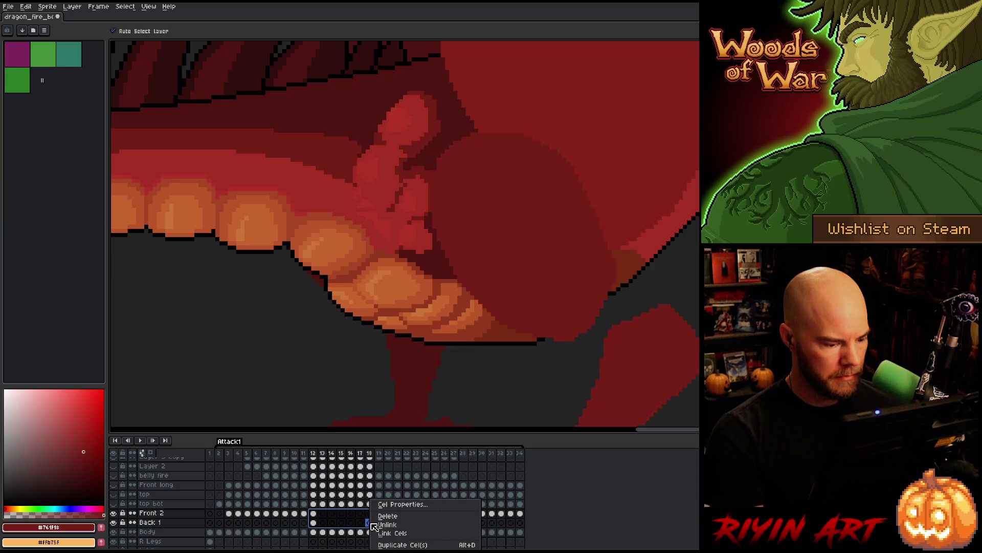
click(389, 533)
right_click(355, 522)
key(Escape)
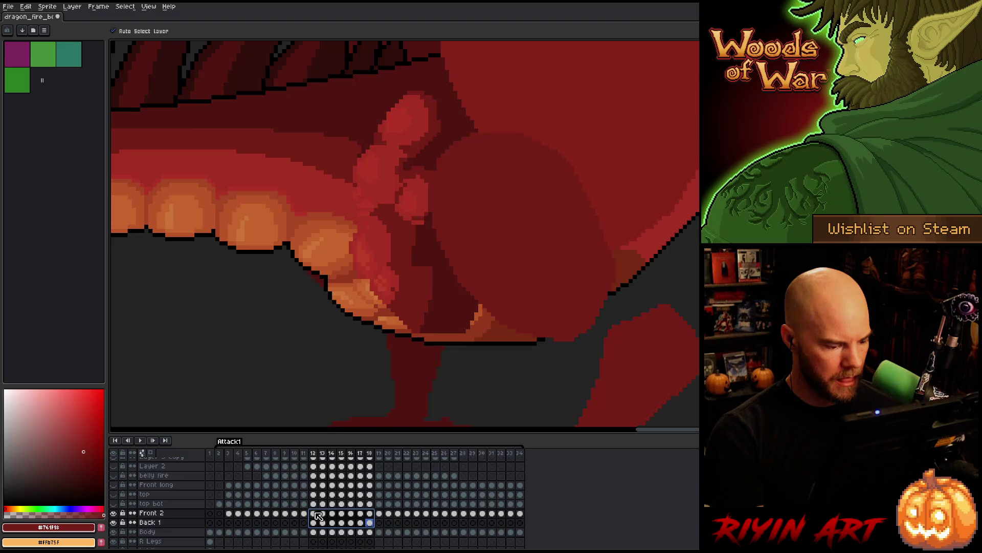
Select the orange belly area on Body's frame-12 cel with the Magic Wand
click(315, 513)
click(313, 532)
key(w)
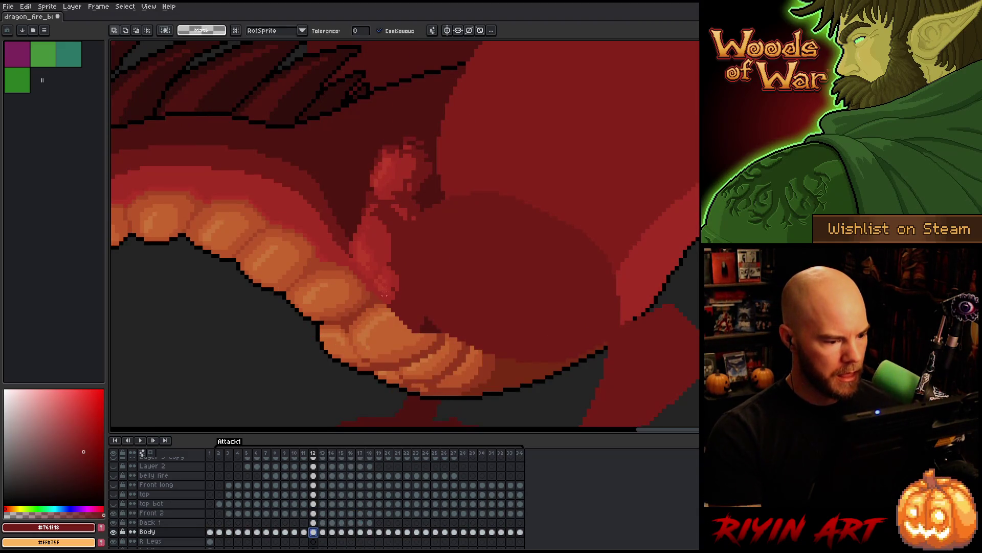
click(376, 313)
Add the lower belly segment to the selection, scale it up and left, then compare with frame 11
shift+click(402, 336)
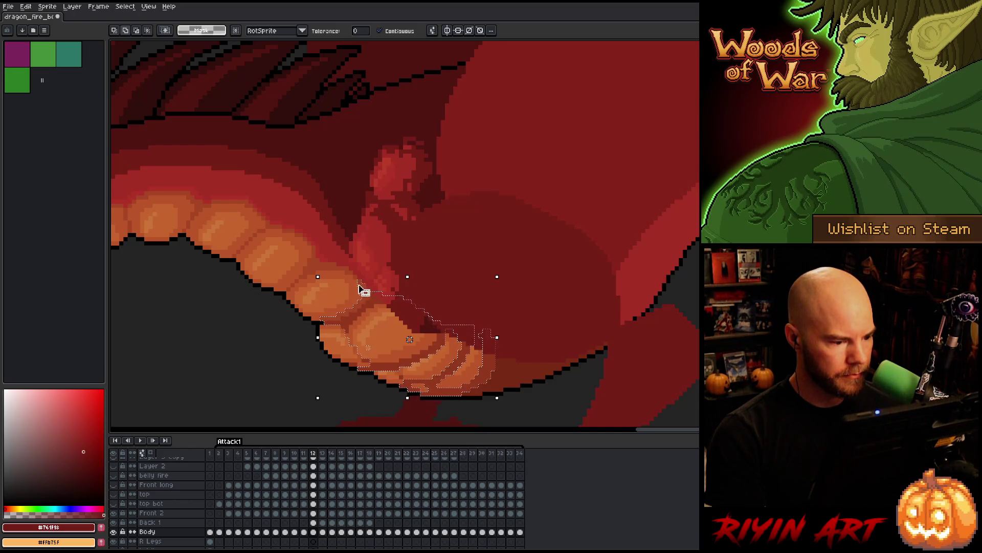
drag(318, 273, 296, 243)
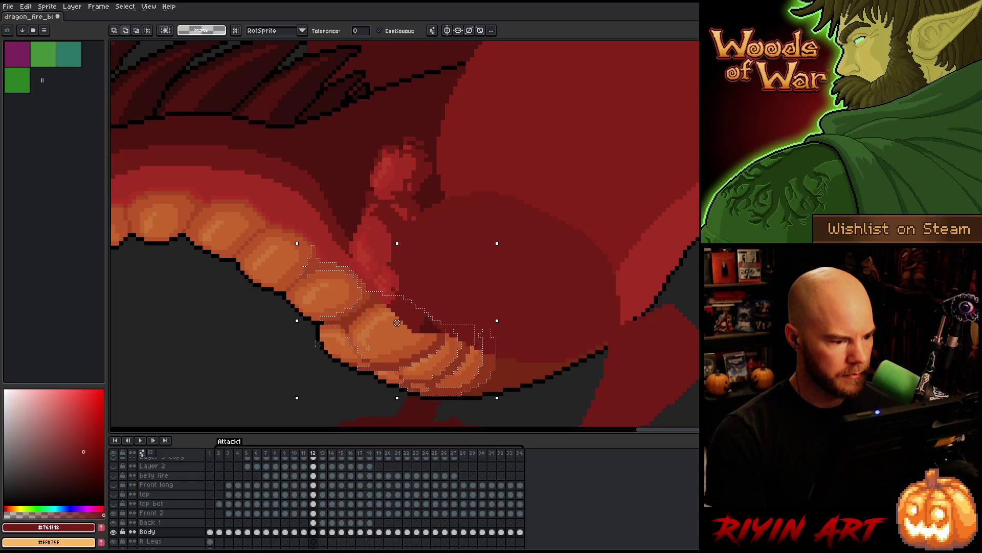
click(314, 522)
shift+click(314, 512)
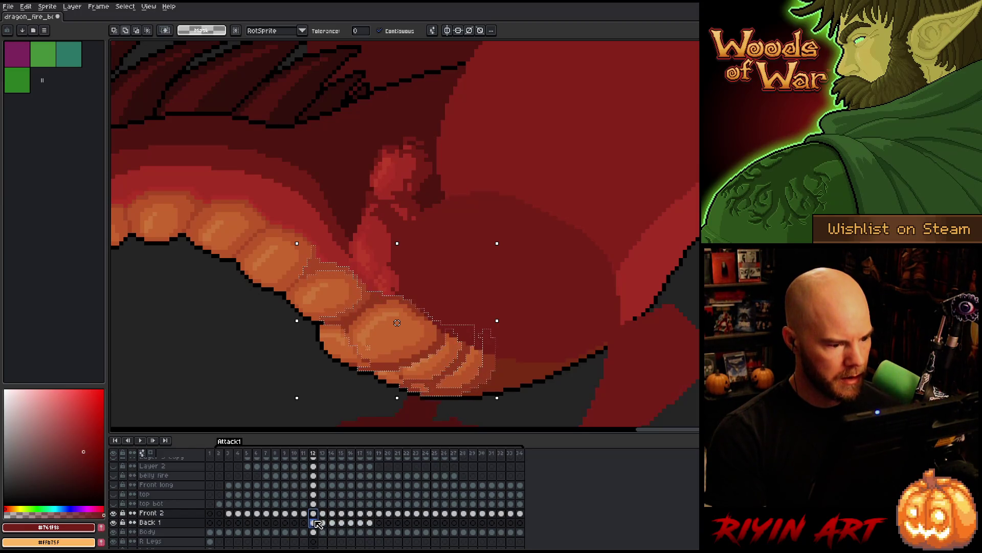
key(comma)
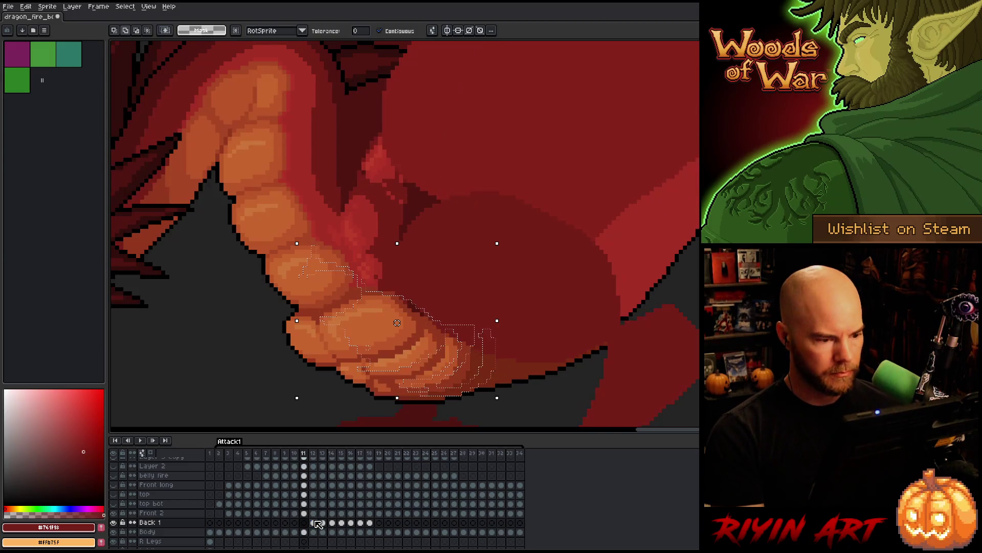
Flip back and forth between frames 11 and 12, briefly hiding Back 1 to compare
key(period)
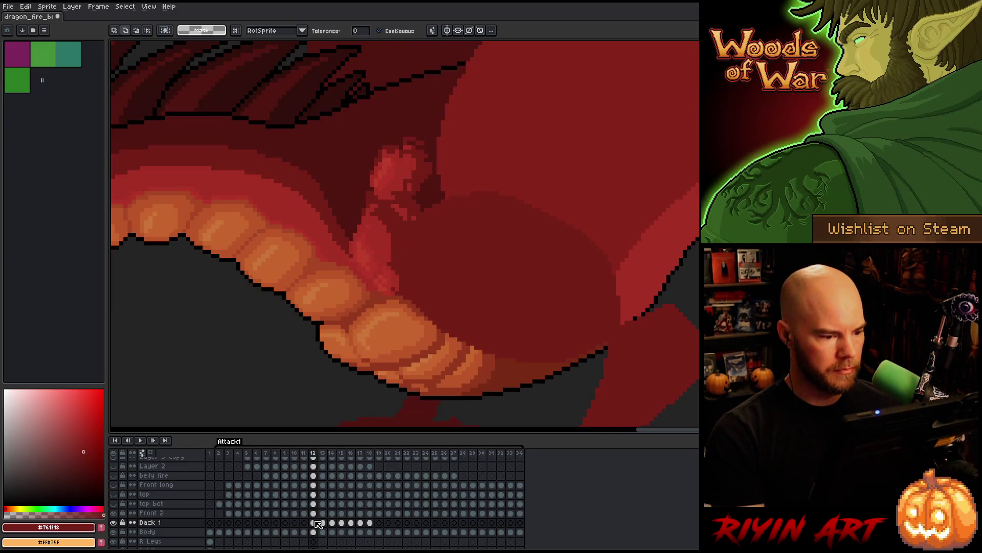
key(comma)
key(period)
key(comma)
key(period)
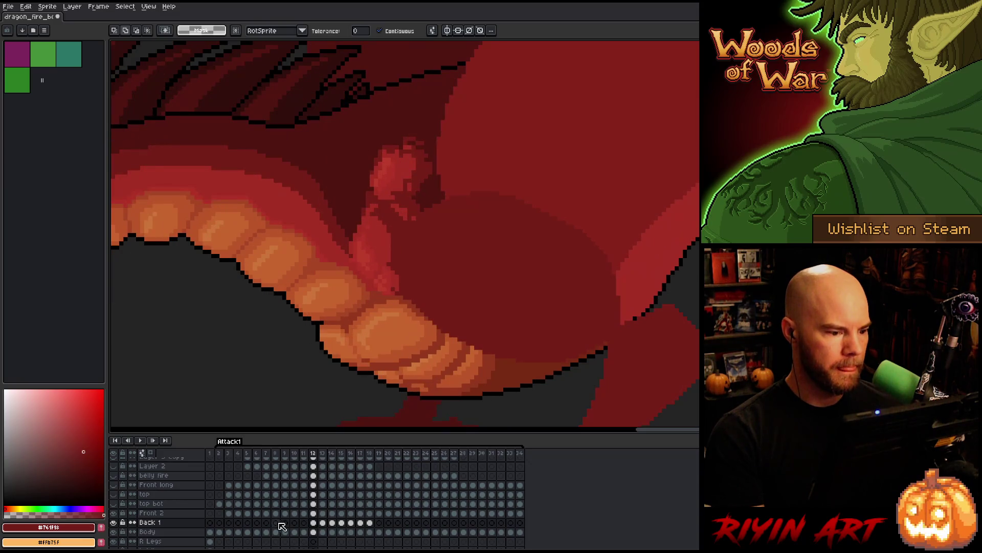
click(114, 523)
click(113, 523)
key(comma)
key(period)
key(comma)
key(period)
key(comma)
key(period)
key(comma)
key(period)
key(comma)
key(period)
key(comma)
key(period)
key(comma)
key(period)
key(comma)
key(period)
Step back through the frames to frame 9 and forward again to compare the poses
key(comma)
key(period)
key(comma)
key(comma)
key(comma)
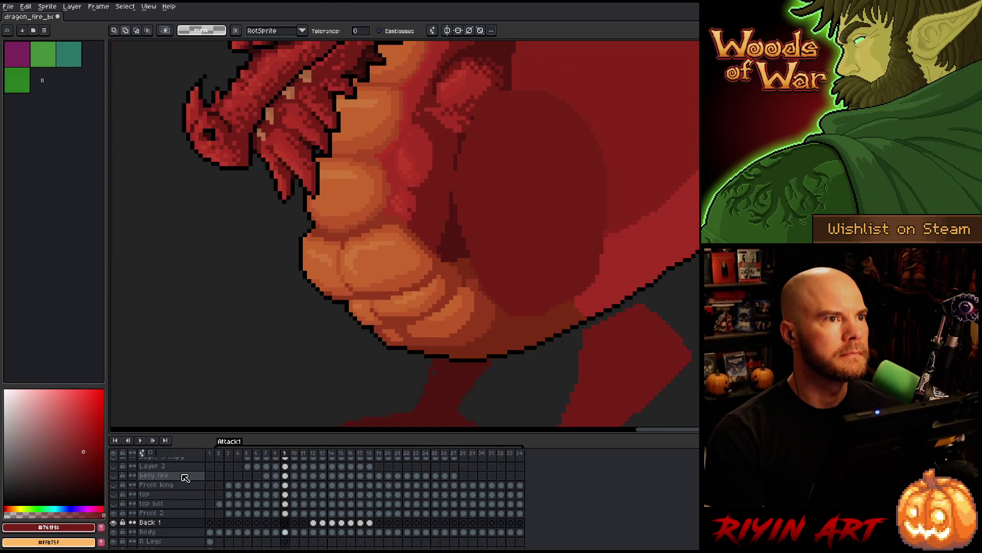
key(period)
key(period)
key(period)
key(comma)
key(period)
key(comma)
key(period)
key(comma)
key(period)
key(comma)
key(period)
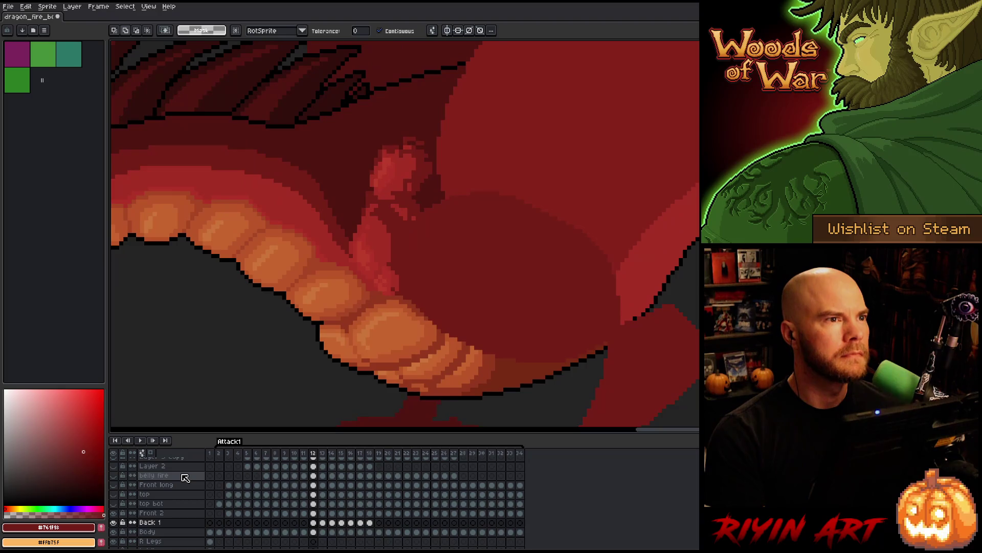
key(comma)
key(period)
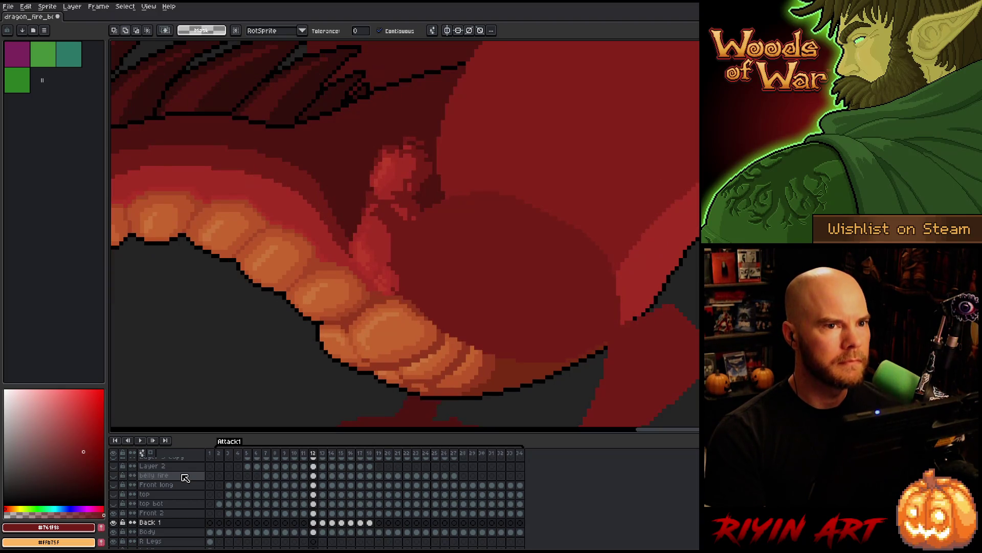
key(period)
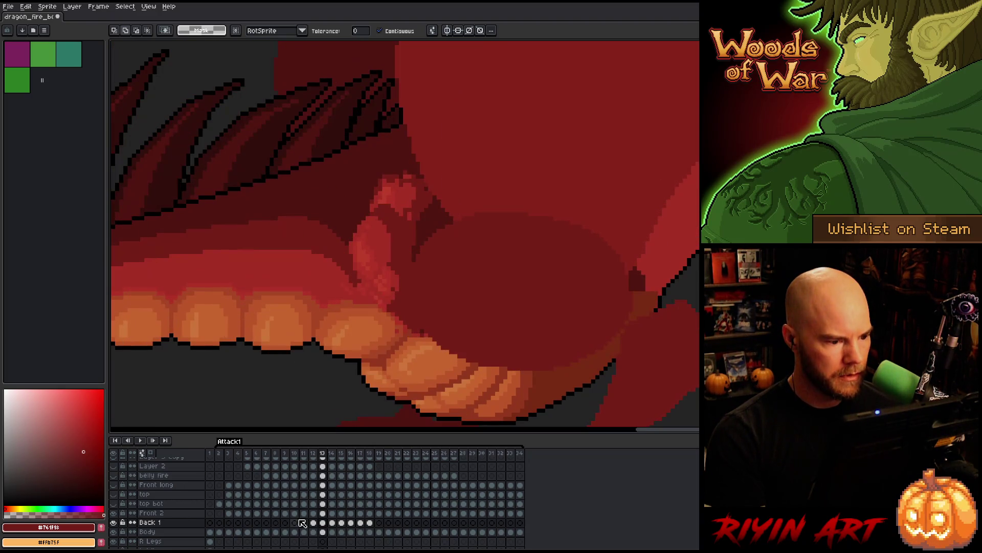
Shift the dark red Front 2 piece on frame 13 down and to the right
drag(368, 434, 344, 402)
click(324, 514)
key(v)
mouse_move(351, 252)
mouse_down()
mouse_move(378, 281)
mouse_move(410, 259)
mouse_move(379, 284)
mouse_up()
Toggle the Back 1 and Front 2 layers' visibility to check how the pieces overlap
key(Left)
key(Right)
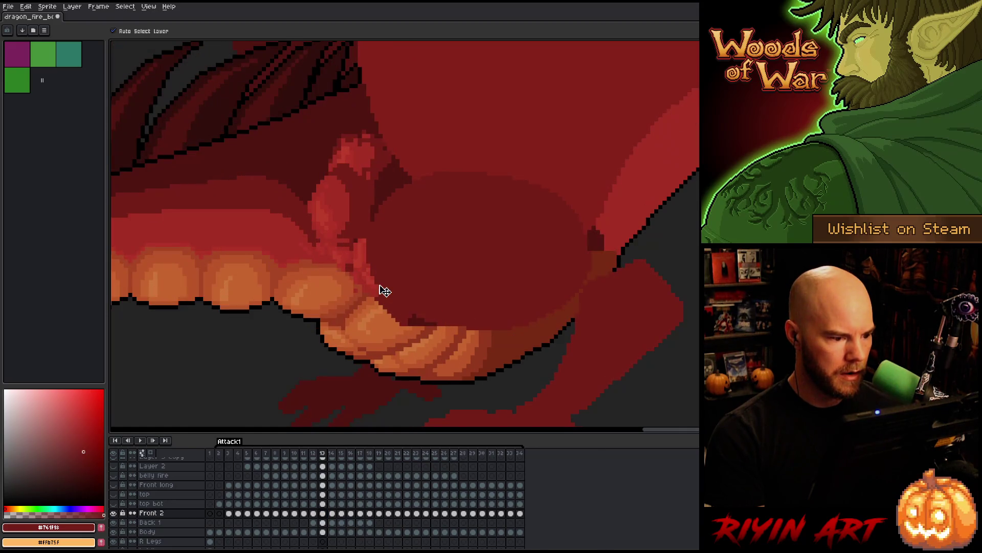
click(114, 522)
click(114, 522)
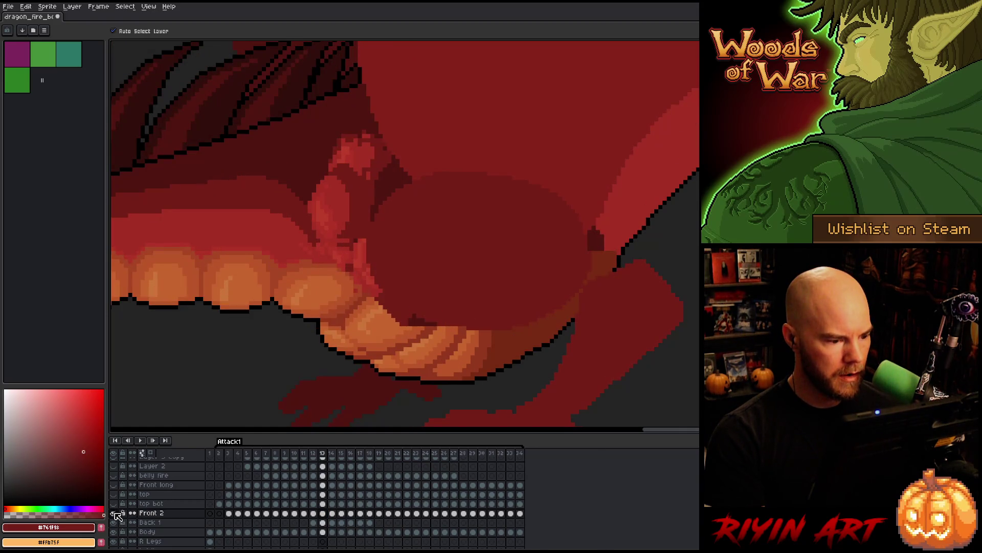
click(115, 522)
click(114, 513)
click(113, 512)
click(113, 513)
click(114, 513)
Compare frames 12 and 13, then make the Body cel on frame 13 active
key(Left)
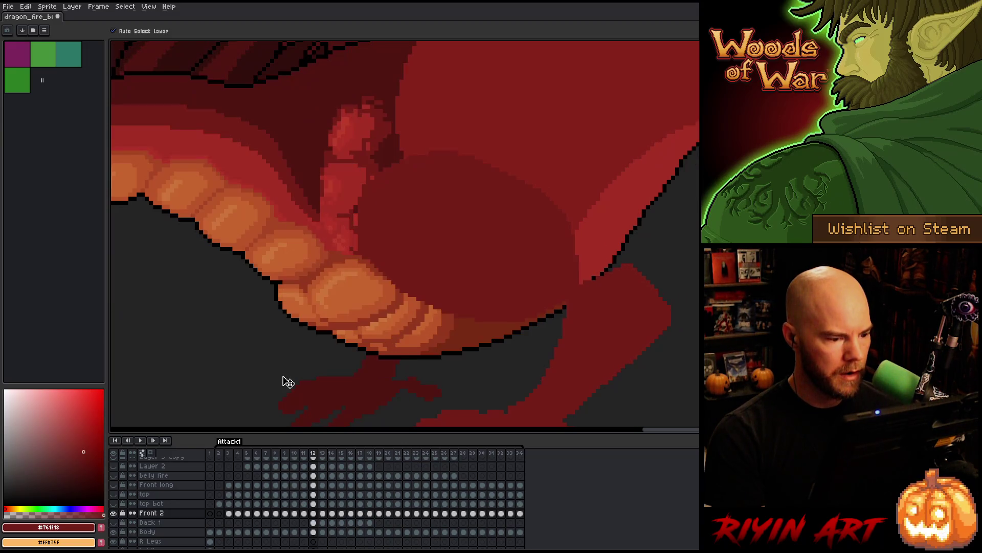
key(Right)
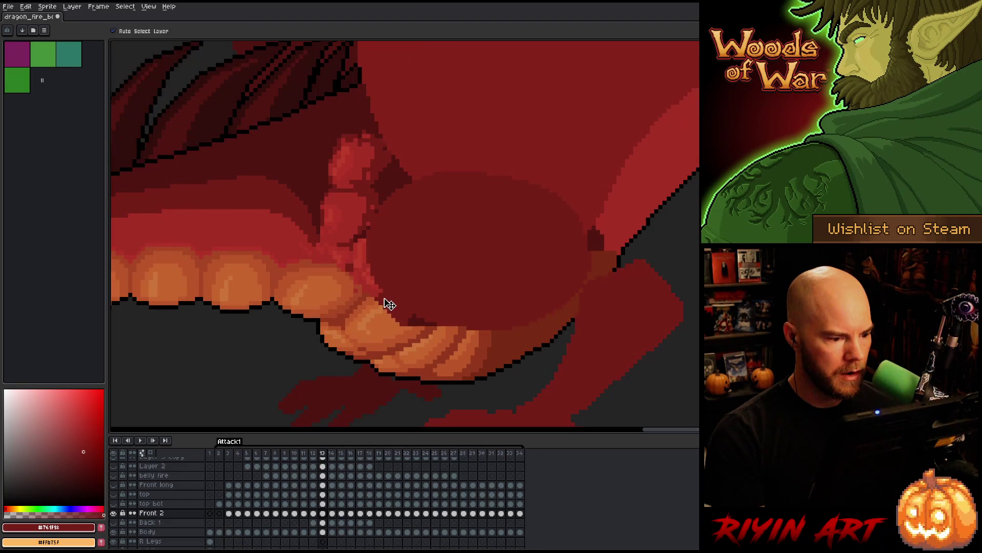
key(Left)
key(Right)
key(Left)
key(Right)
click(323, 533)
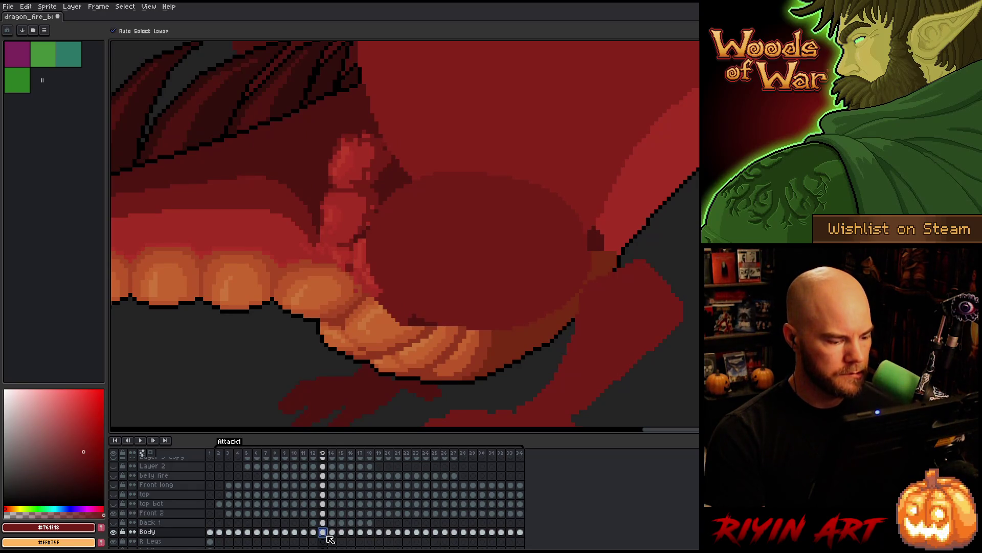
Magic-wand the orange belly segment and scale it up
key(w)
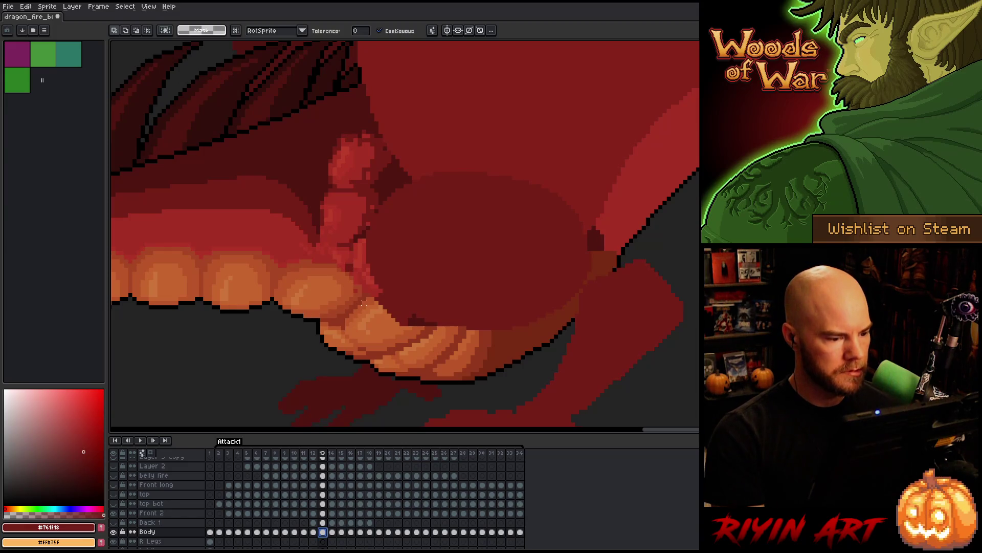
click(348, 310)
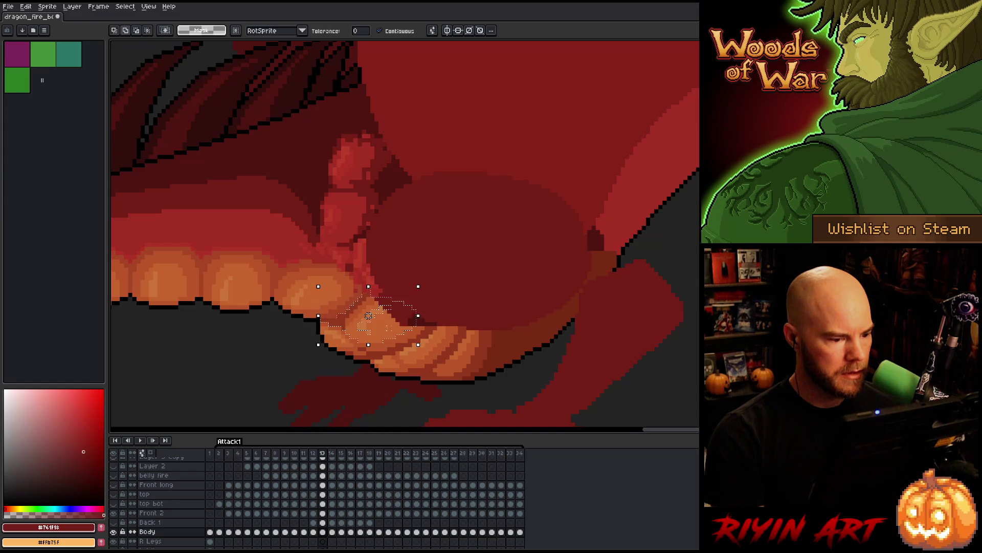
drag(418, 344, 493, 382)
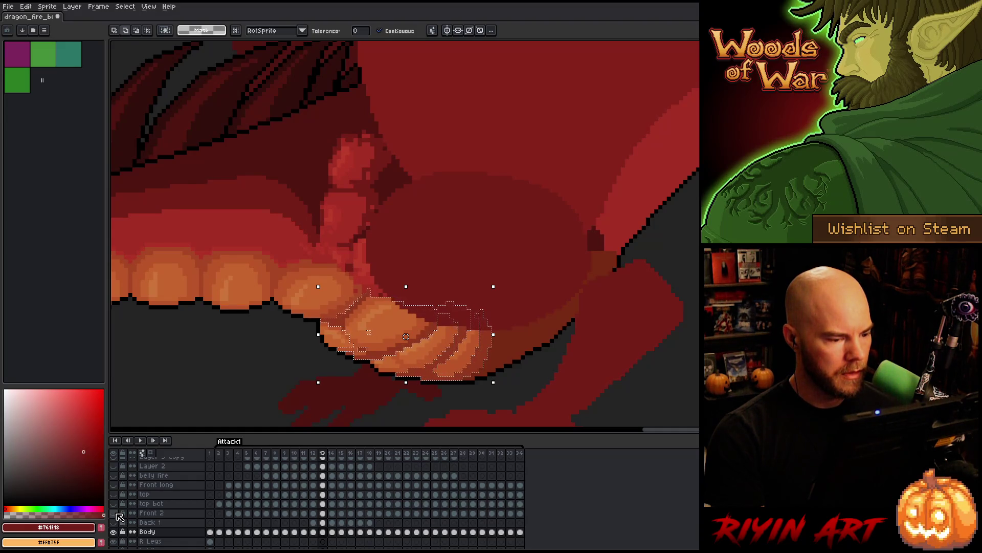
scroll(244, 318, down, 5)
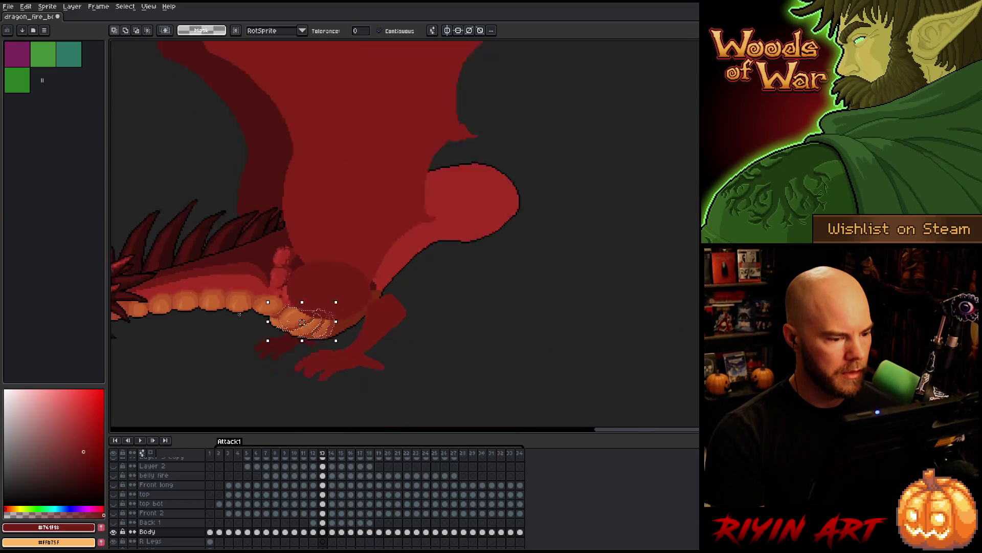
scroll(243, 318, up, 5)
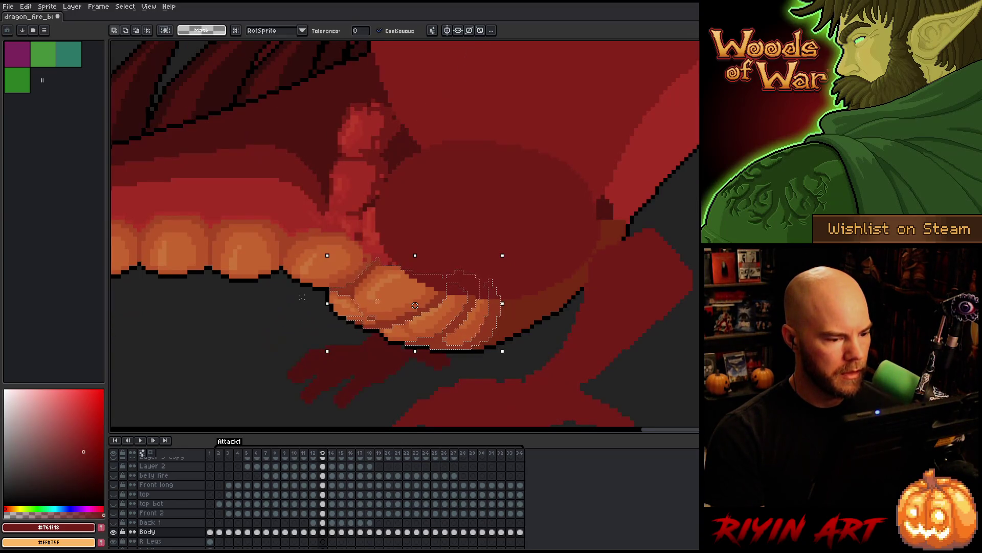
scroll(377, 283, down, 1)
scroll(378, 283, up, 2)
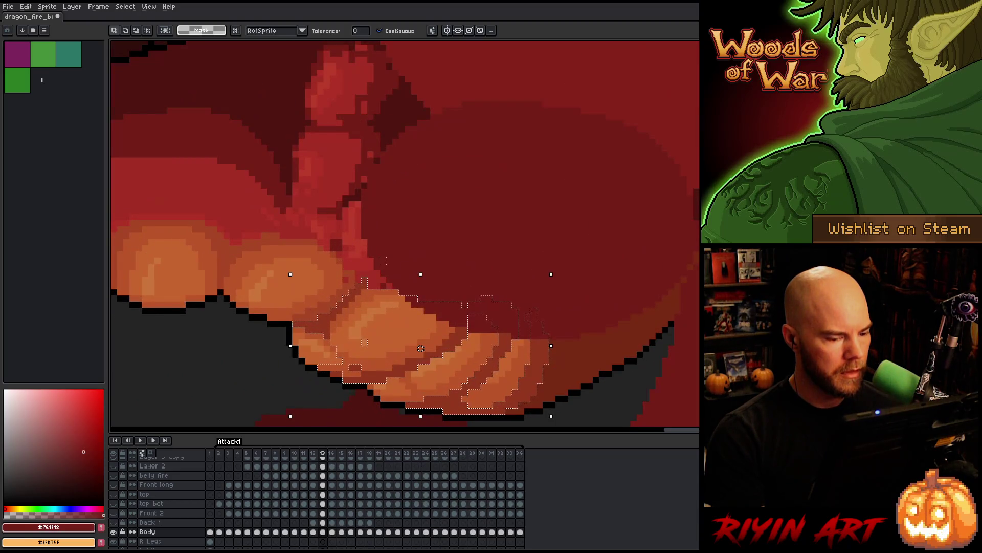
scroll(377, 283, down, 1)
scroll(377, 292, up, 3)
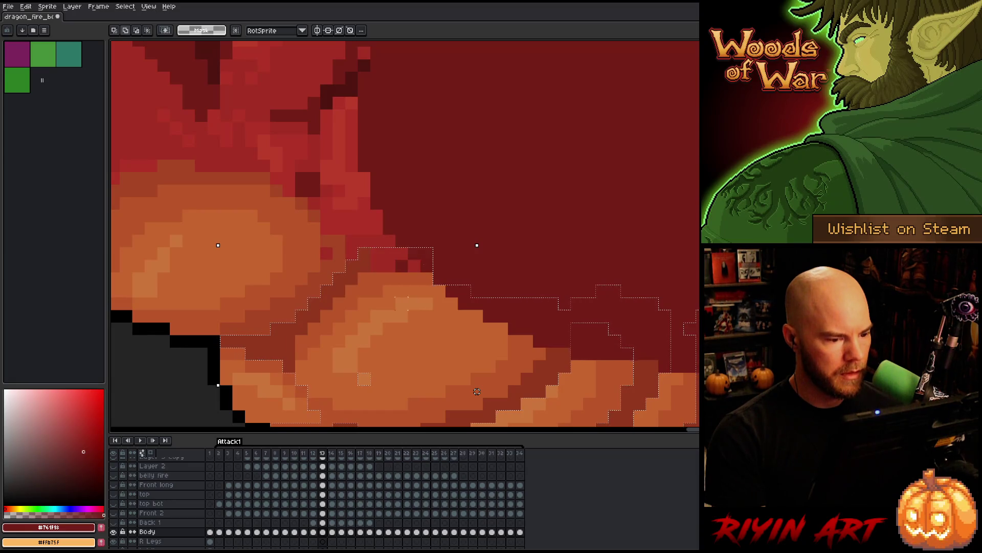
scroll(384, 344, right, 2)
scroll(385, 344, down, 1)
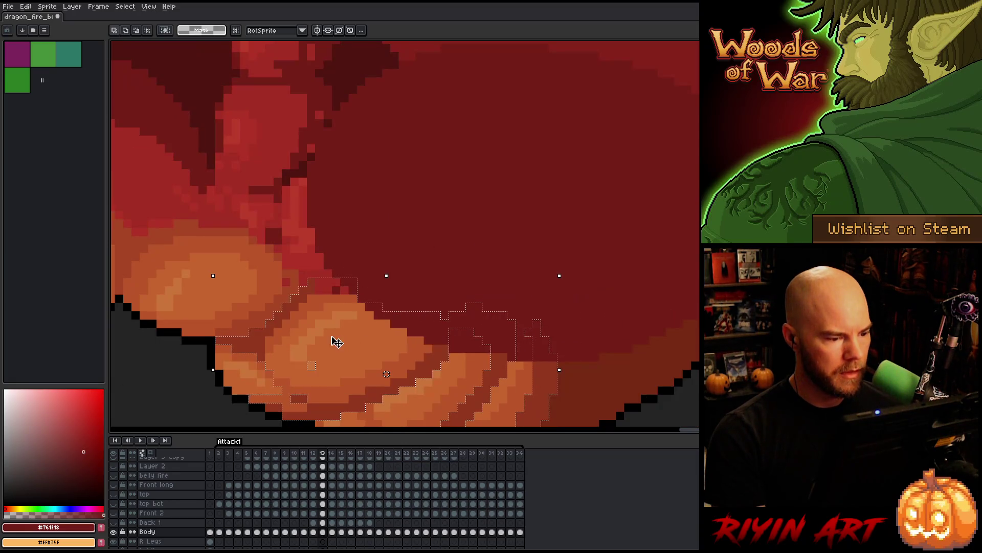
Make Front 2 active and visible again, commit the scaled belly, and marquee the arm-belly junction
click(323, 513)
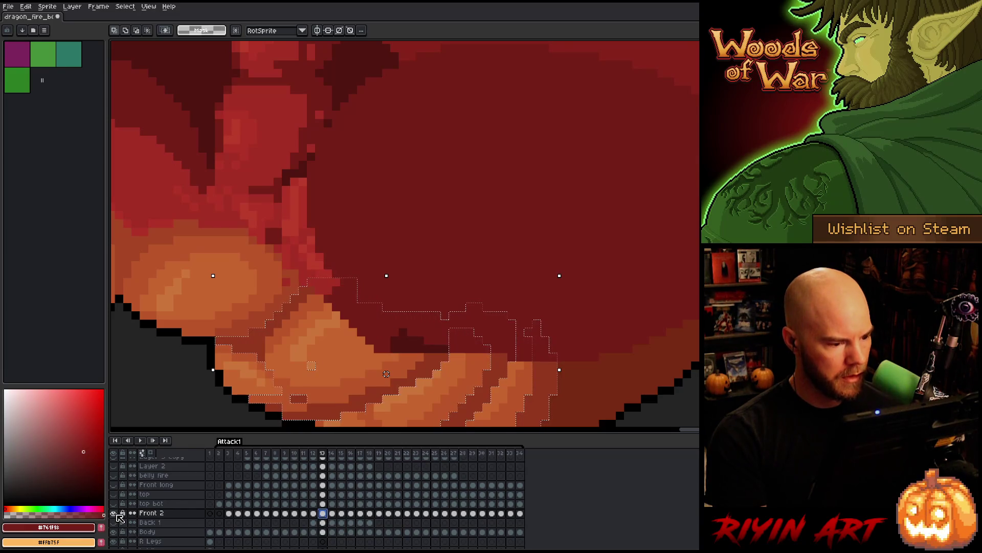
click(115, 513)
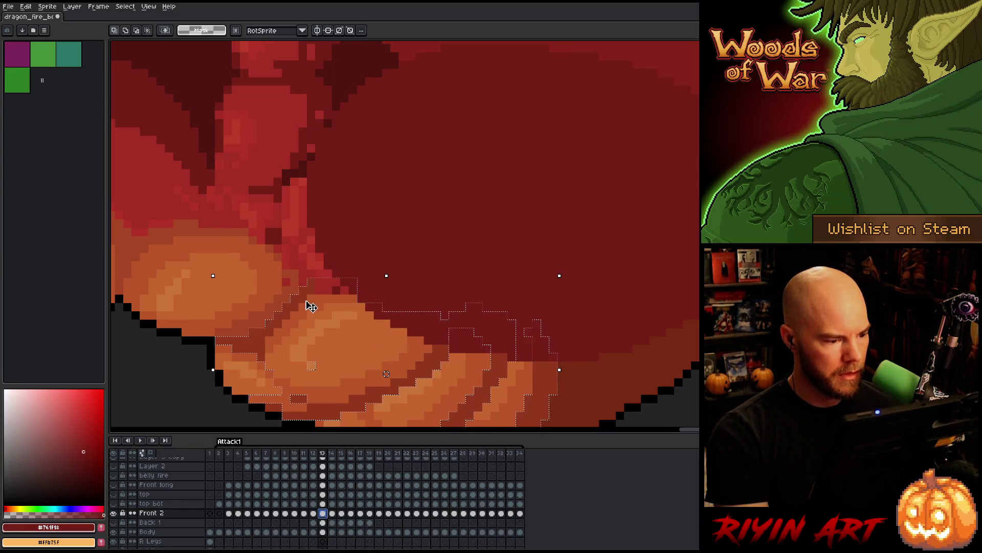
click(361, 206)
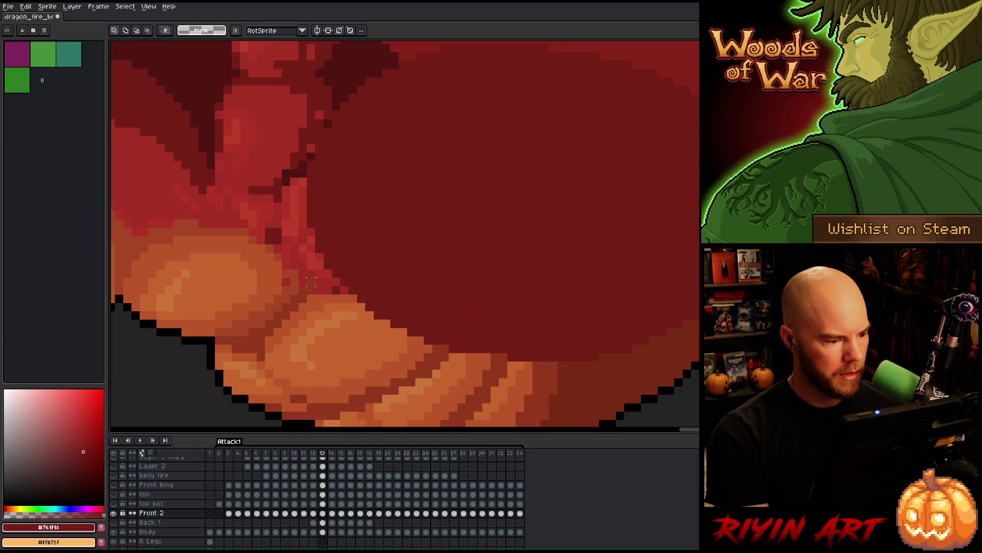
drag(315, 286, 341, 286)
Sample orange-red #a74624 on the Body layer for 1px Pencil cleanup, then view frame 12
key(i)
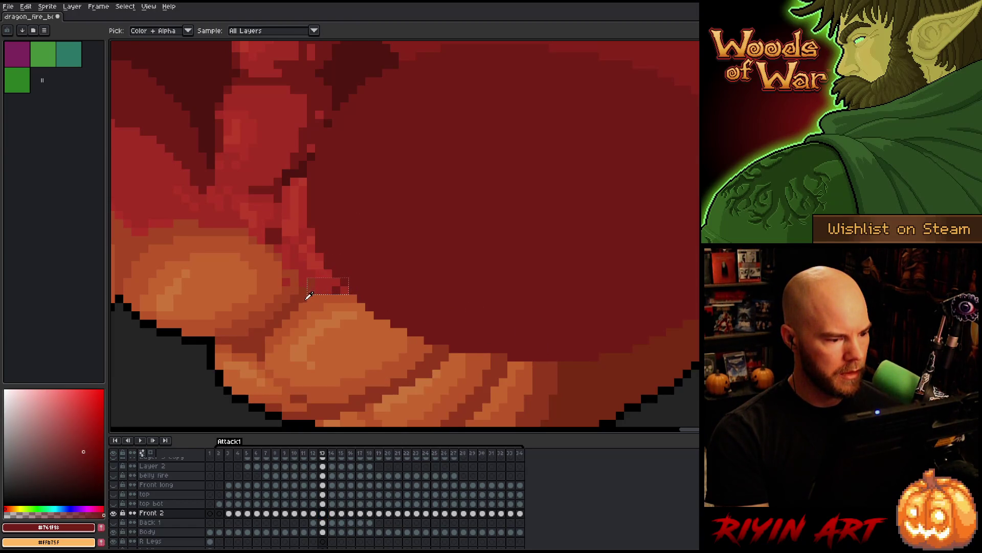
click(297, 302)
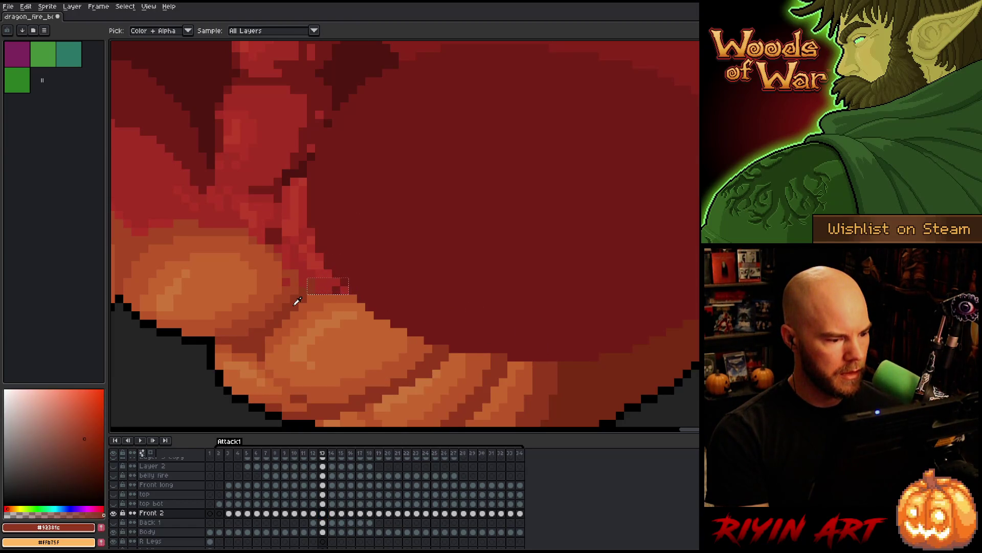
click(323, 532)
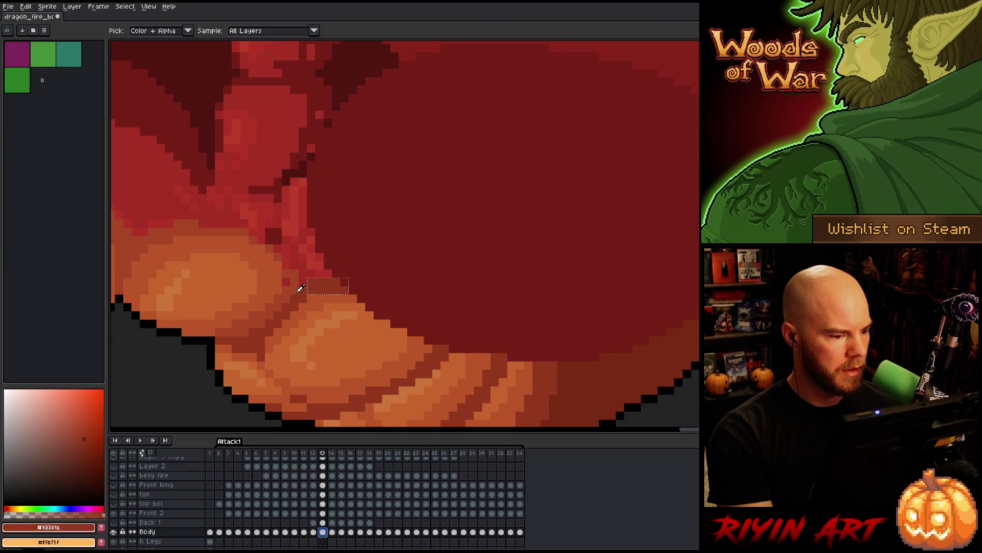
click(296, 287)
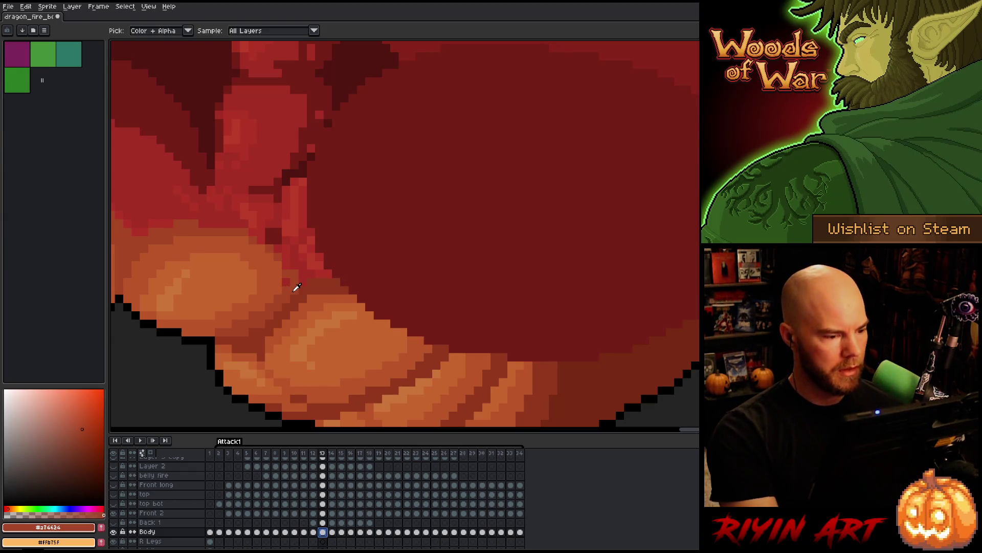
key(b)
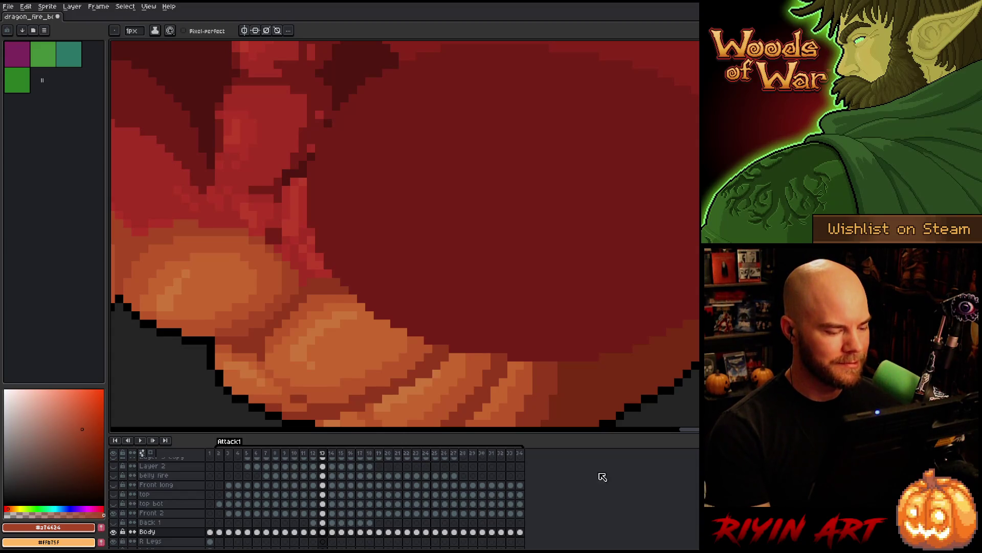
click(313, 532)
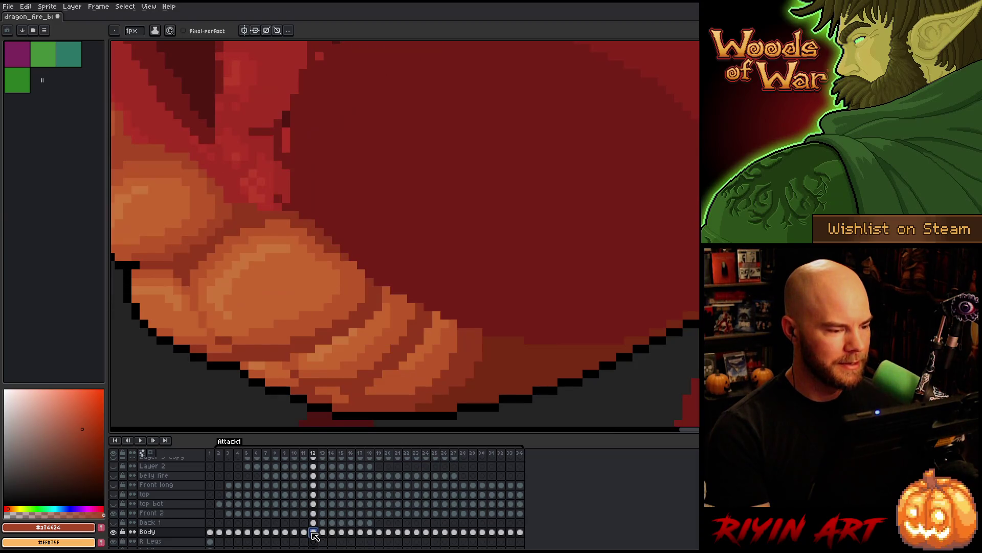
click(326, 532)
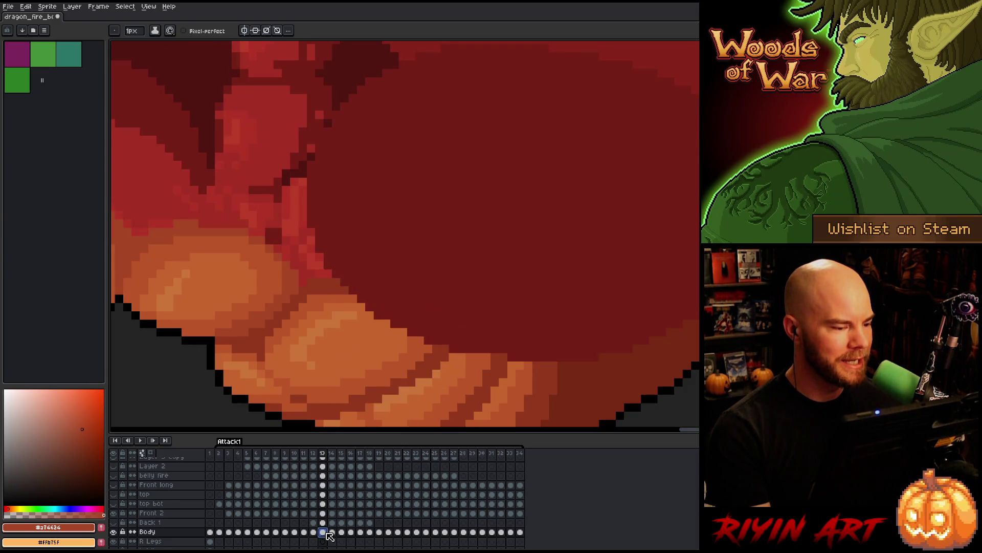
click(323, 522)
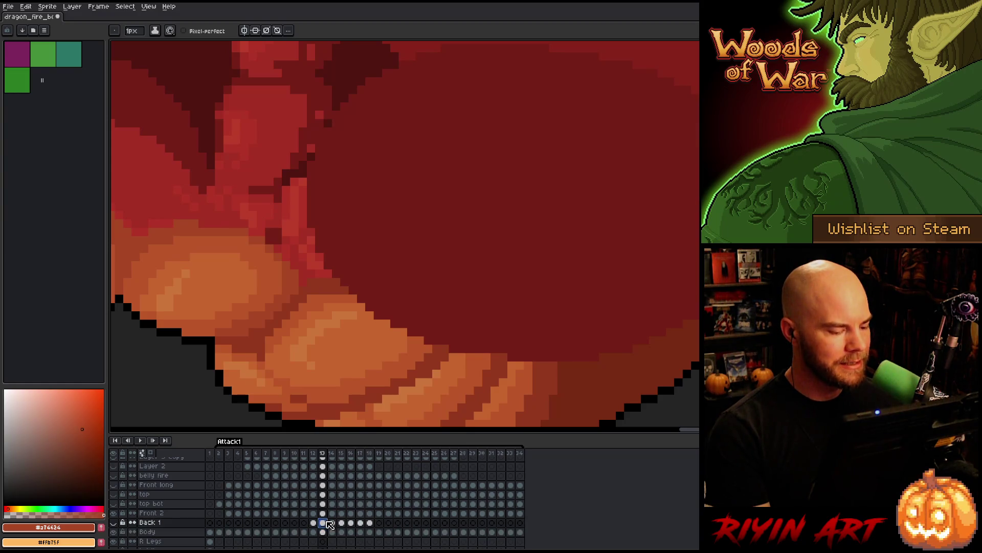
click(323, 514)
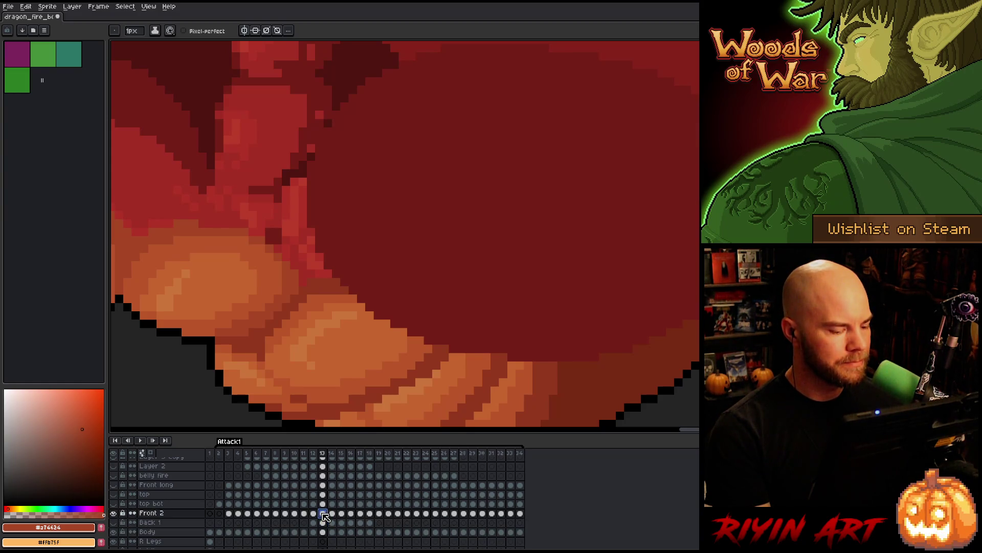
click(115, 513)
click(116, 513)
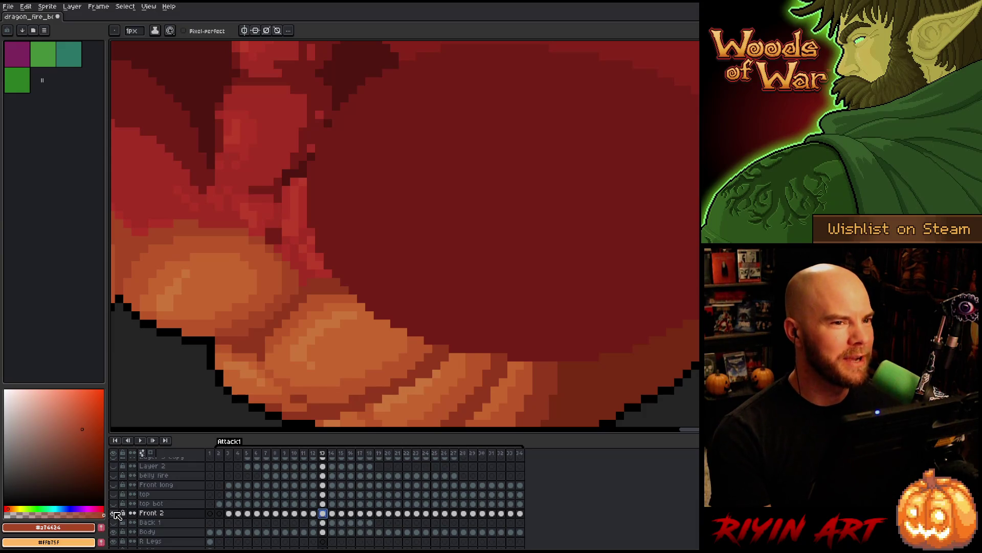
click(116, 513)
click(116, 513)
click(115, 513)
click(115, 513)
click(116, 513)
click(116, 513)
click(115, 513)
click(115, 513)
click(116, 513)
click(115, 513)
click(116, 514)
click(116, 513)
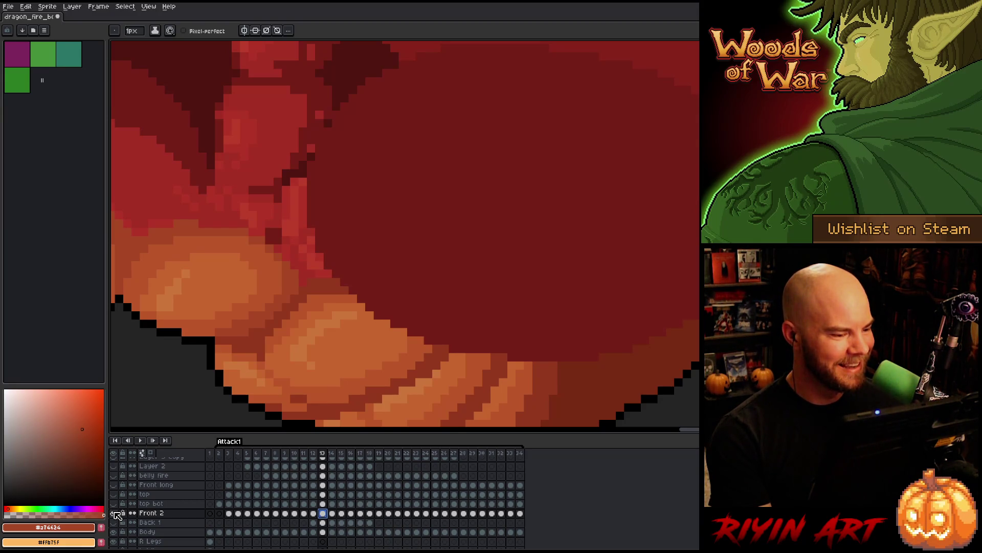
click(323, 523)
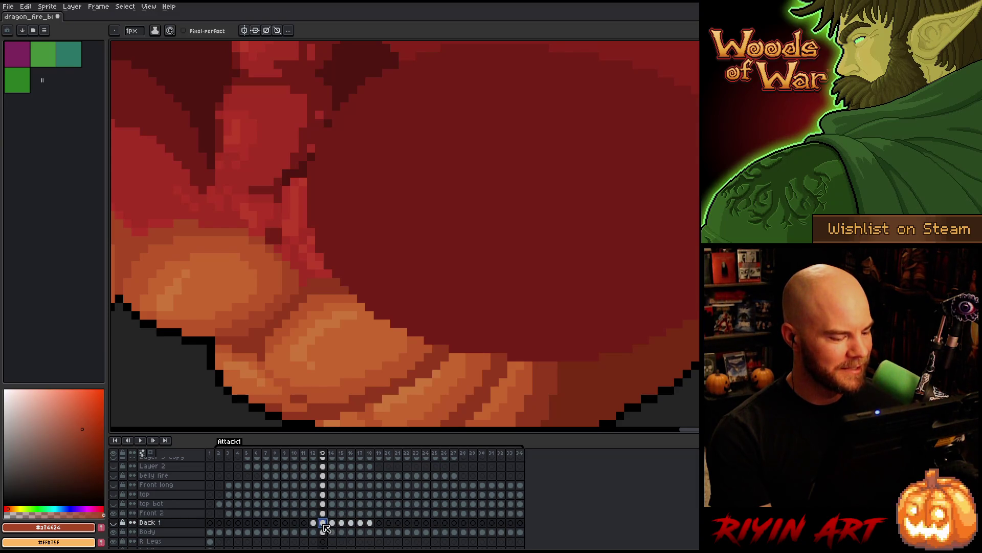
click(115, 522)
click(115, 521)
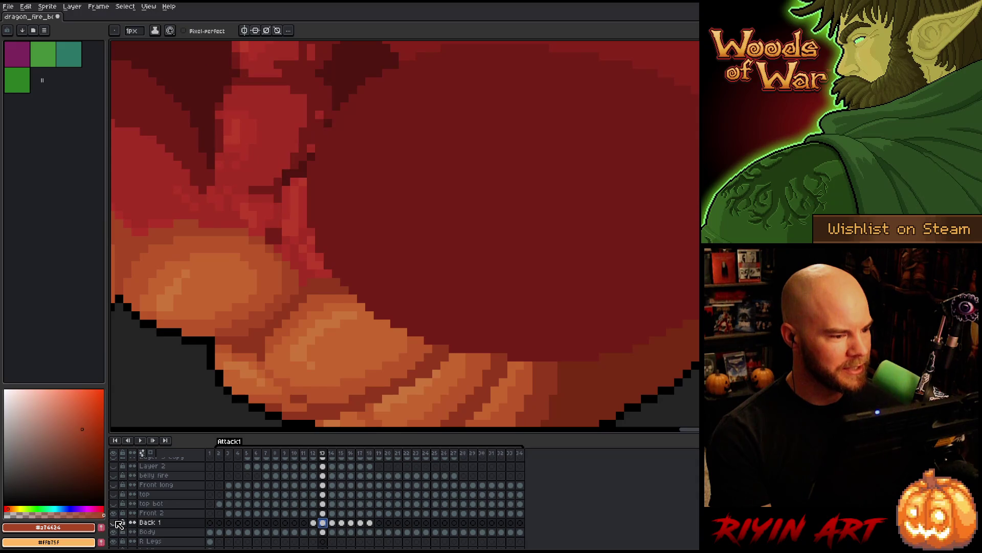
click(115, 532)
click(114, 532)
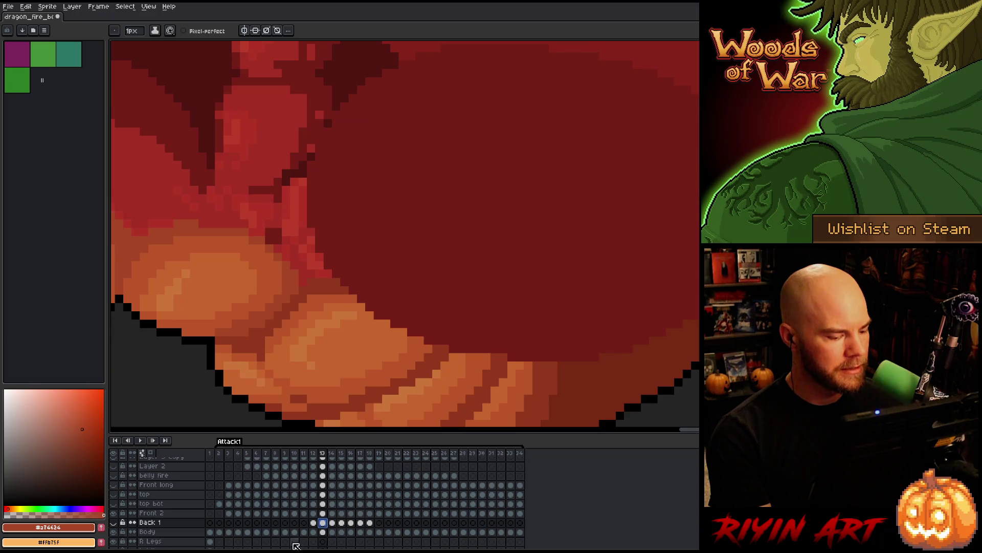
click(323, 532)
Sample the darker red #a52F24 on frame 13 for the Pencil
key(i)
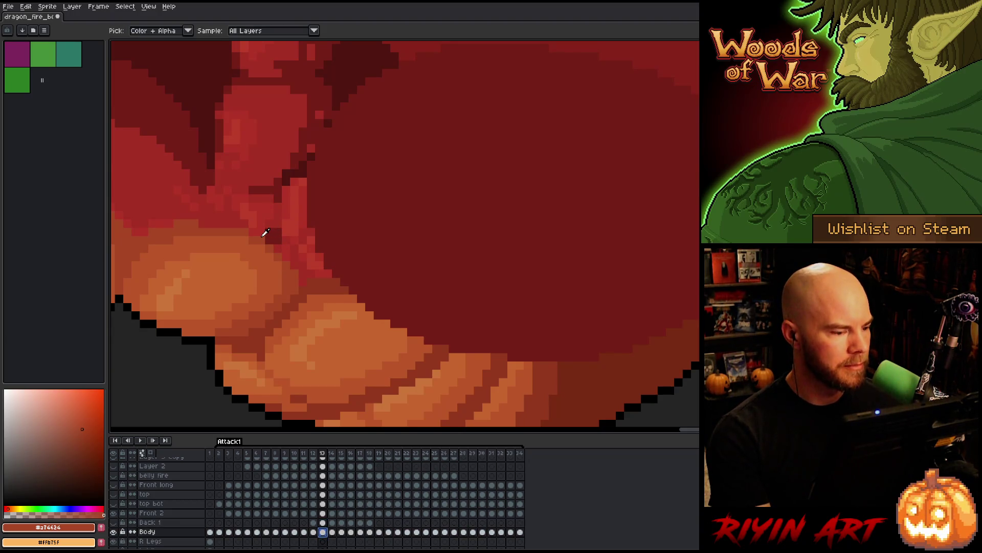
key(comma)
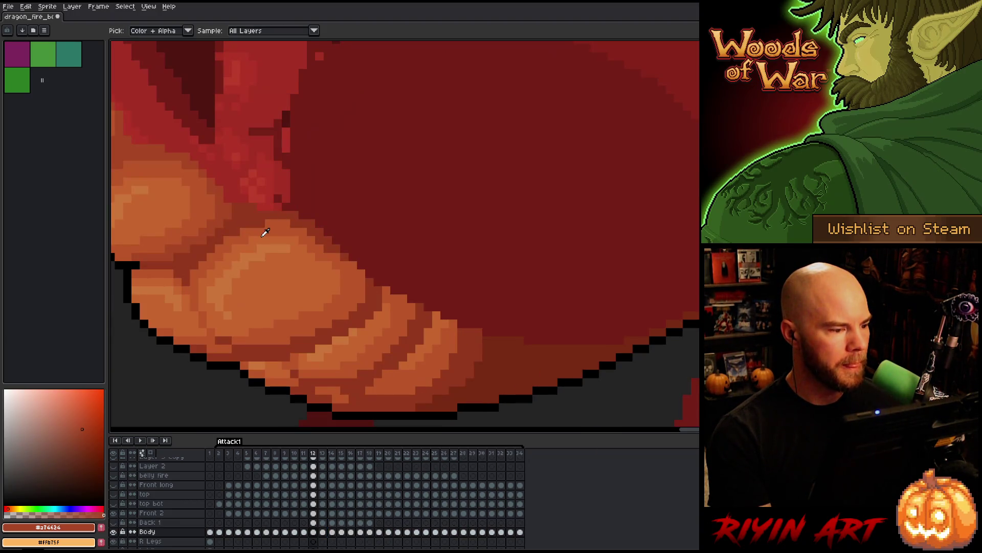
key(period)
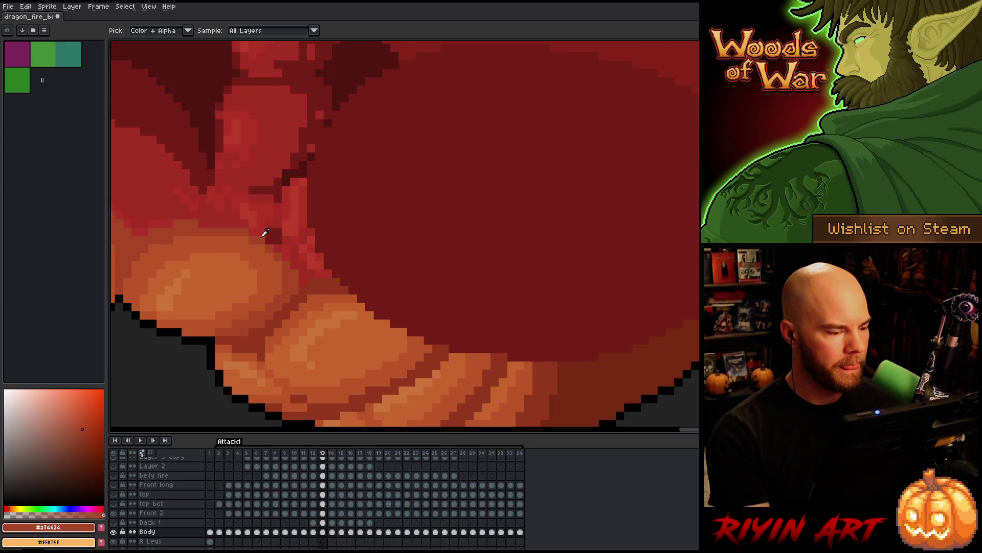
click(305, 262)
key(b)
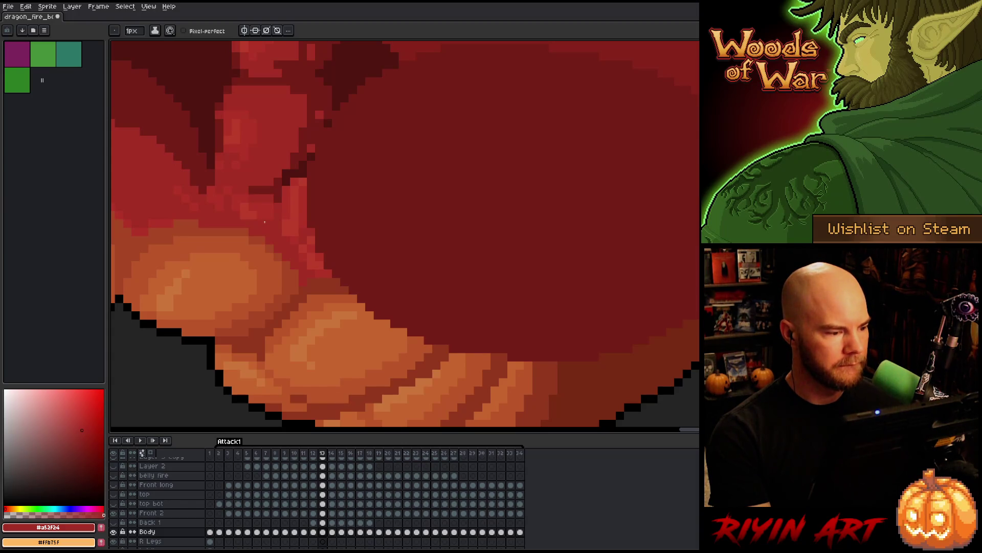
Move the Back 1 shape on frame 13 down and to the right
click(113, 524)
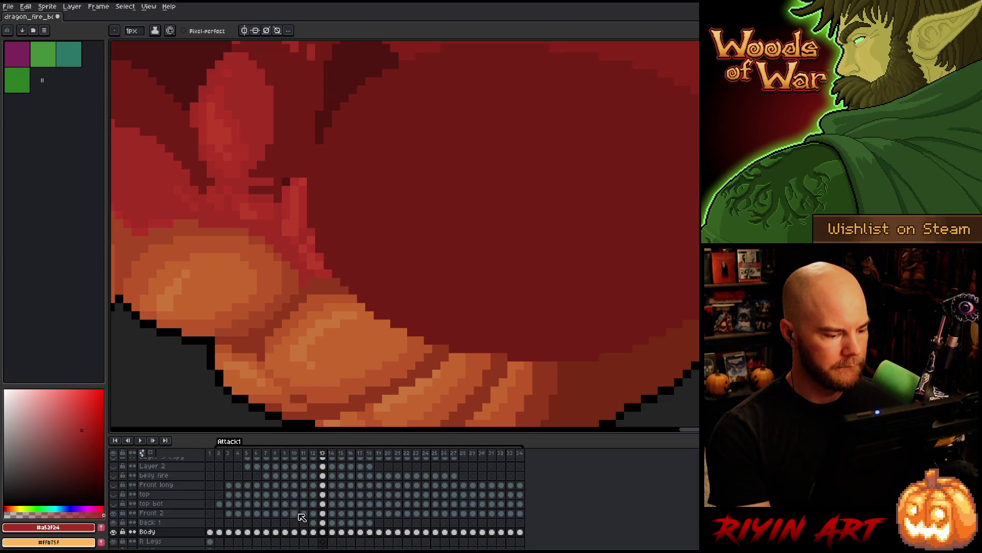
click(322, 522)
key(v)
mouse_move(226, 107)
mouse_down()
mouse_move(277, 191)
mouse_move(275, 201)
mouse_move(268, 195)
mouse_move(285, 194)
mouse_move(272, 207)
mouse_move(289, 201)
mouse_move(279, 193)
mouse_up()
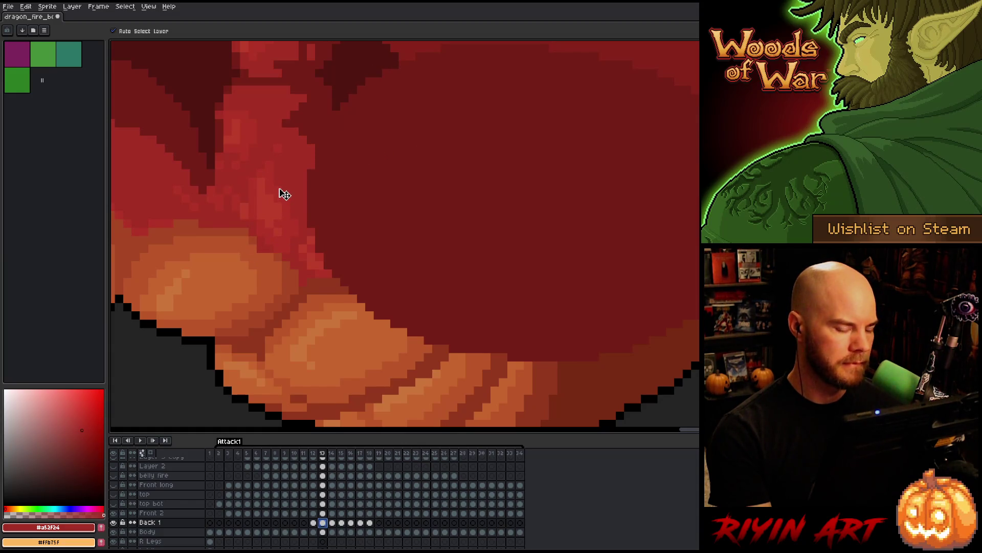
key(ctrl+z)
key(ctrl+y)
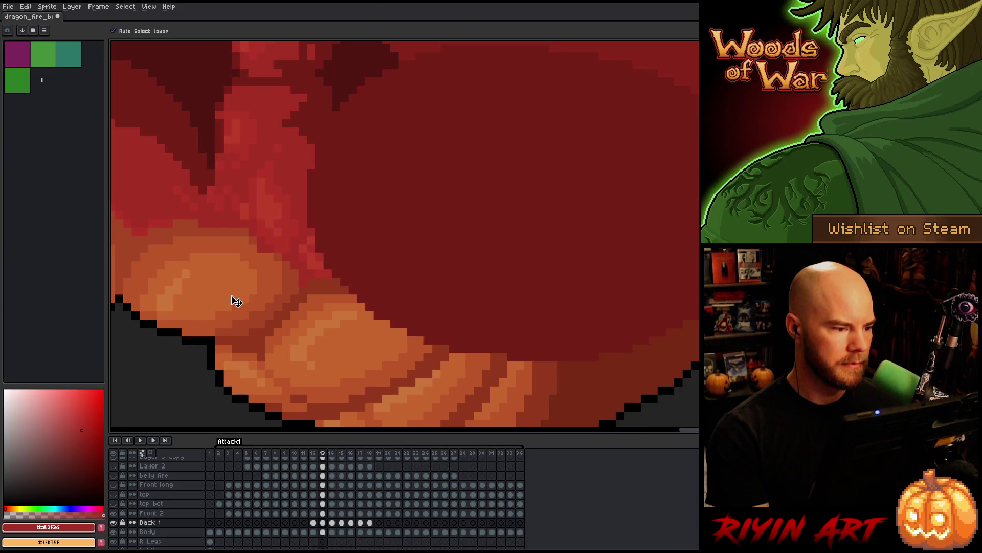
key(ctrl+z)
key(ctrl+y)
scroll(233, 300, down, 3)
key(Left)
key(Right)
key(Left)
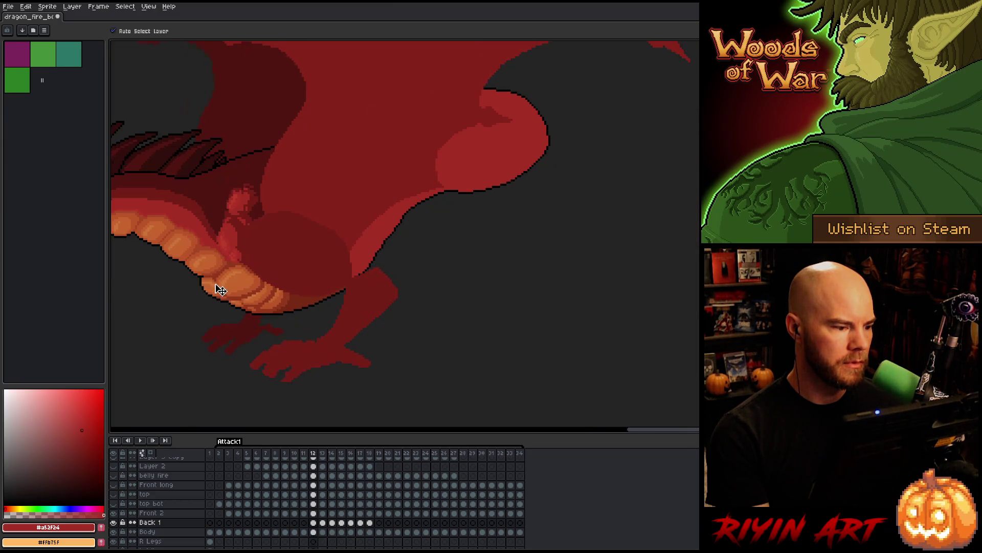
key(Right)
scroll(228, 271, up, 3)
key(Left)
key(Right)
key(Left)
key(Right)
key(Left)
key(Right)
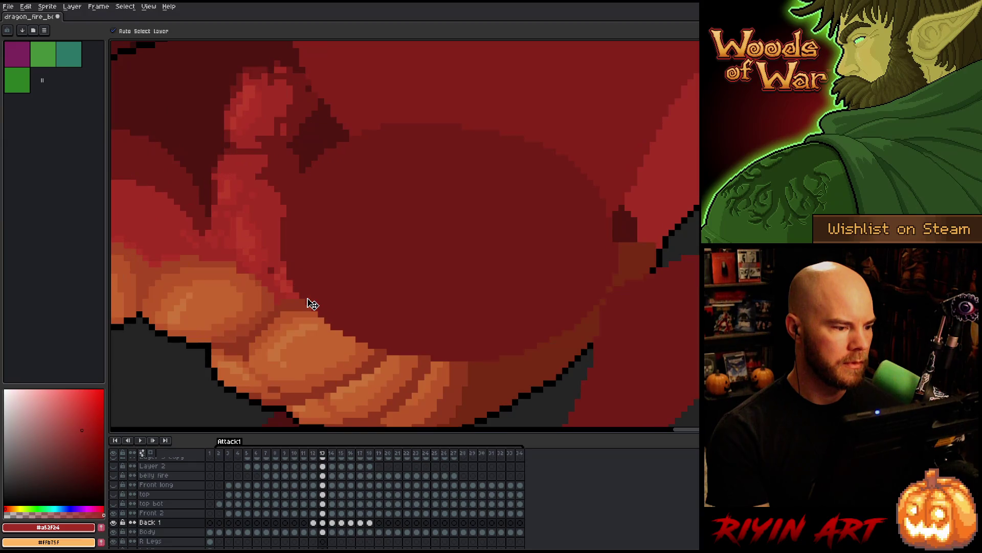
key(Left)
key(Right)
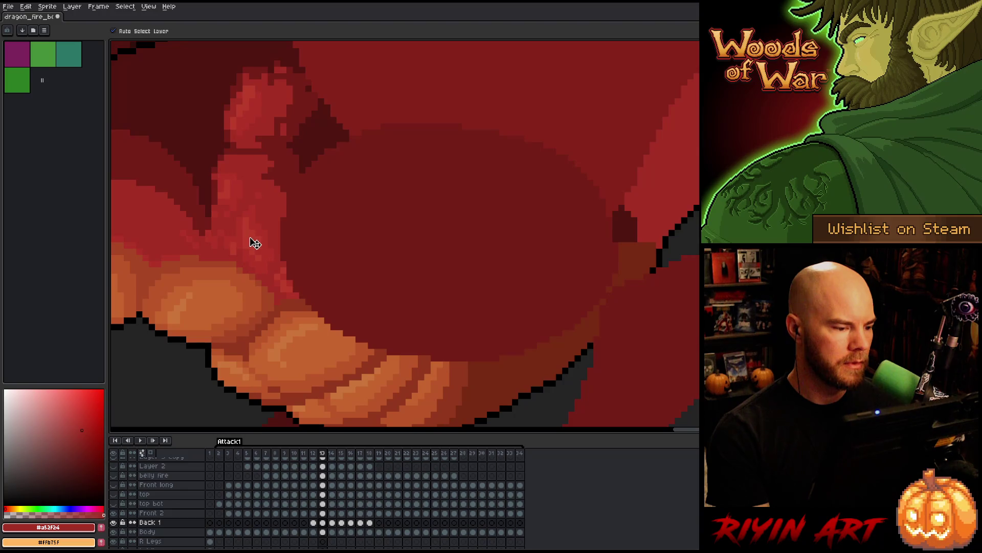
key(Left)
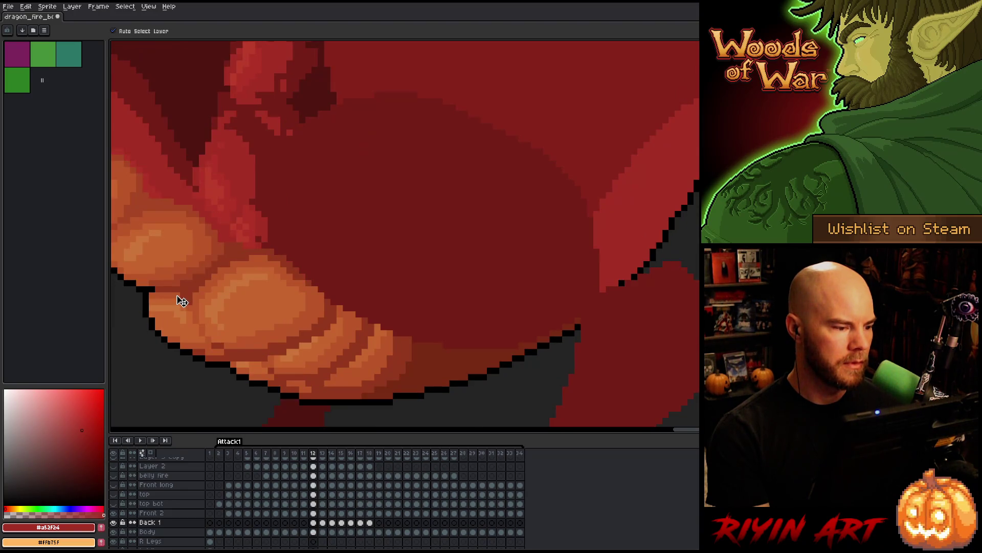
key(Right)
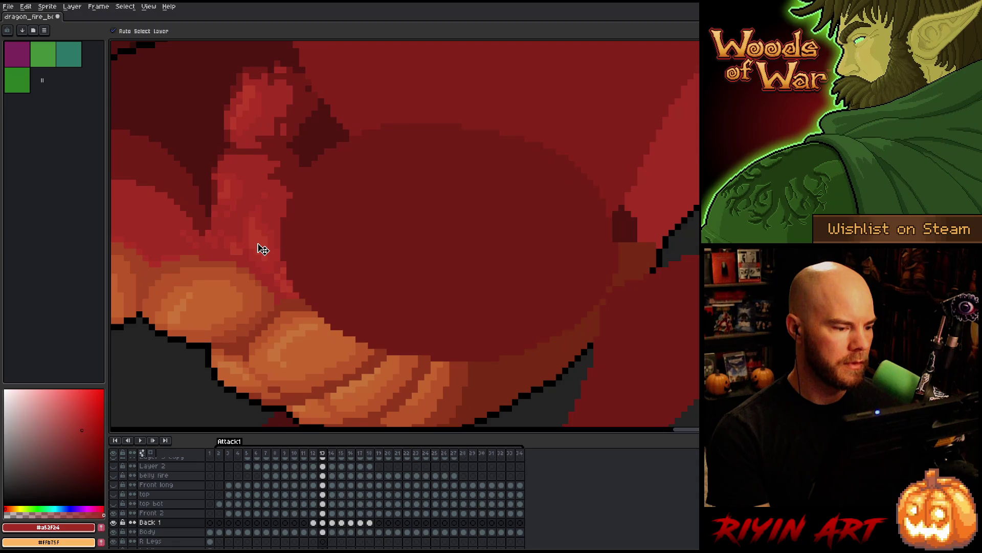
key(Left)
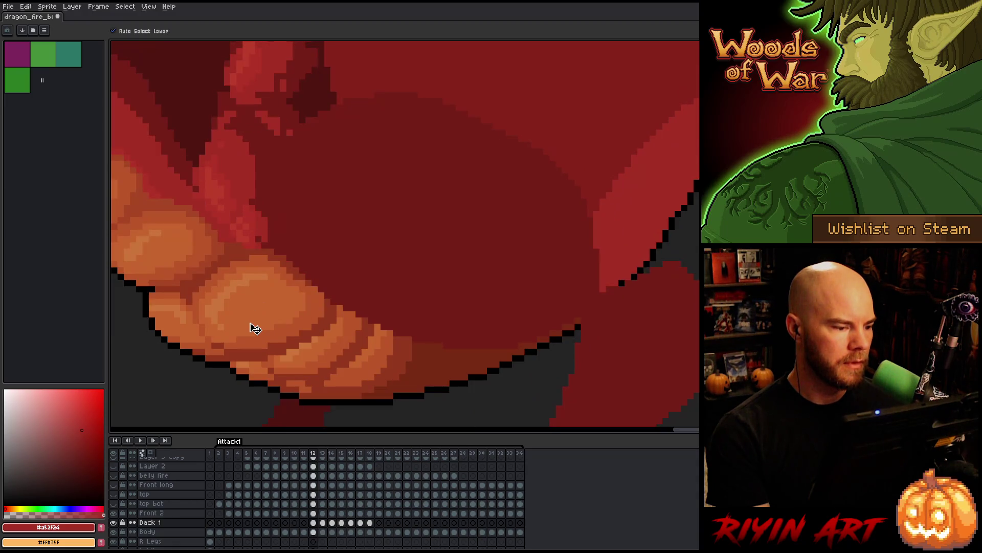
key(Right)
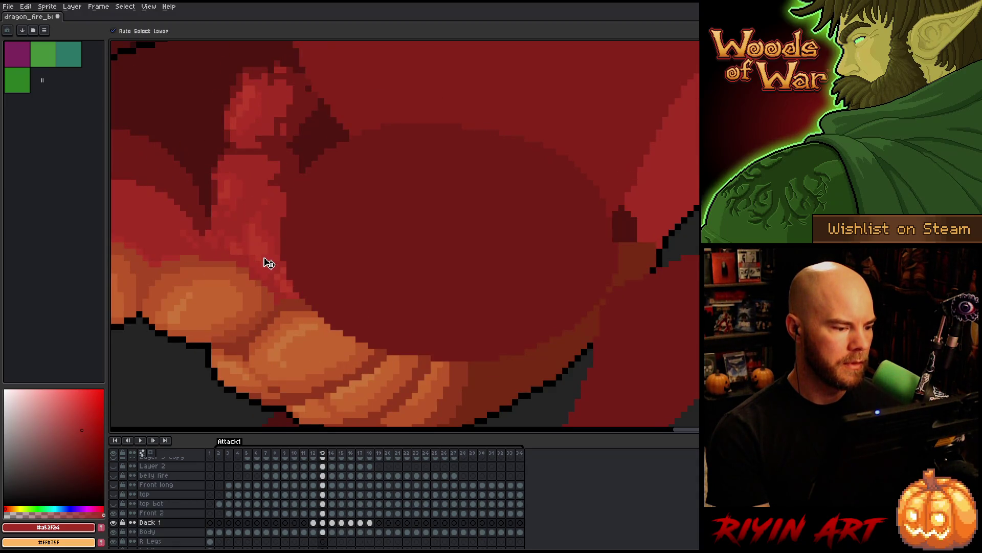
key(Left)
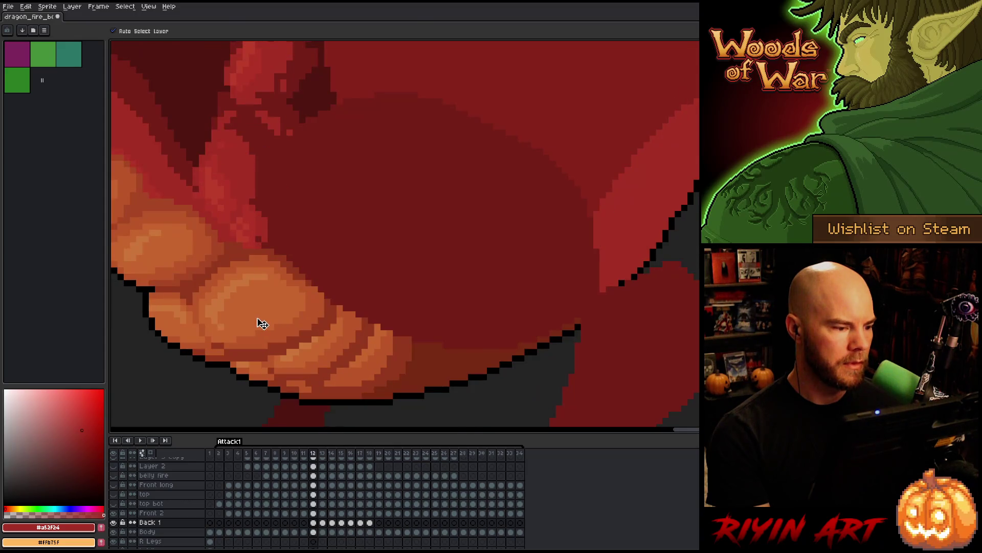
key(Right)
key(Left)
key(Right)
key(Left)
key(Right)
key(Left)
key(Right)
scroll(260, 312, left, 5)
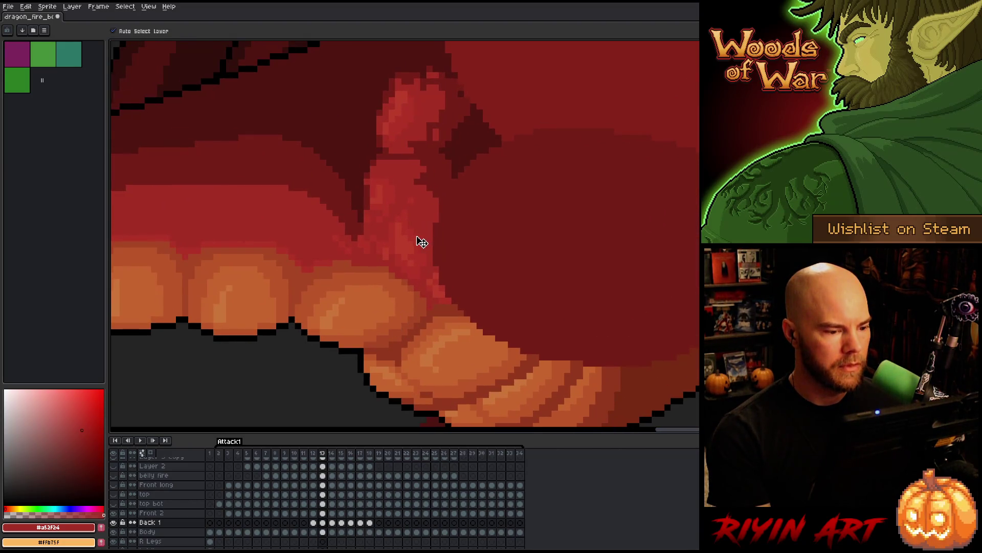
key(Left)
key(Right)
key(Left)
key(Right)
key(Left)
key(Right)
key(Left)
key(Right)
key(Left)
key(Right)
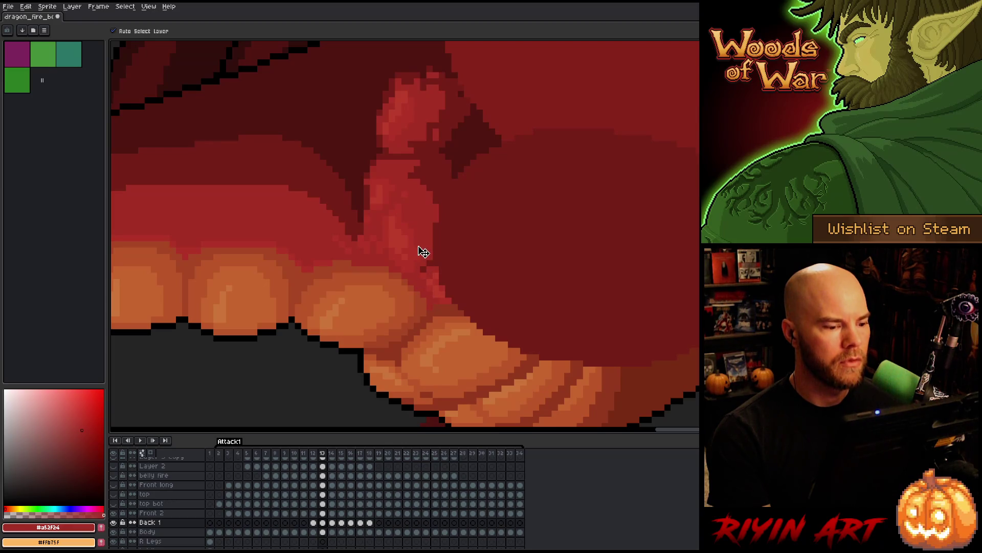
key(Left)
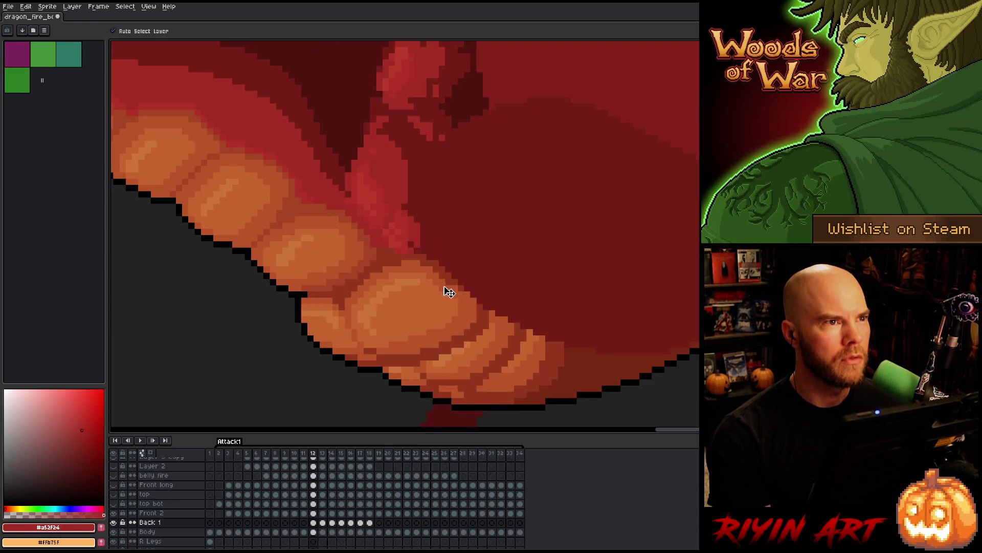
key(Right)
key(Left)
key(Right)
key(Left)
key(Right)
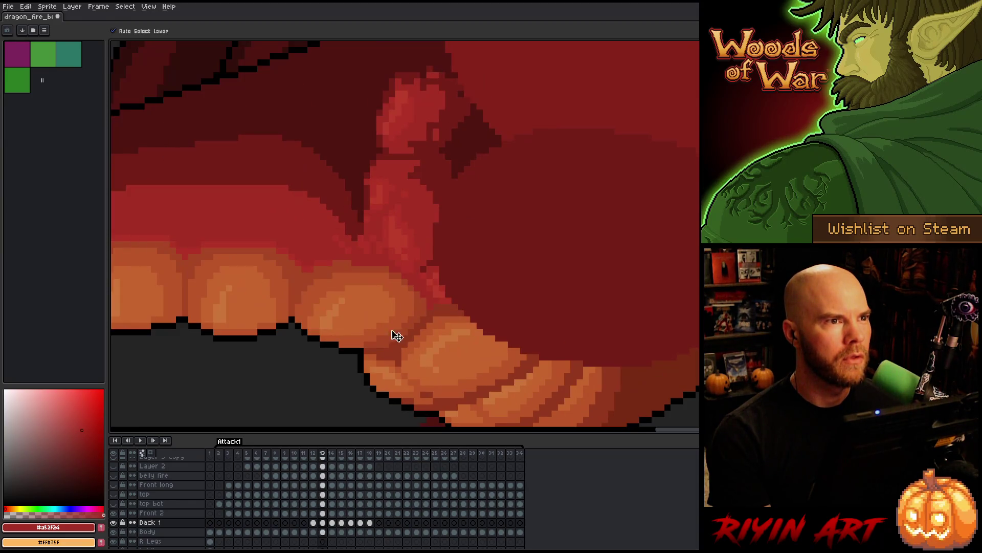
key(Left)
key(Right)
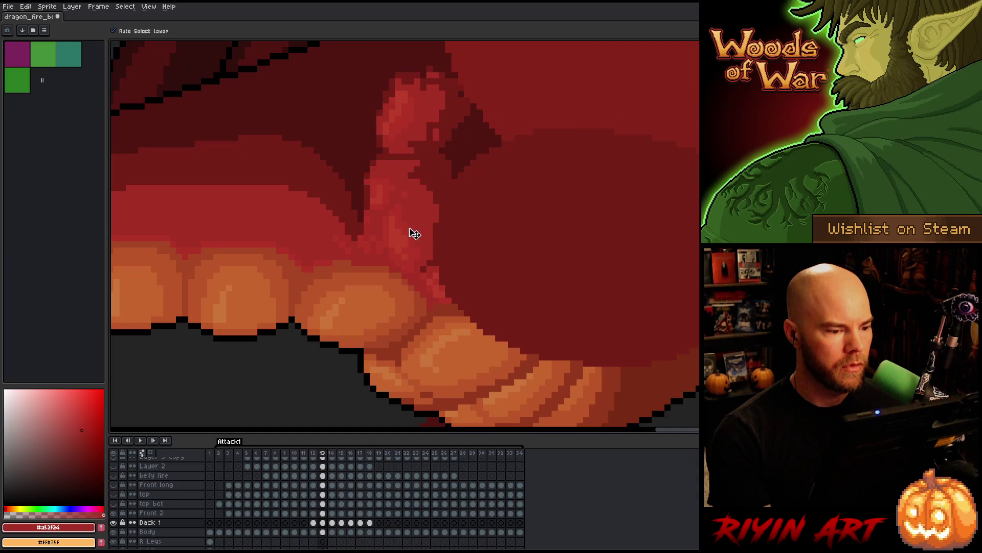
key(Left)
key(Right)
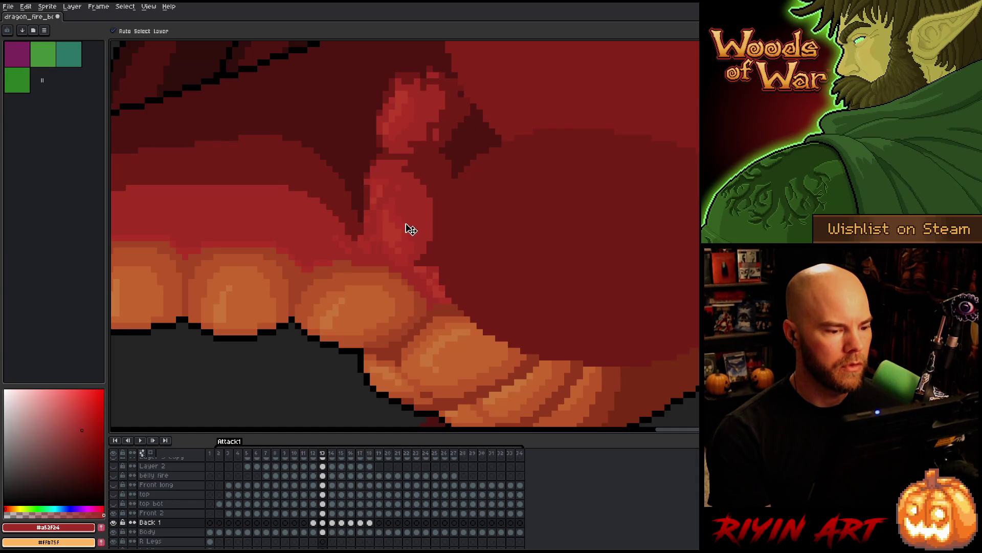
key(Left)
key(Right)
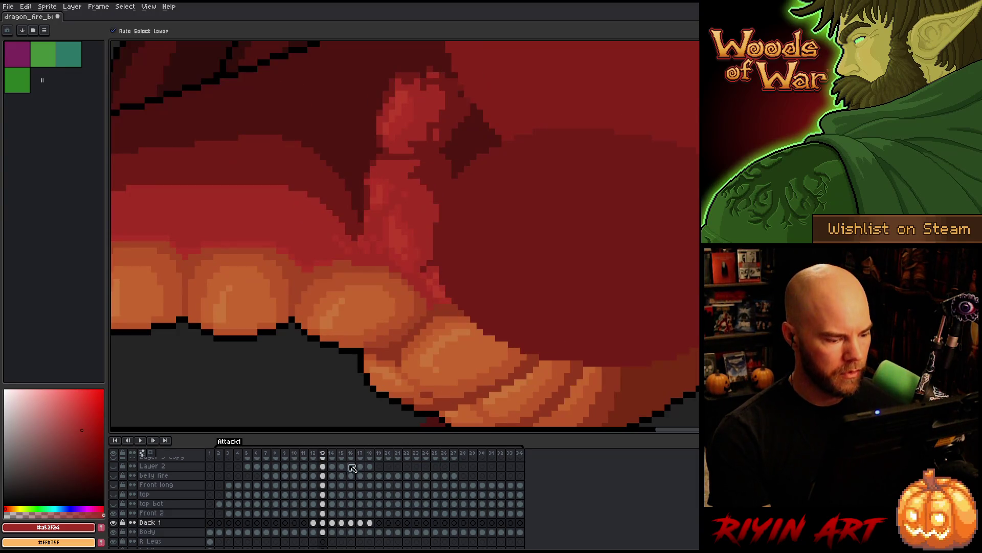
click(323, 512)
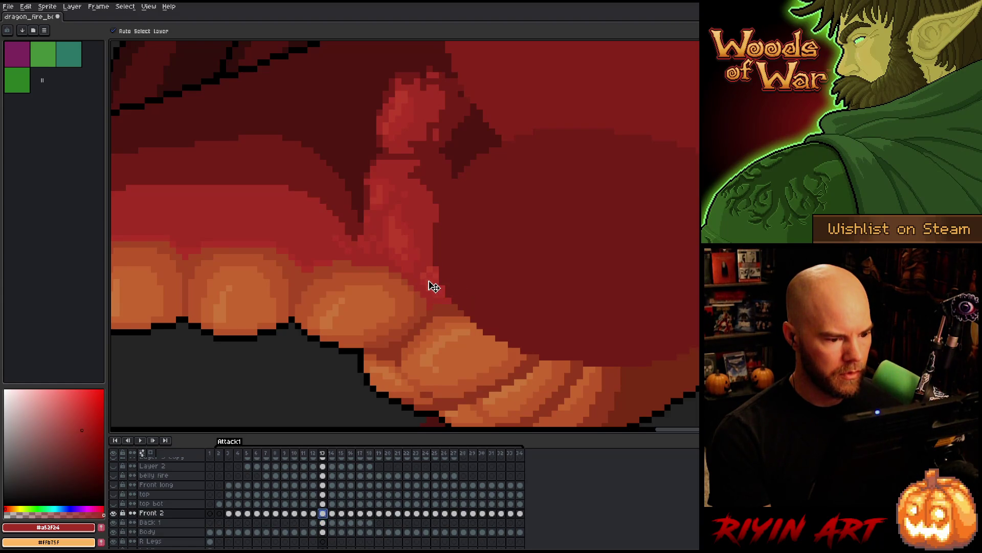
key(Left)
key(Right)
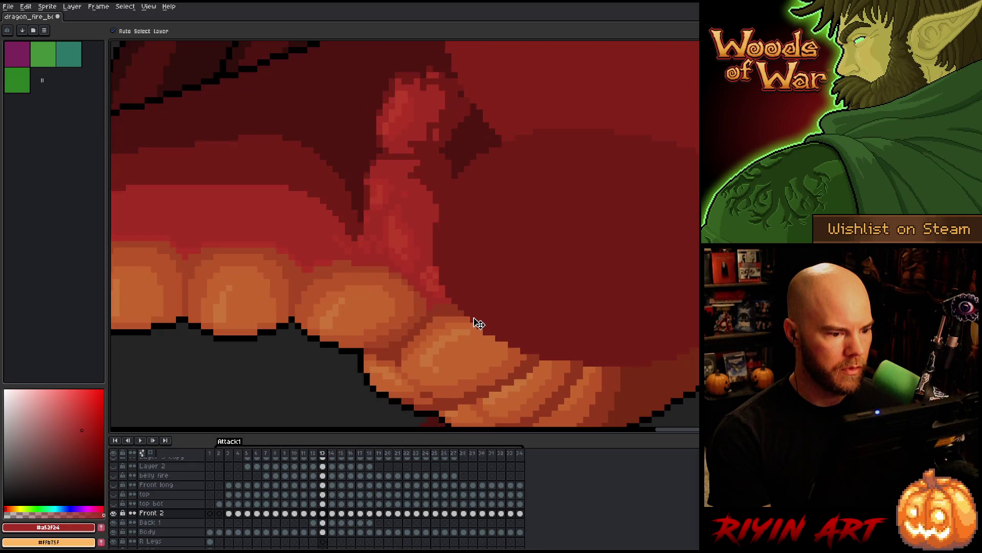
key(Left)
key(Right)
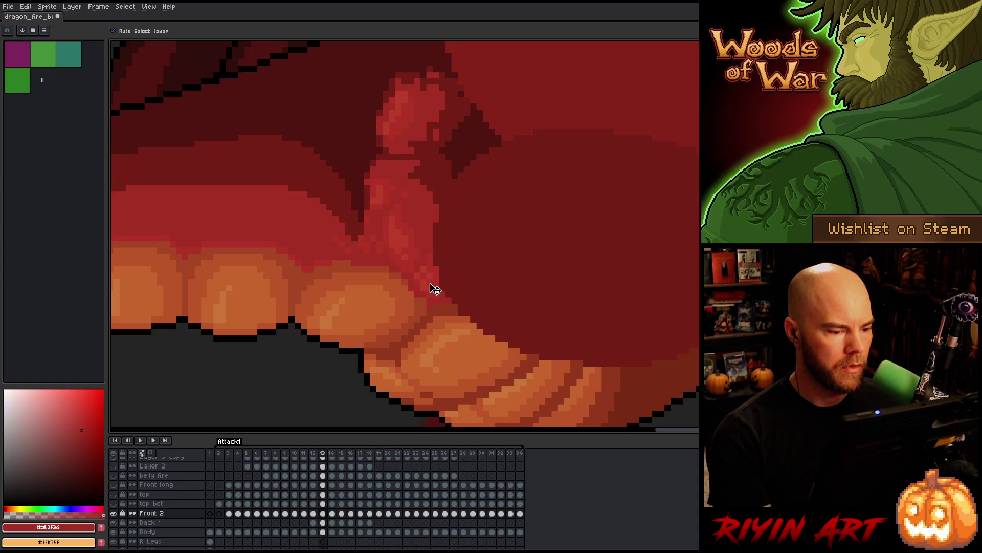
key(Left)
key(Right)
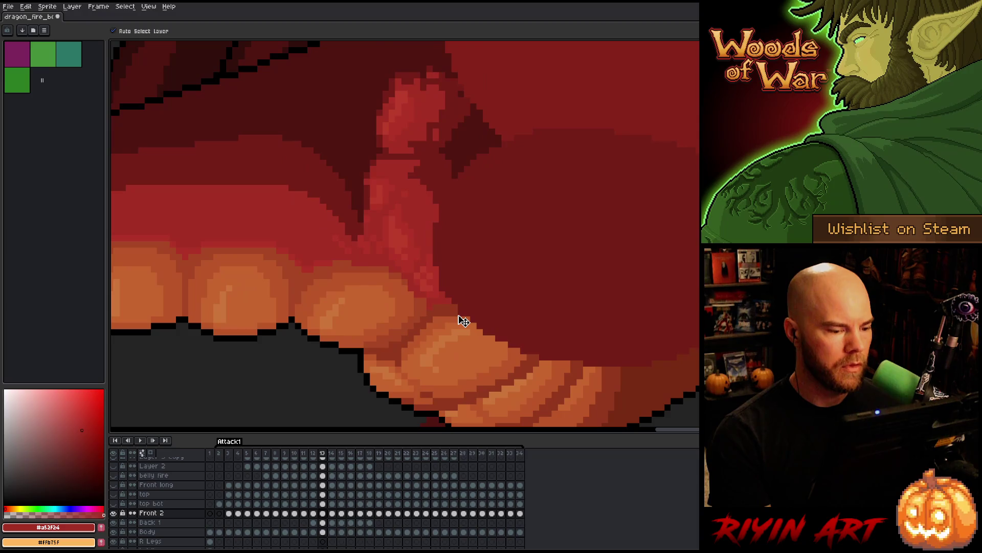
key(Left)
key(Right)
key(Left)
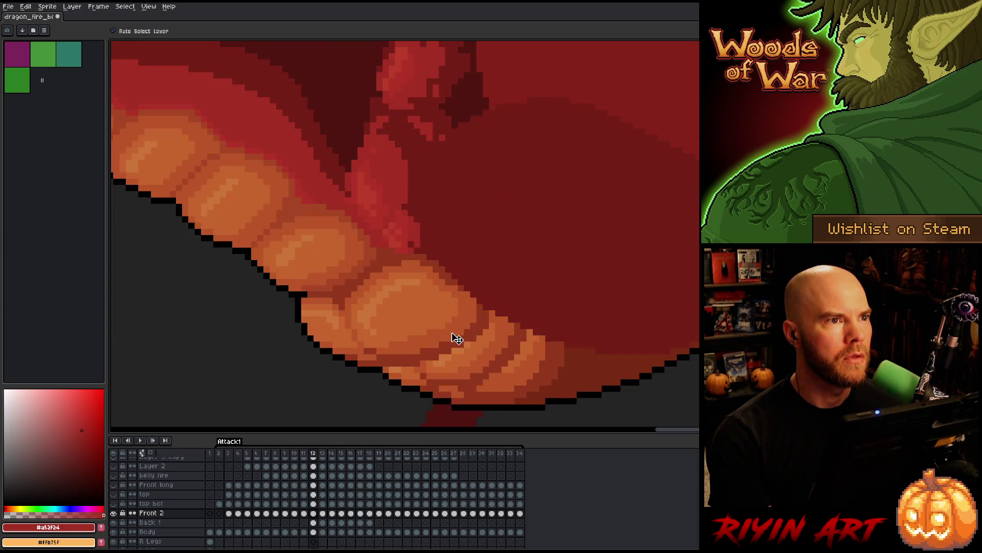
key(Right)
key(Left)
key(Right)
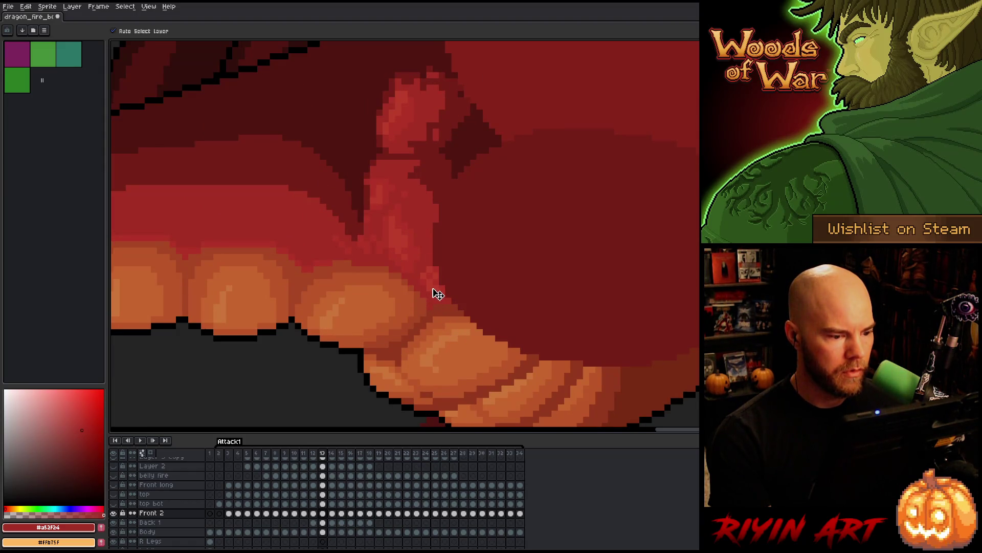
key(Left)
key(Right)
key(Left)
key(Right)
key(Left)
key(Right)
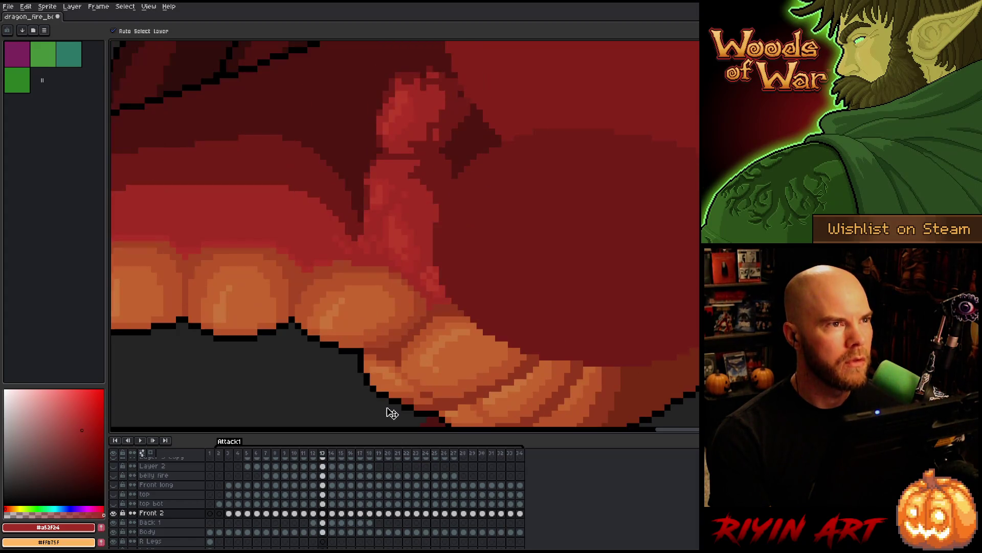
key(Left)
key(Right)
key(Left)
key(Right)
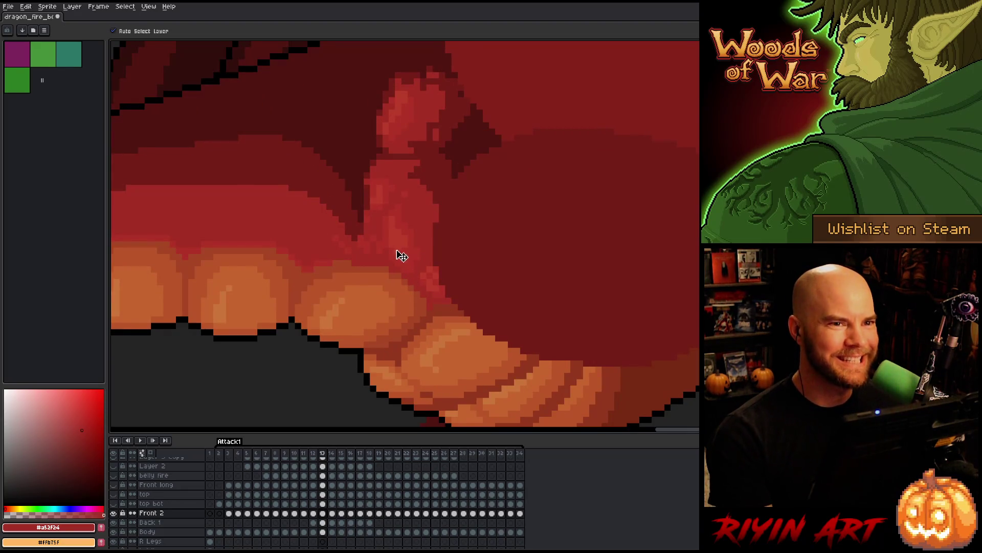
scroll(403, 238, down, 2)
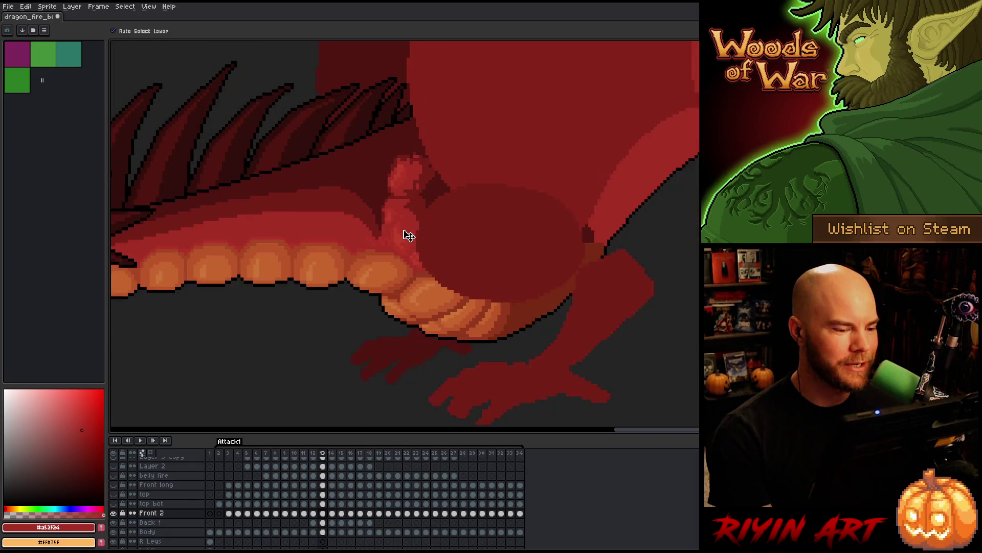
scroll(410, 243, up, 2)
scroll(410, 243, down, 1)
key(Left)
key(Right)
key(Left)
key(Right)
key(Left)
key(Right)
key(Left)
key(Right)
key(Left)
key(Right)
key(Left)
key(Right)
key(Left)
key(Right)
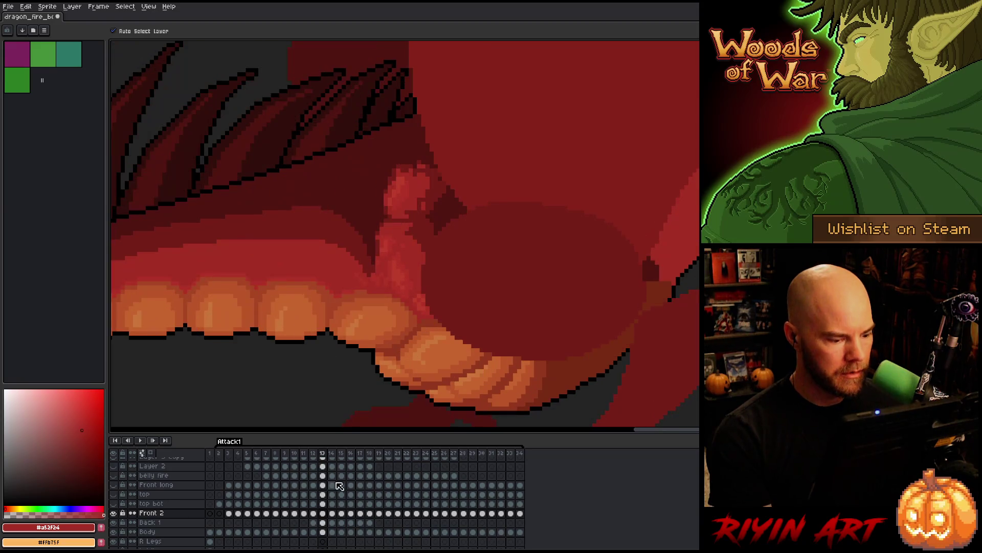
click(324, 523)
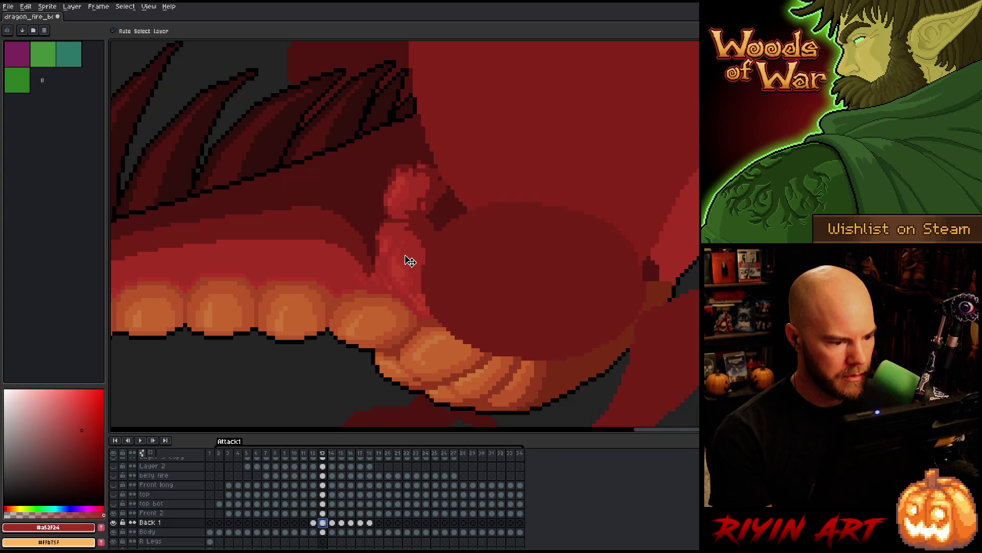
key(Left)
key(Right)
key(Left)
key(Right)
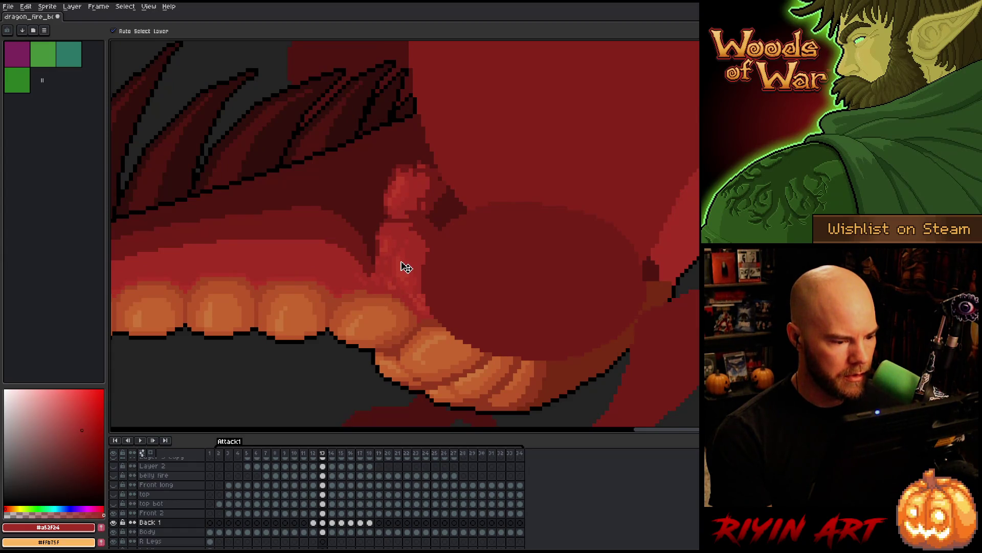
key(Left)
key(Right)
key(Left)
key(Right)
key(Left)
key(Right)
key(Left)
key(Right)
key(Left)
key(Right)
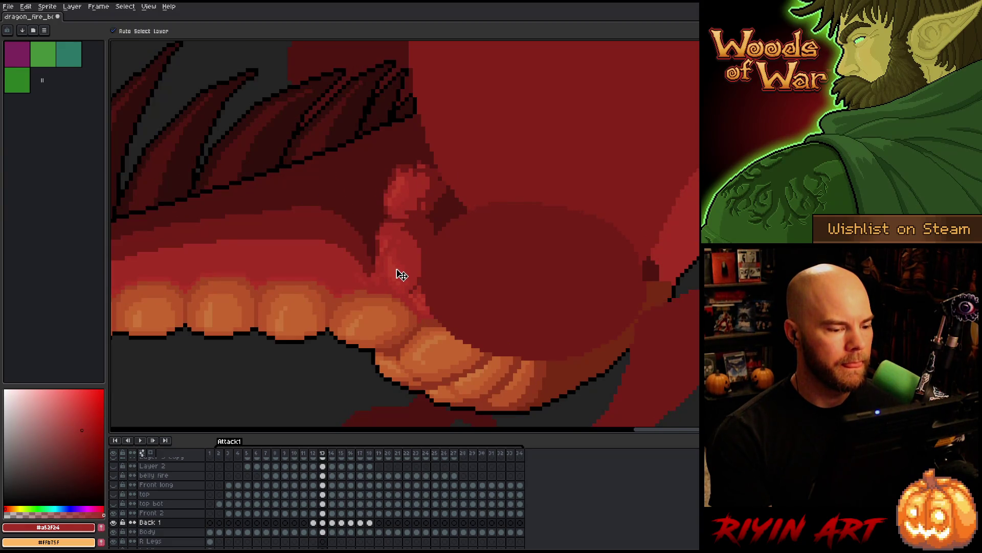
drag(401, 275, 405, 276)
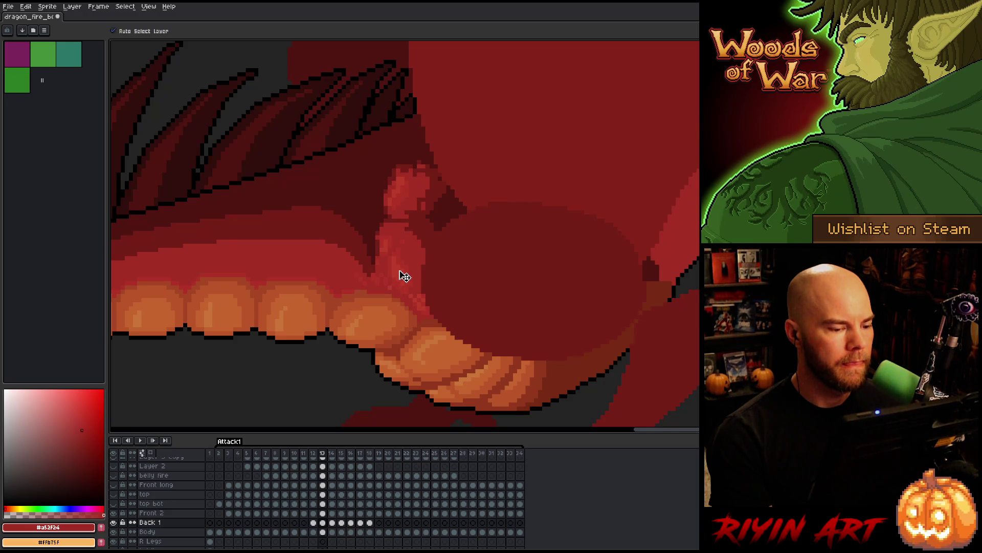
key(Right)
key(Left)
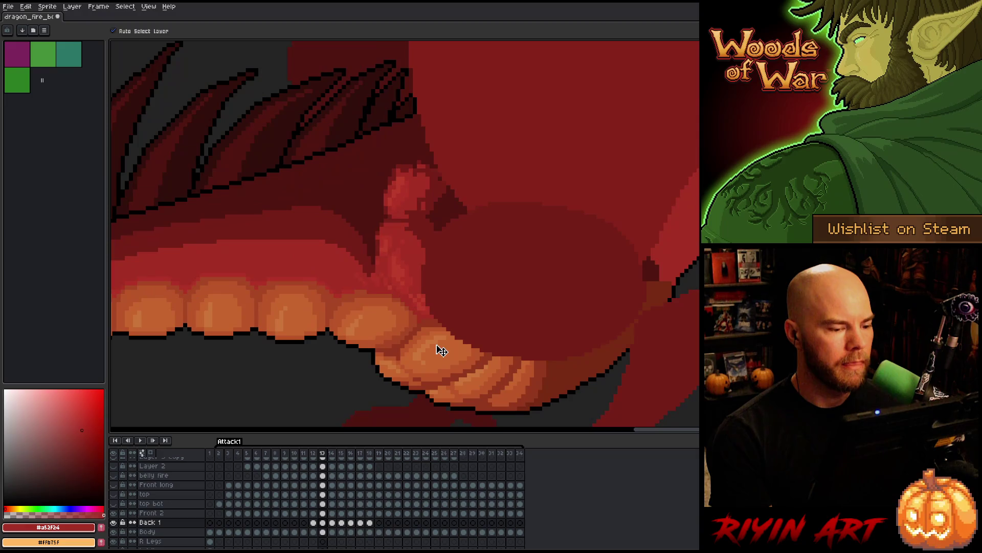
key(Right)
key(Left)
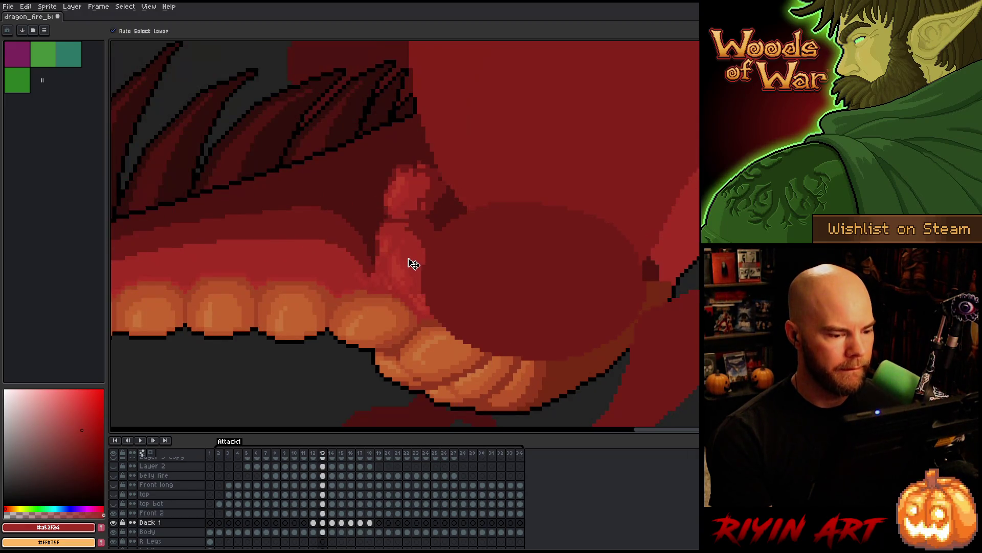
key(Right)
key(Left)
key(Left)
key(Left)
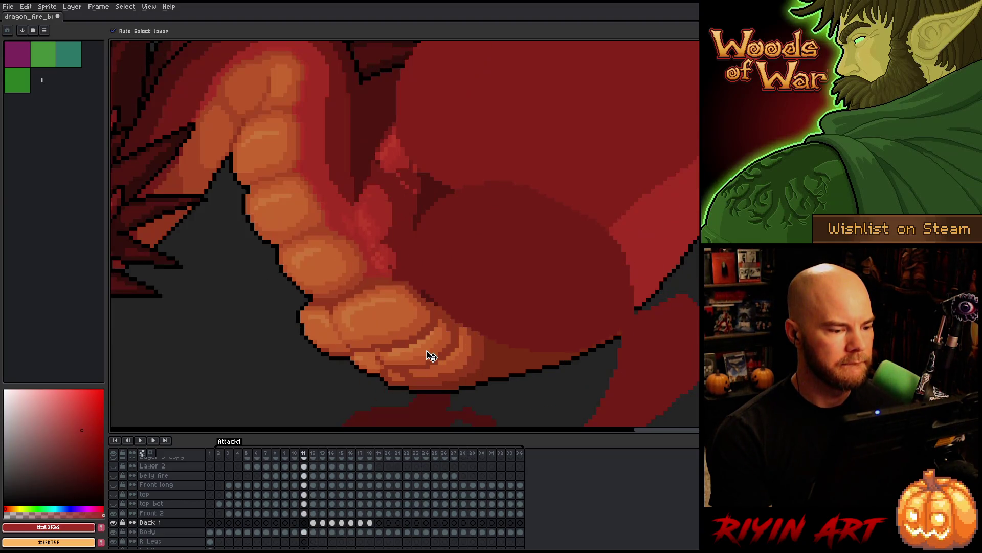
key(Right)
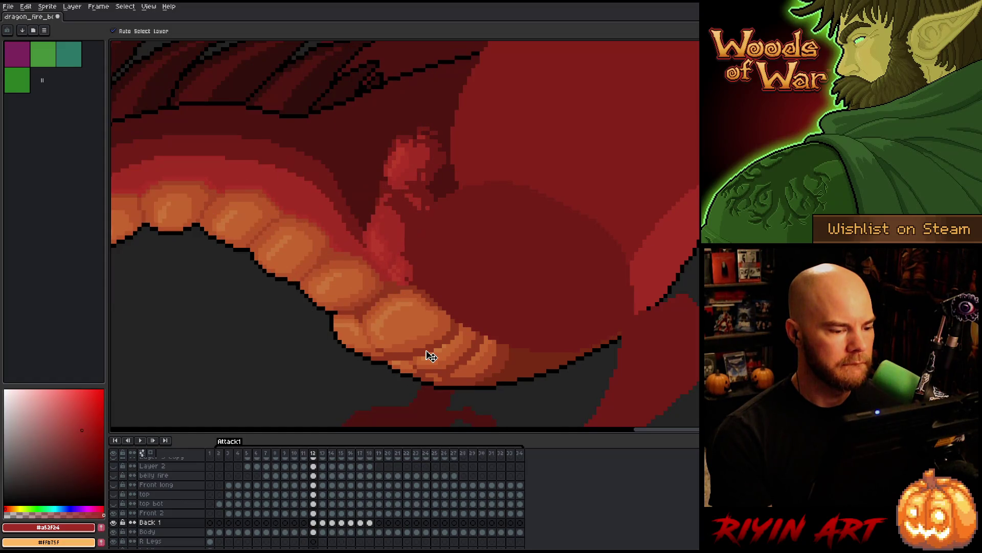
key(Left)
key(Left)
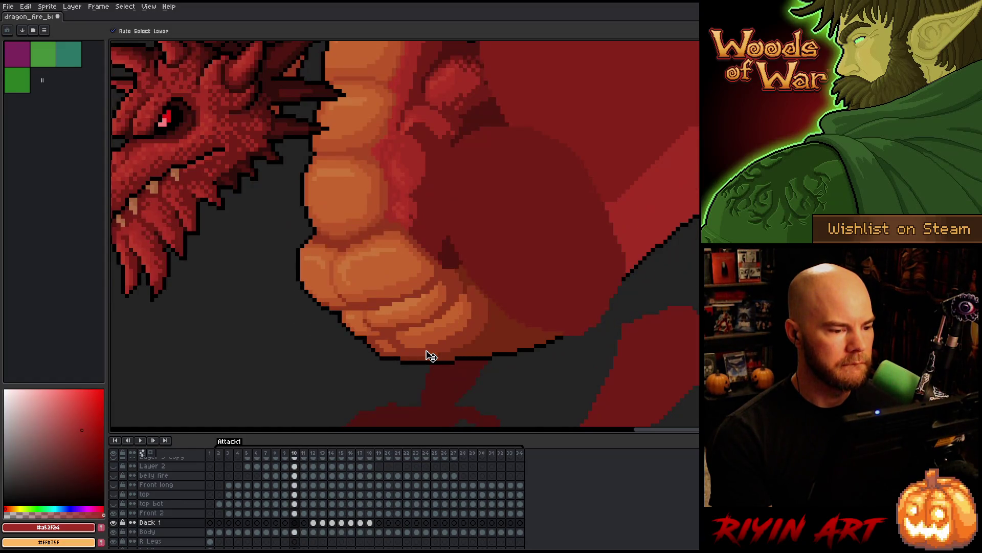
key(Right)
key(Right)
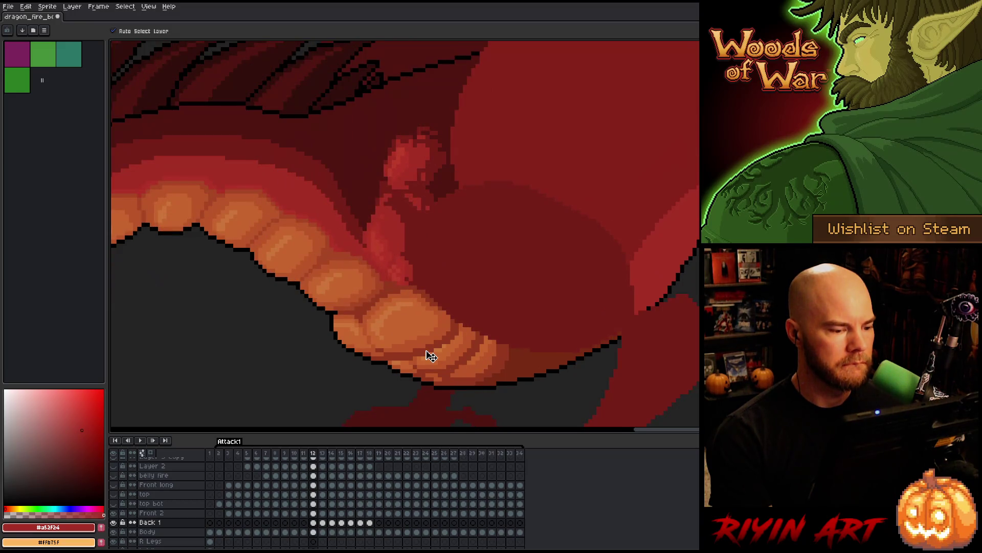
key(Left)
key(Right)
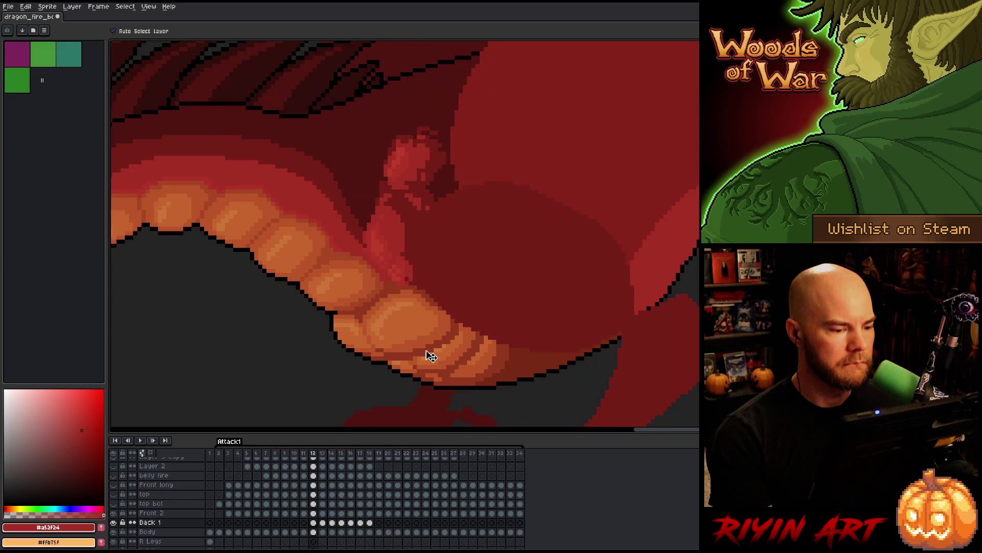
key(Right)
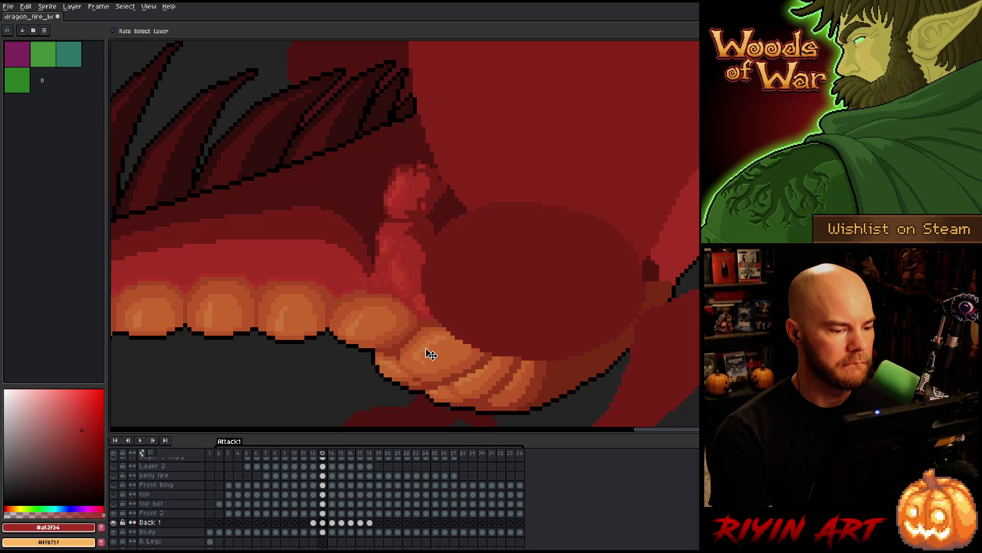
click(322, 513)
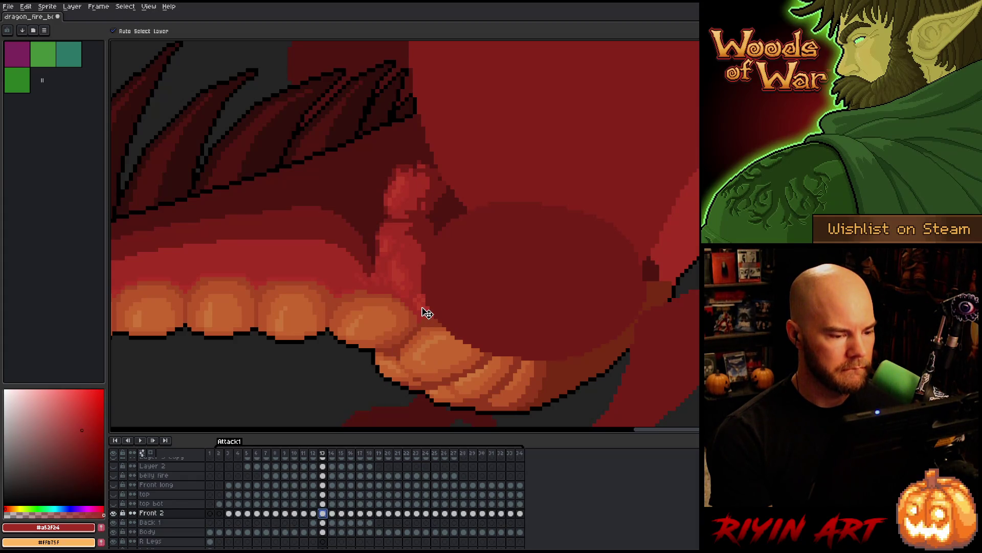
key(Return)
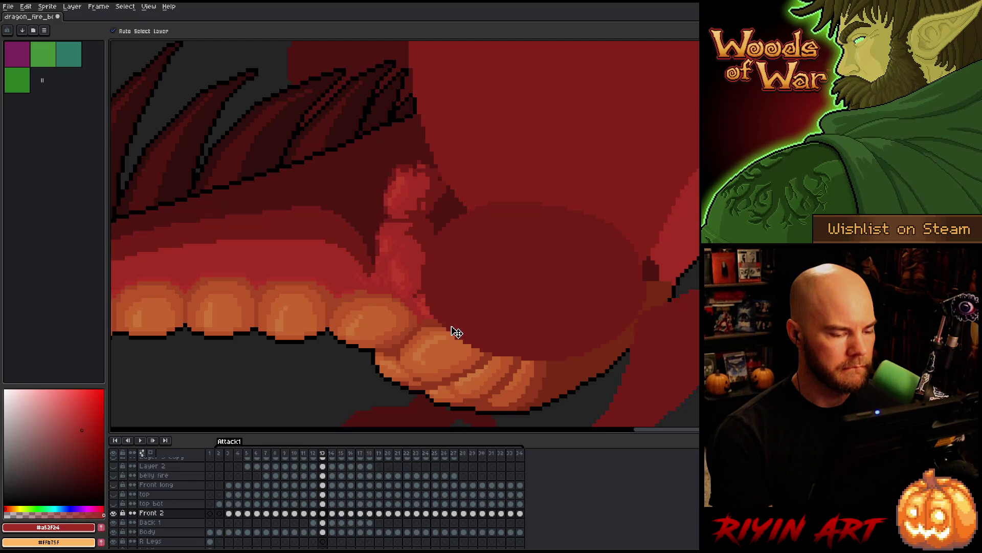
click(409, 281)
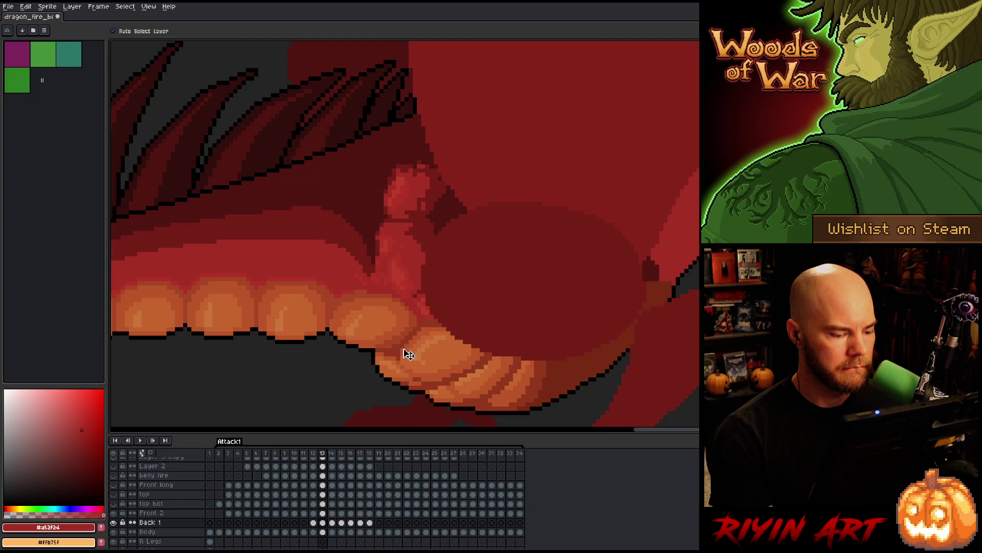
key(comma)
key(period)
key(comma)
key(period)
key(comma)
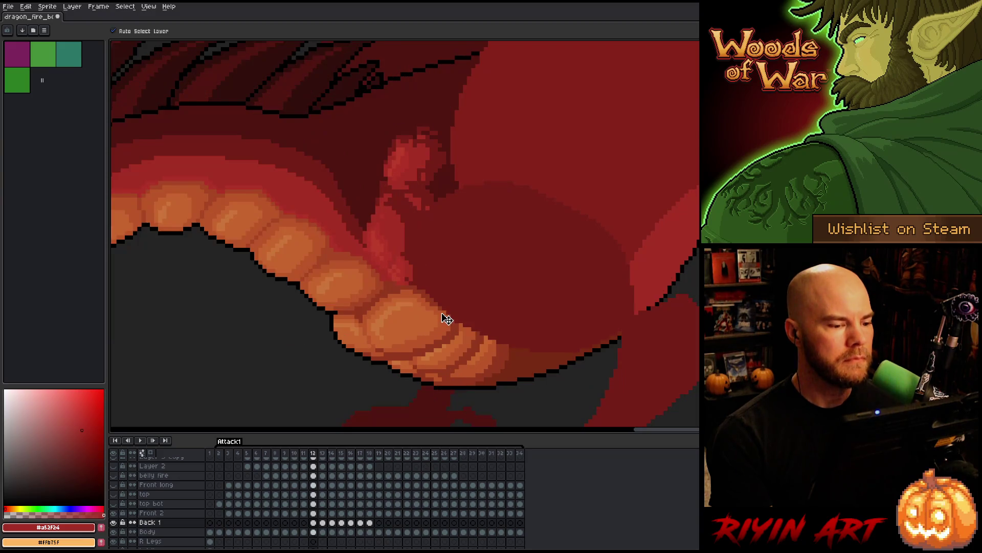
key(period)
key(comma)
key(period)
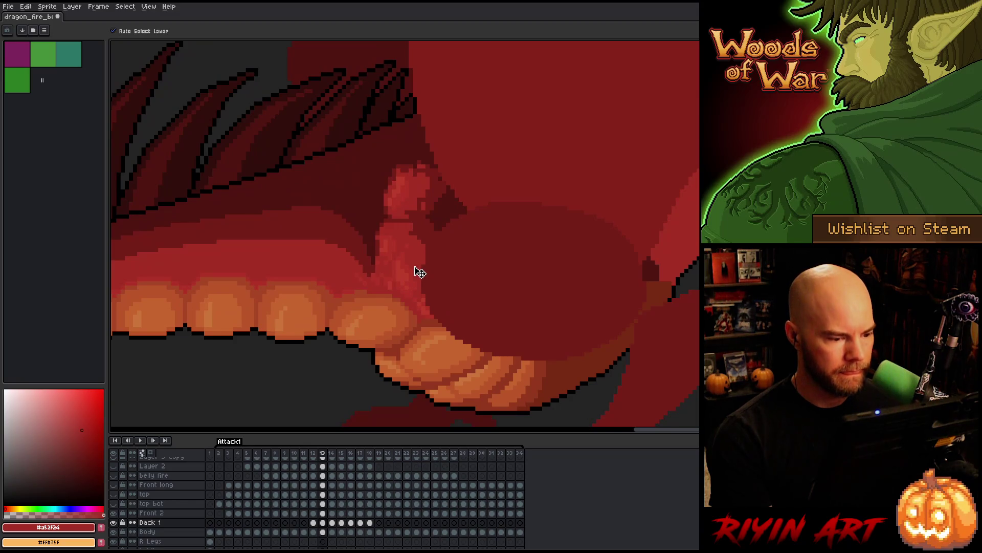
key(comma)
key(period)
key(comma)
key(period)
scroll(419, 273, down, 3)
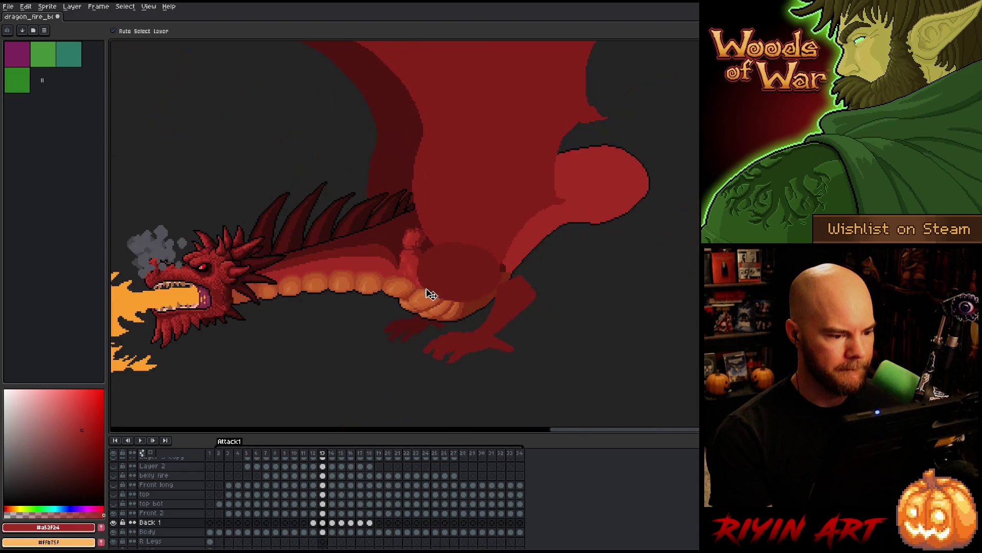
scroll(423, 287, up, 3)
key(comma)
key(period)
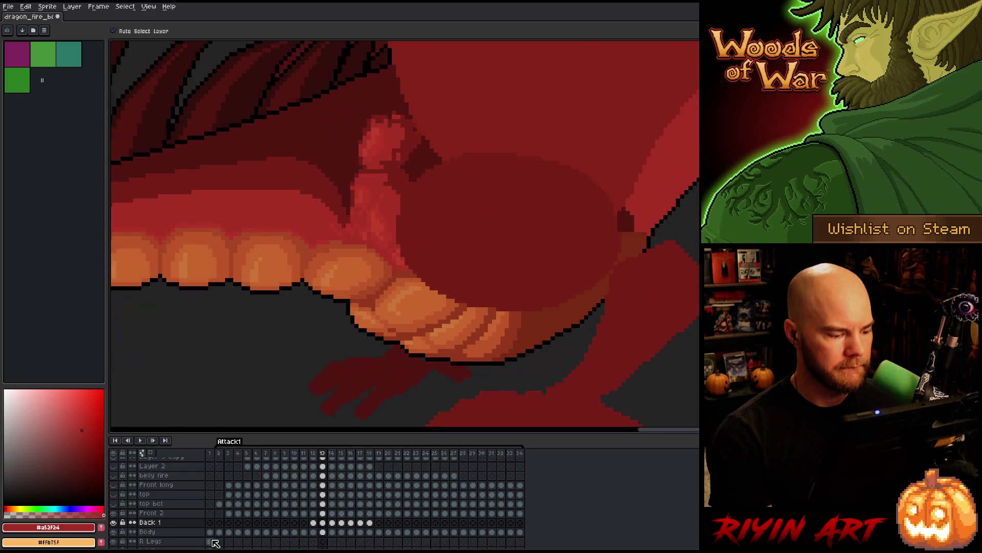
alt+click(115, 513)
click(114, 523)
key(comma)
key(period)
key(comma)
key(period)
key(comma)
key(comma)
key(period)
key(comma)
key(comma)
key(comma)
key(period)
key(period)
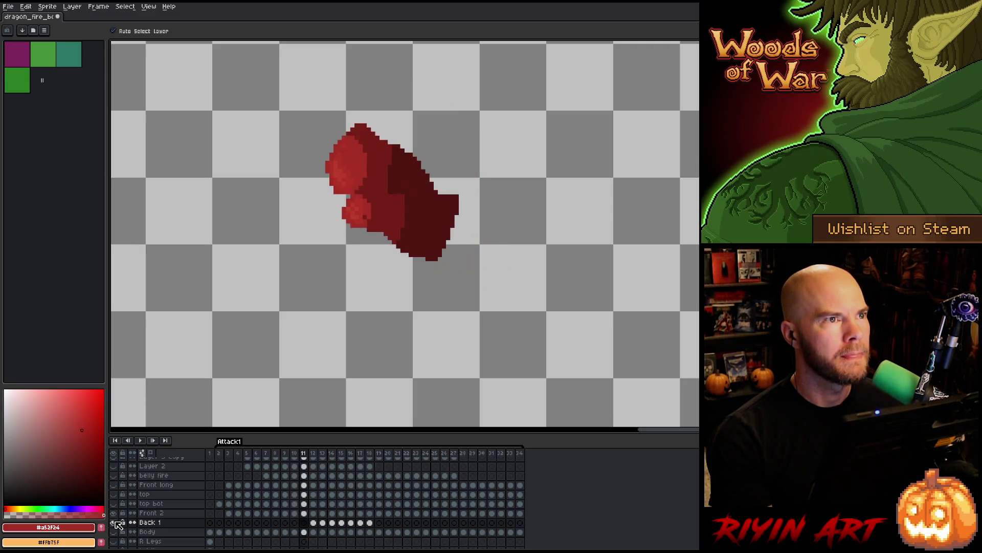
key(period)
key(comma)
key(comma)
key(comma)
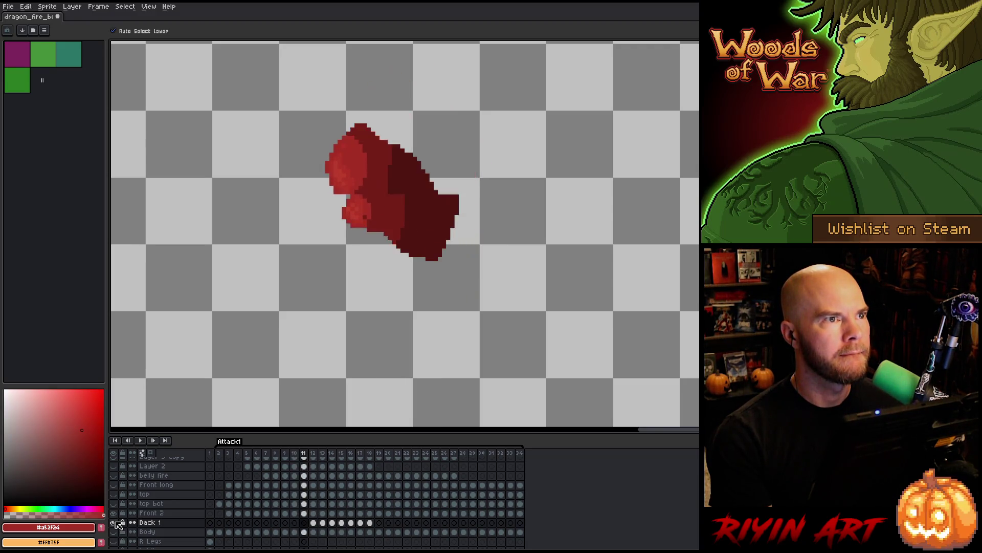
key(period)
key(period)
key(comma)
key(period)
key(comma)
key(period)
key(period)
key(comma)
key(period)
key(comma)
key(comma)
key(period)
key(comma)
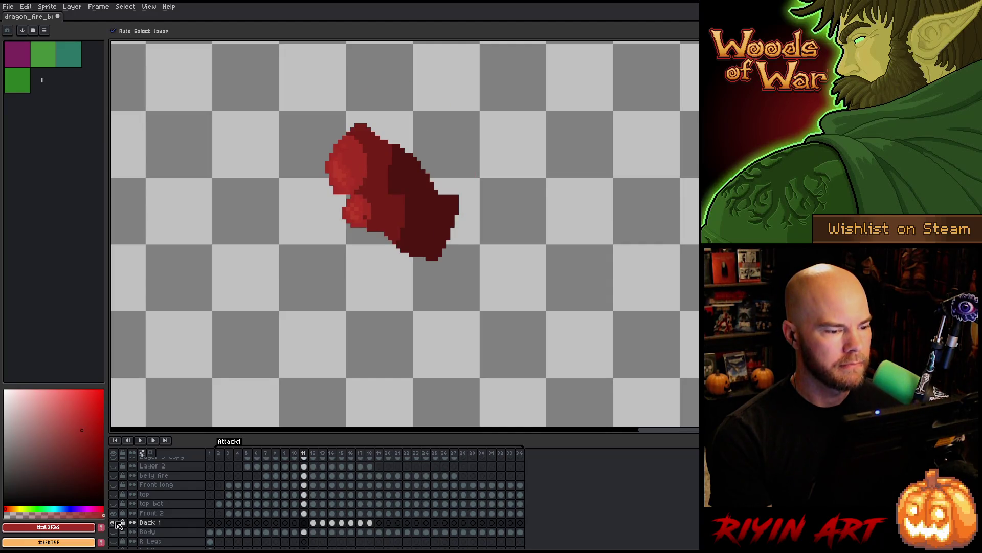
alt+click(114, 522)
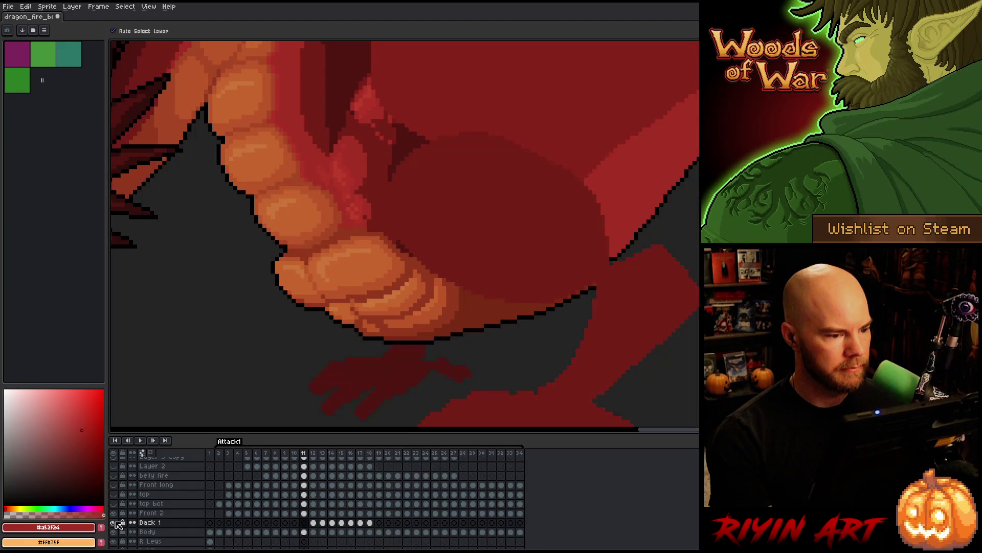
Return to frame 13 and select its Front 2 and Back 1 cels together
key(Left)
key(Right)
key(Right)
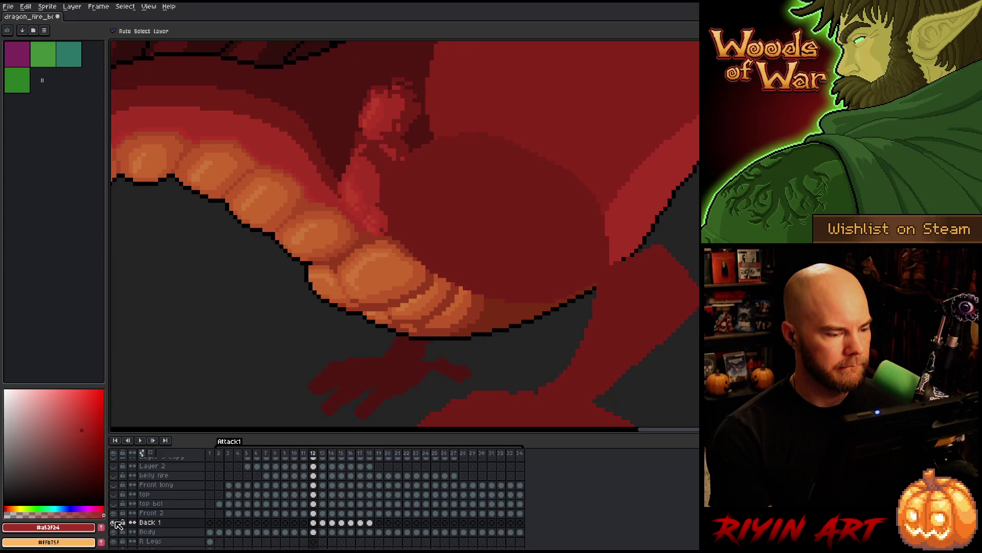
key(Right)
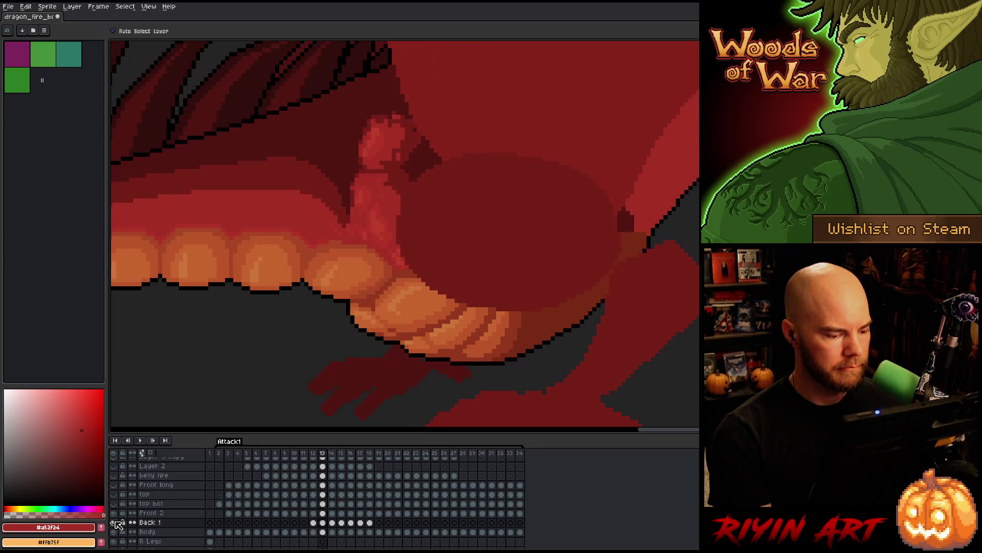
key(Right)
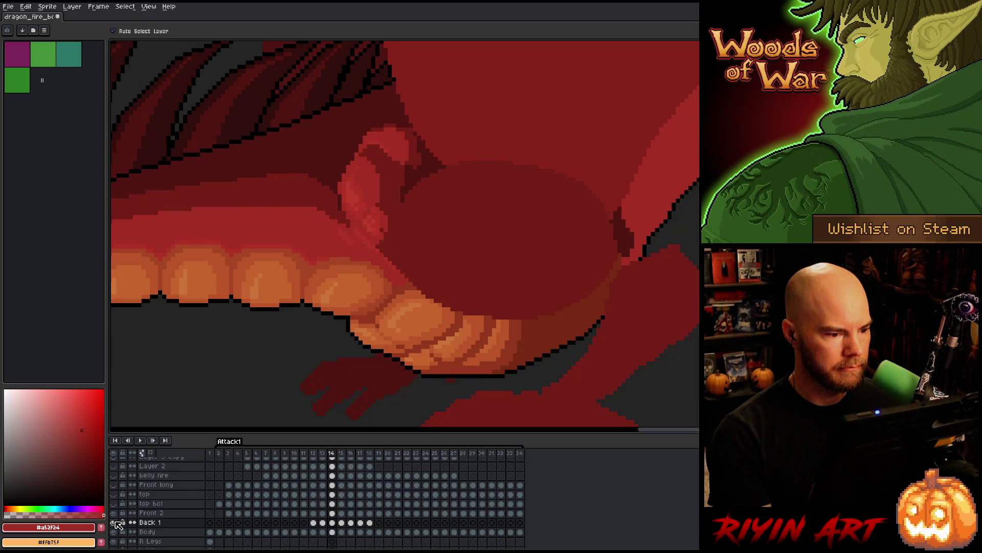
key(Left)
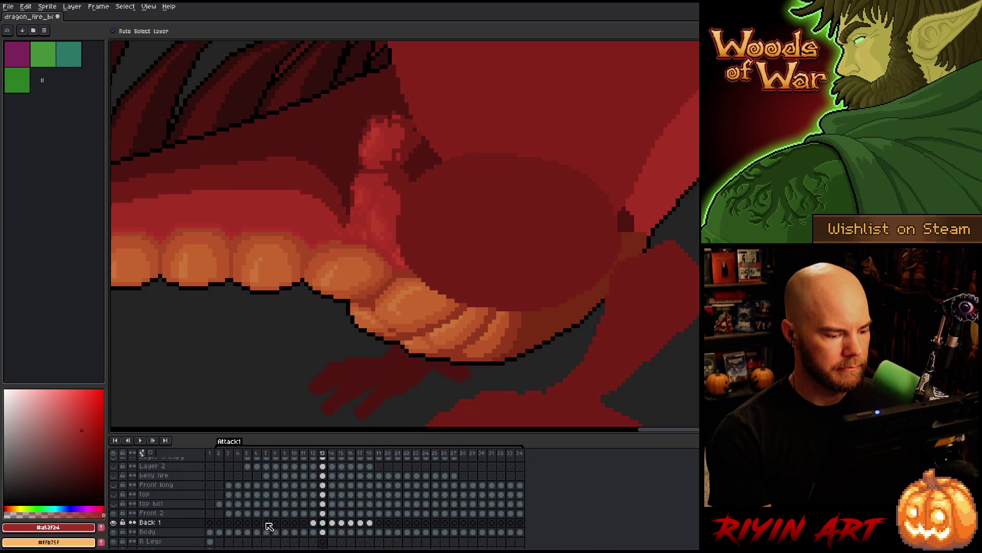
drag(323, 513, 325, 522)
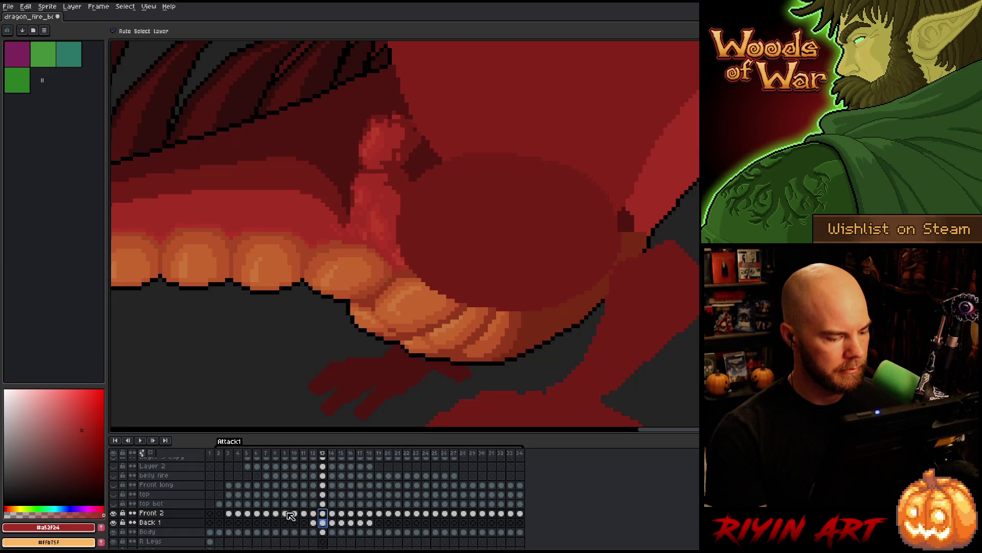
click(314, 522)
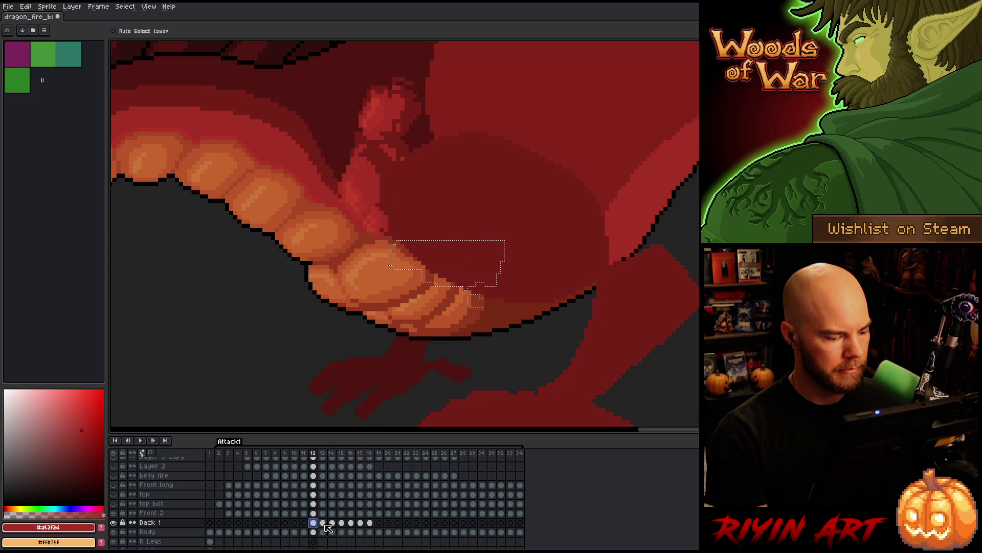
Inspect the frame 13 and 14 arm cels, undoing two edits and clearing the selection
click(323, 523)
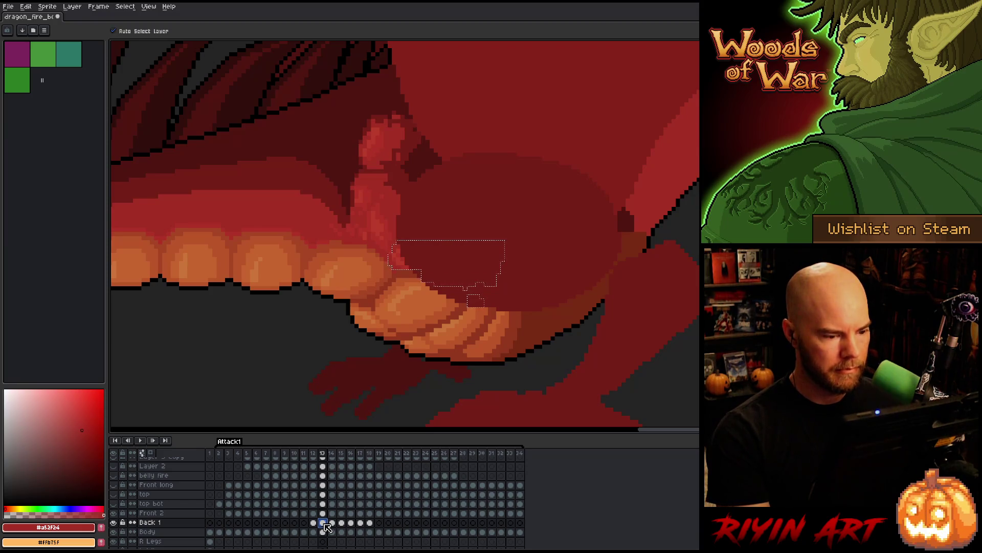
drag(541, 300, 580, 268)
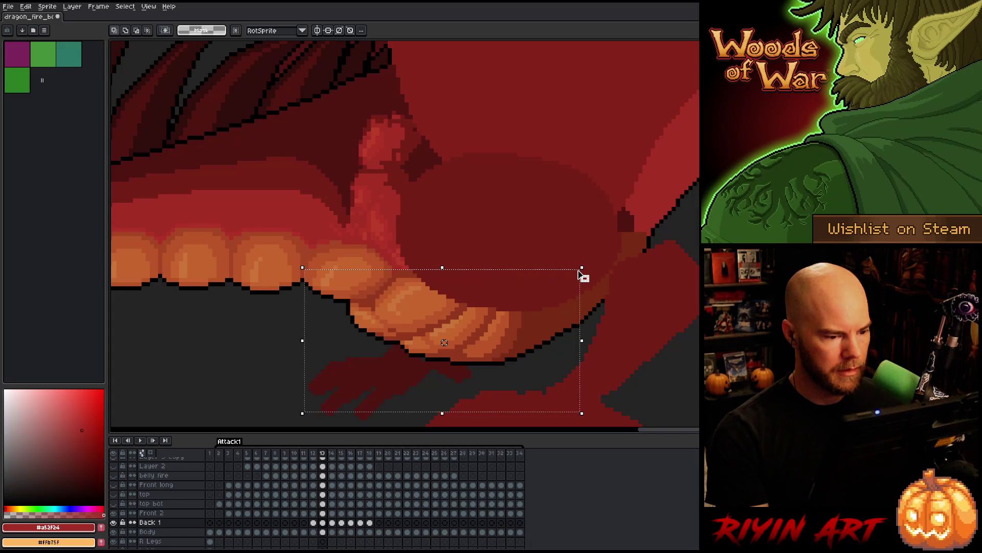
click(323, 514)
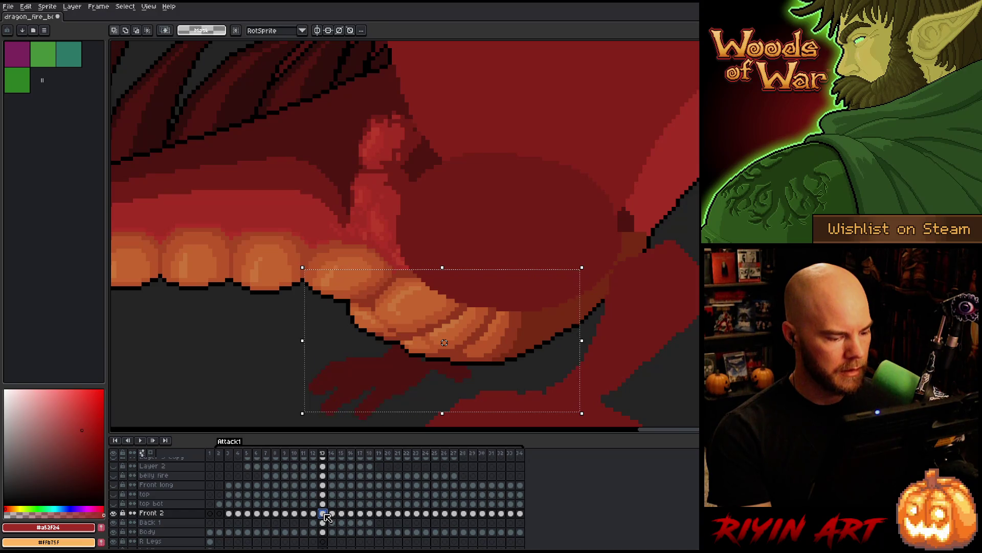
key(ctrl+z)
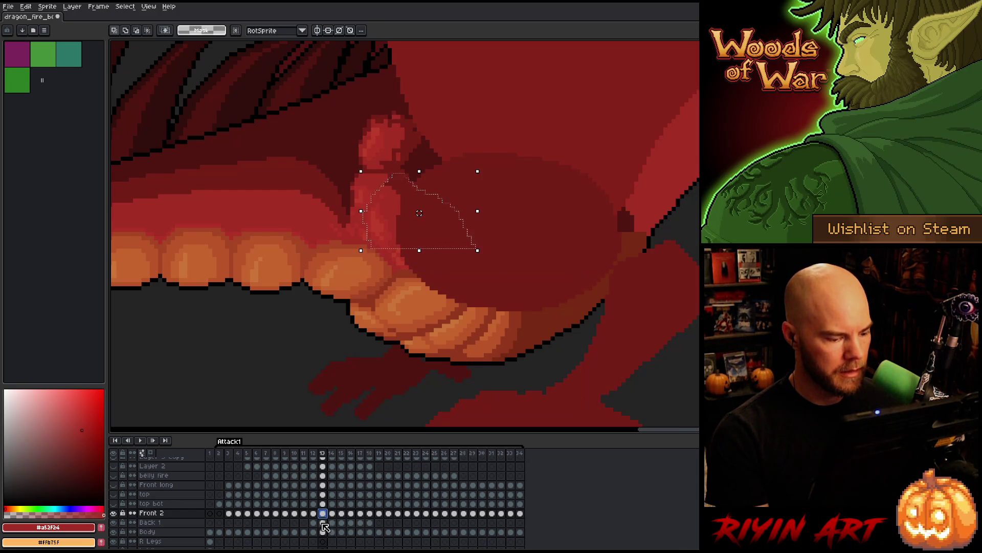
click(331, 513)
key(ctrl+z)
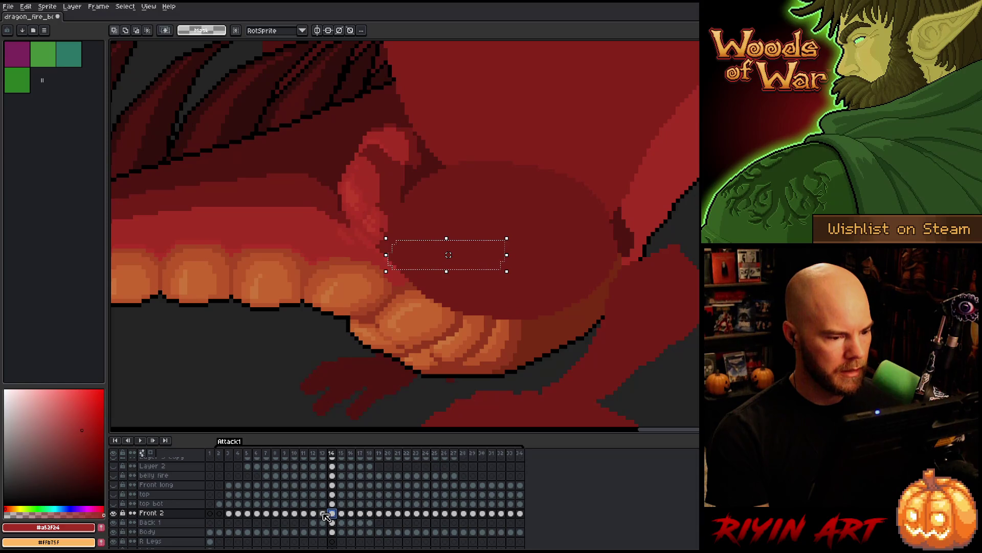
click(323, 522)
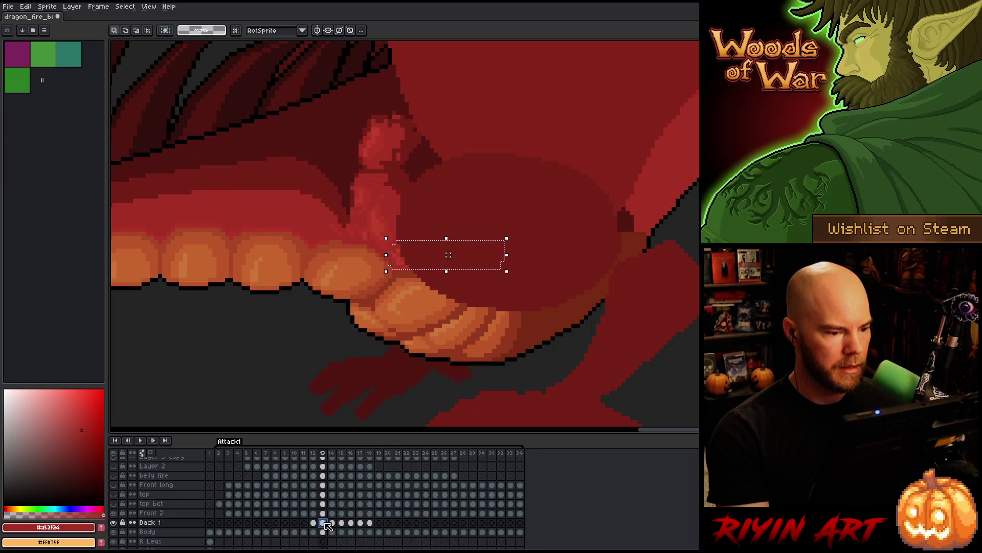
key(ctrl+d)
Copy frame 13's Front 2 and Back 1 cels into frame 14 and compare the two frames
click(323, 513)
shift+click(326, 522)
key(ctrl+c)
click(333, 512)
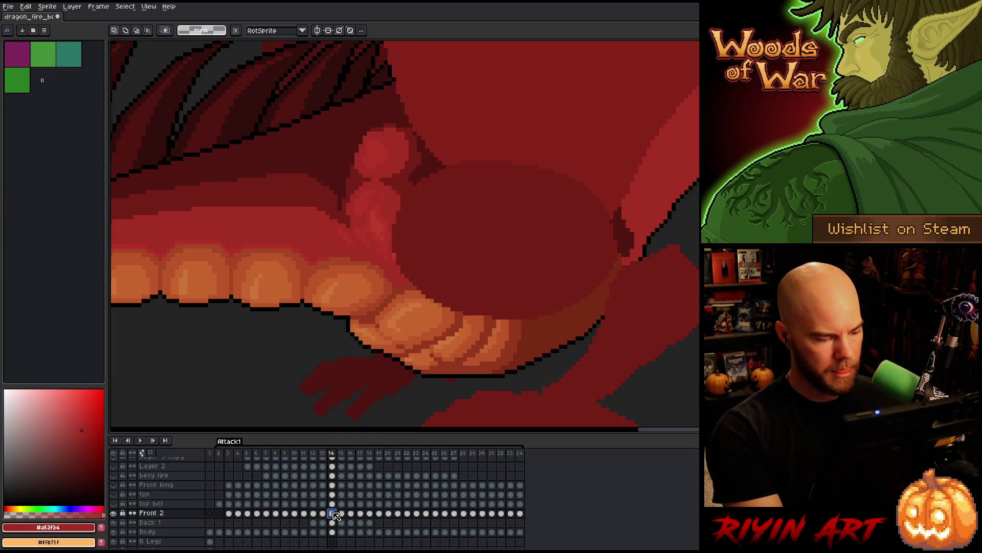
key(ctrl+v)
key(Left)
key(Right)
key(Left)
key(Right)
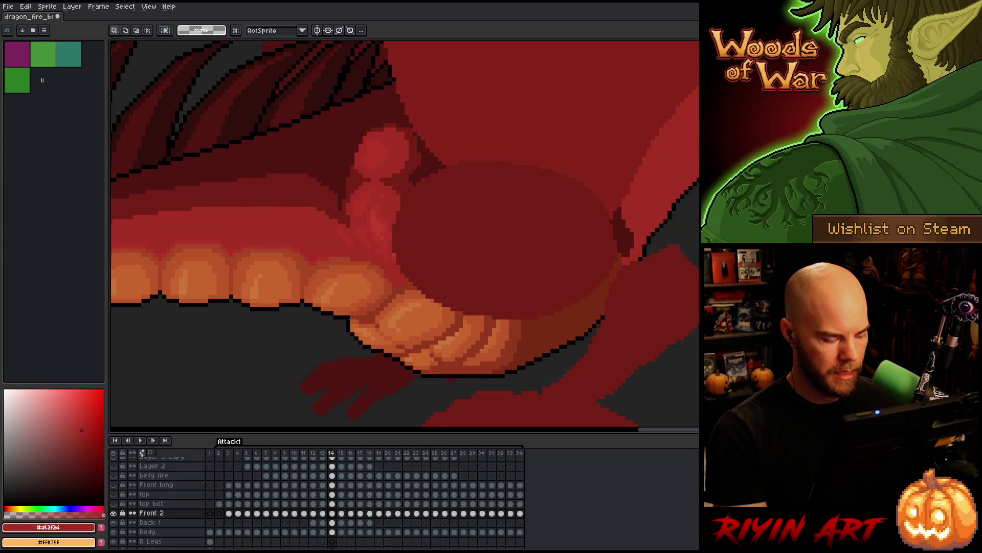
key(v)
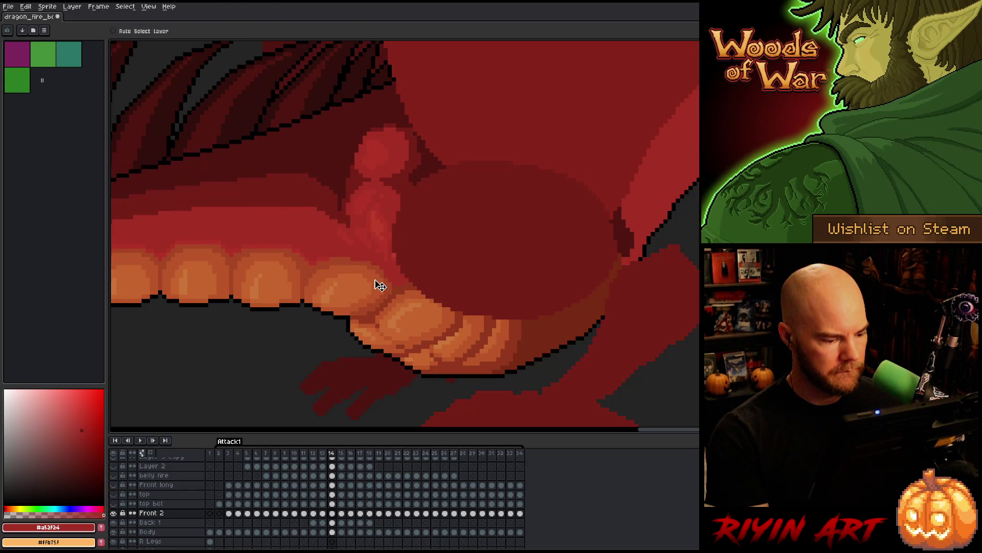
Select frame 14's Front 2 and Back 1 cels, checking the arm motion against frame 13
drag(332, 513, 332, 522)
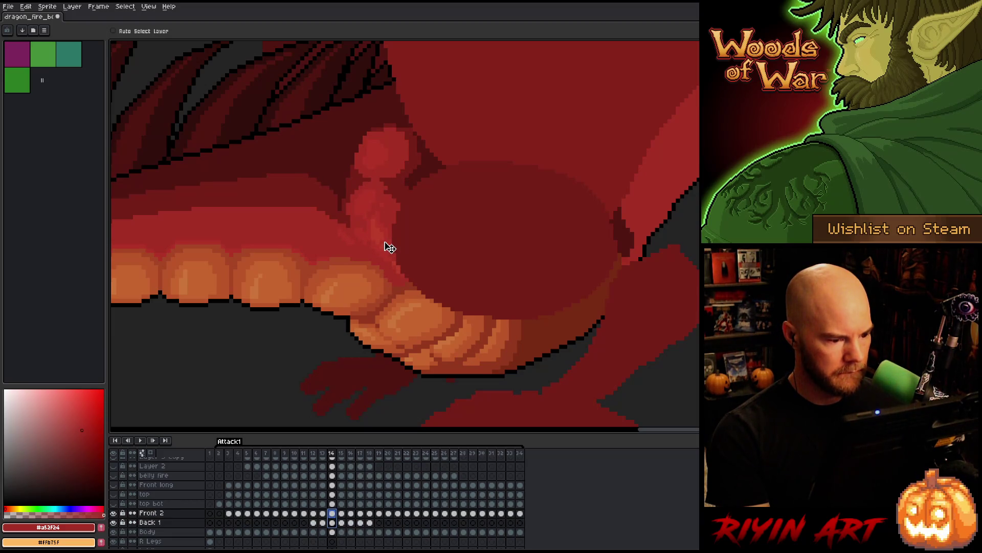
key(Left)
key(Right)
key(Left)
key(Right)
key(Left)
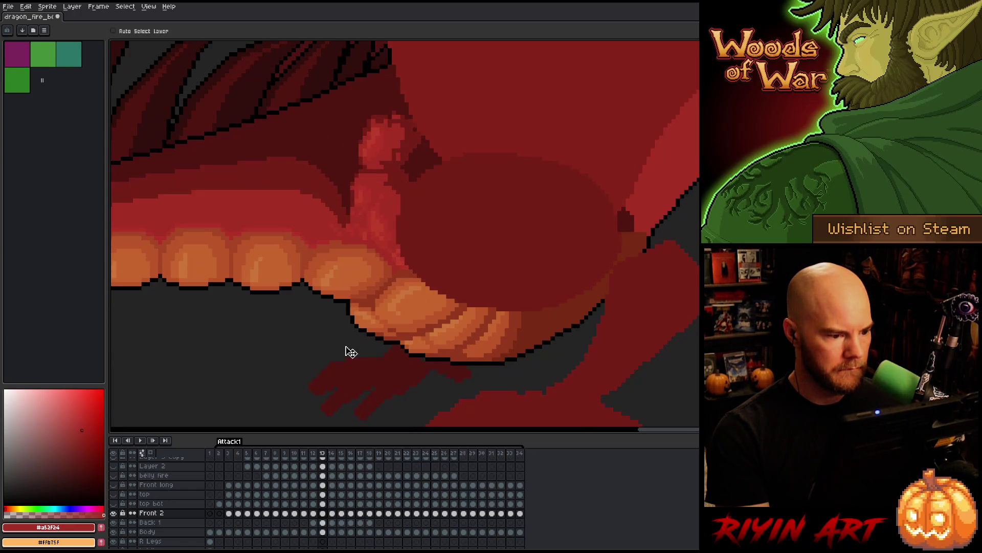
key(Right)
click(332, 513)
click(333, 522)
Flip repeatedly between frames 13 and 14 to compare the arm pose
key(Left)
key(Right)
key(Left)
key(Right)
key(Left)
key(Right)
key(Left)
key(Right)
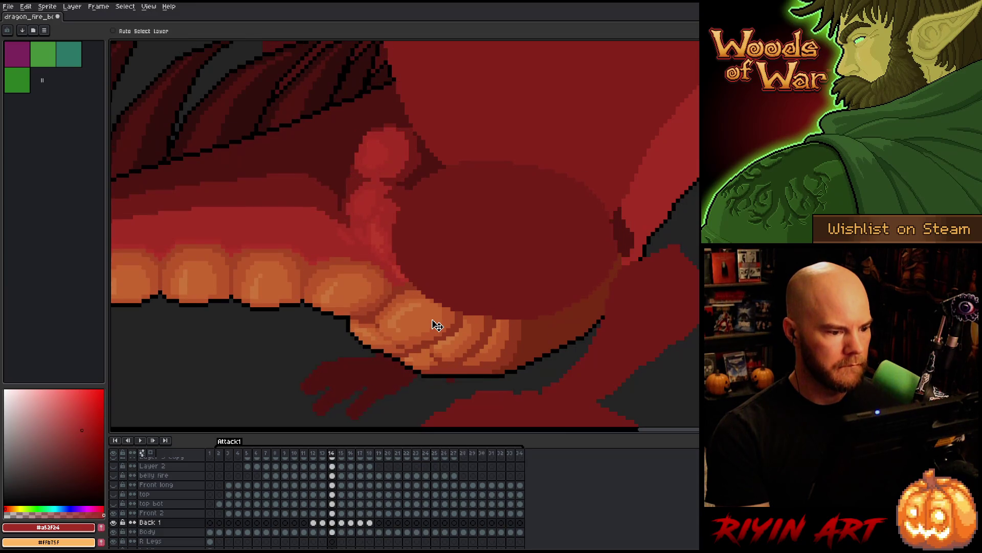
key(Left)
key(Right)
key(Left)
key(Right)
key(Left)
key(Right)
key(Left)
key(Right)
key(Left)
key(Right)
key(Left)
key(Right)
key(Left)
key(Right)
key(Left)
key(Right)
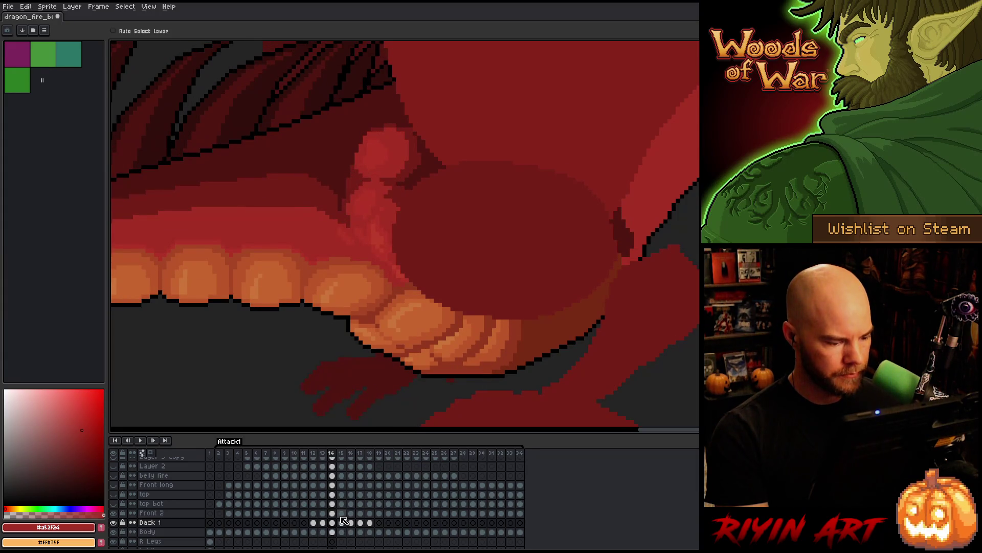
Copy frame 14's arm cels into frame 15 and compare the result with frame 14
click(332, 512)
key(ctrl+c)
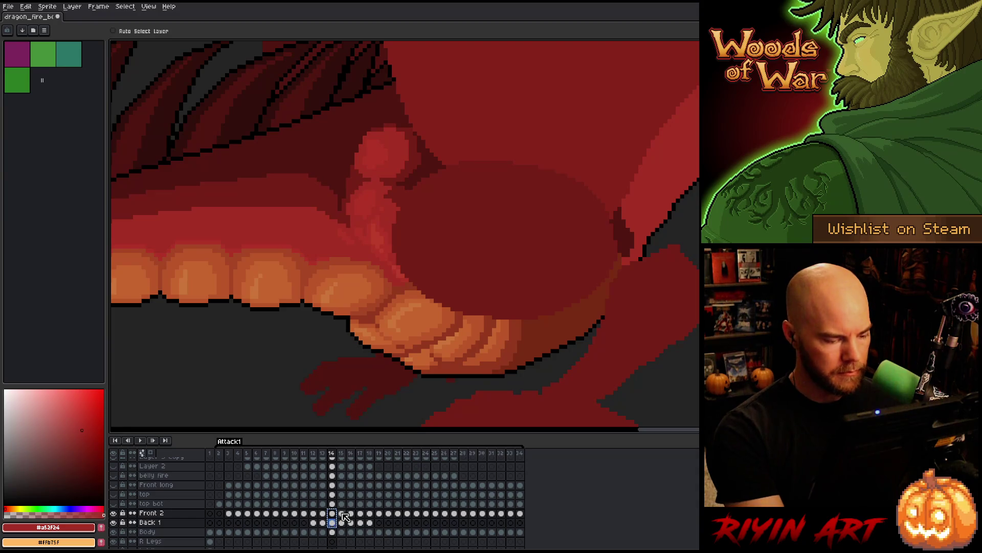
click(341, 512)
key(ctrl+v)
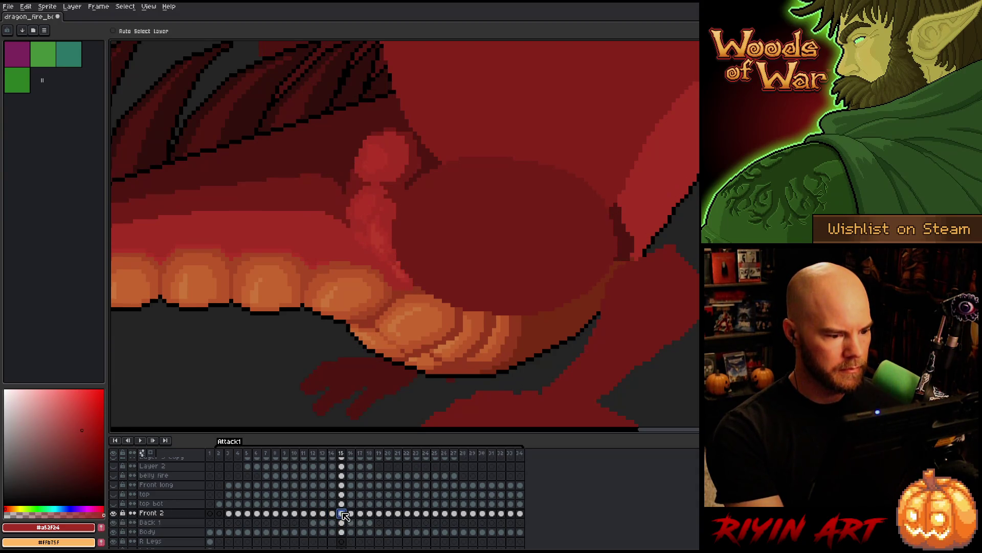
drag(346, 516, 343, 523)
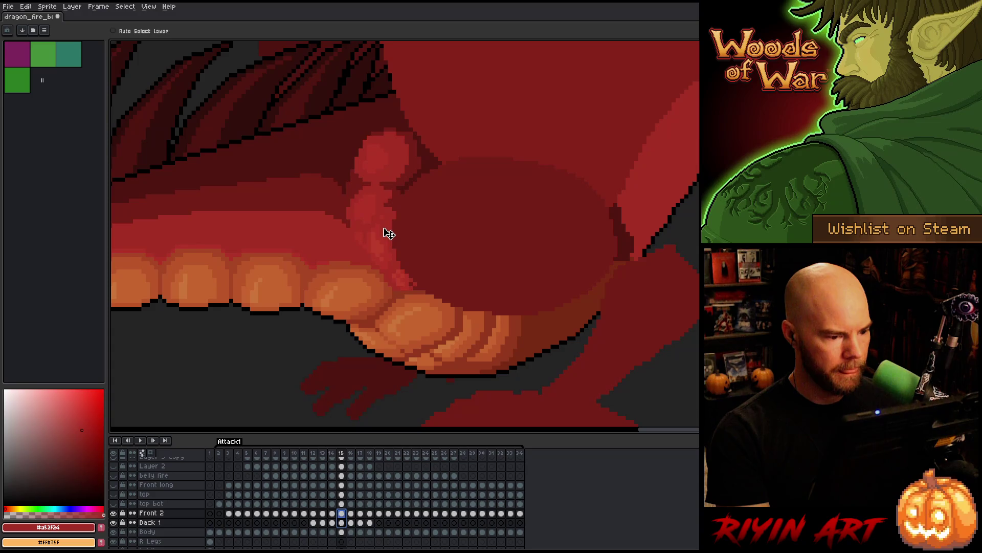
key(Left)
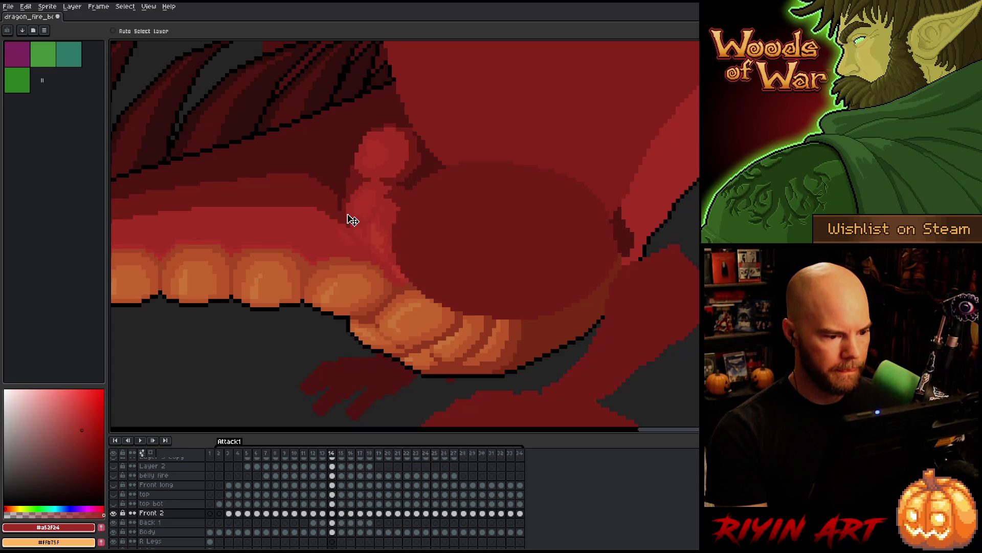
key(Right)
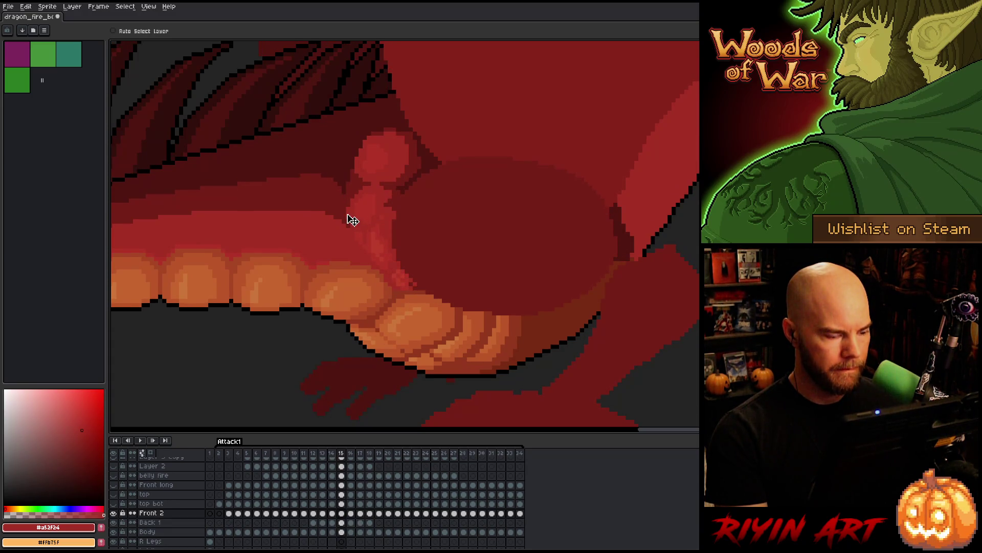
Make the Body layer active, toggle Back 1's visibility, and switch to the Pencil with the belly's dark orange
click(341, 531)
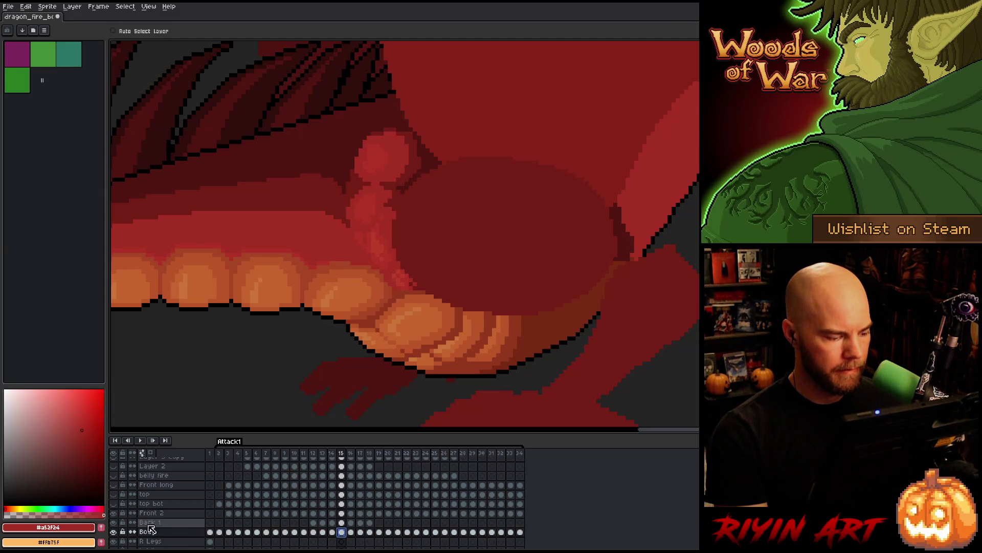
click(114, 522)
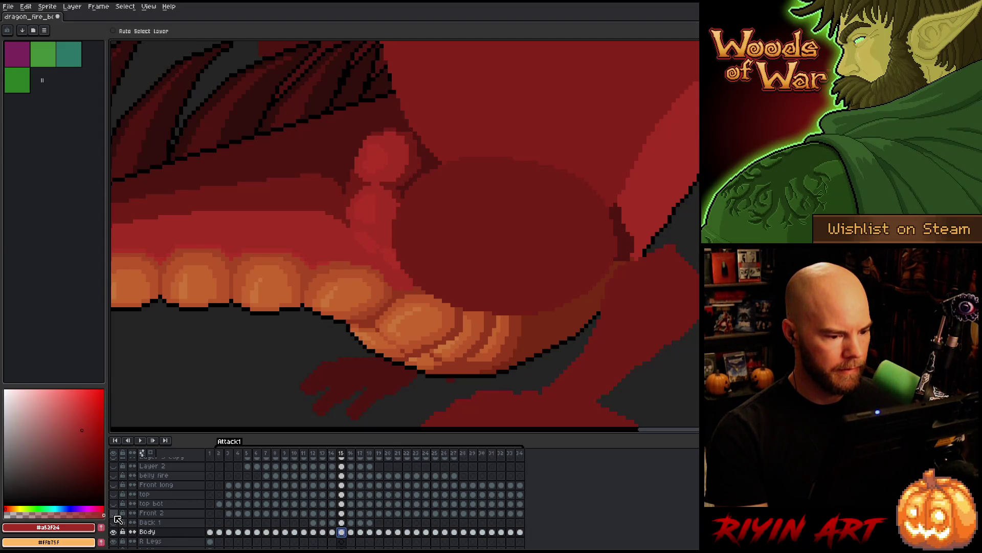
key(Left)
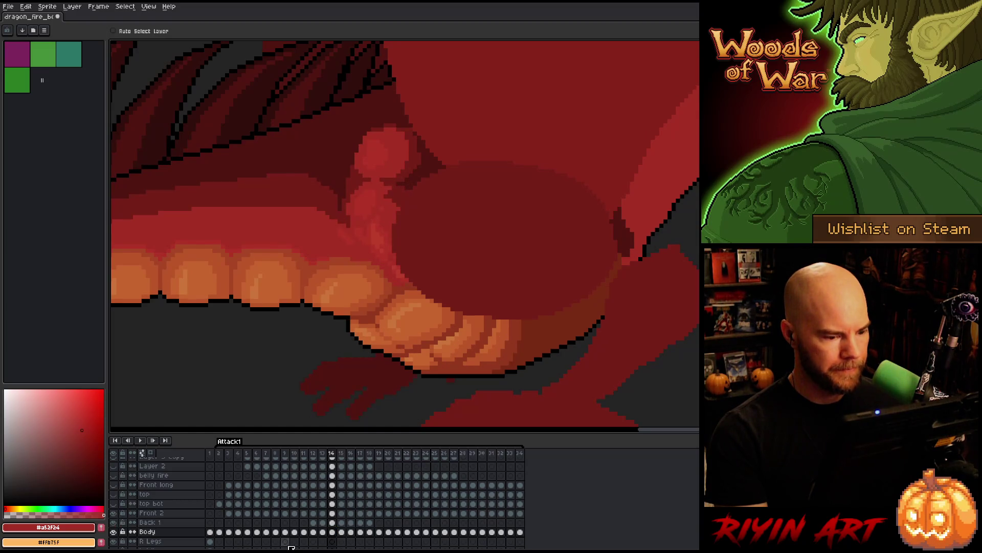
key(Right)
key(Left)
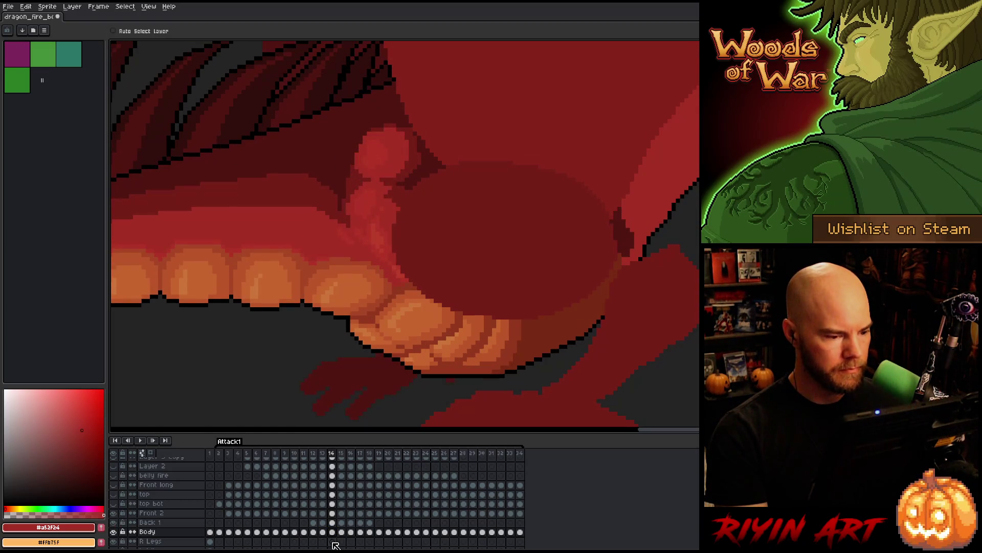
click(333, 532)
key(b)
alt+click(402, 287)
click(400, 285)
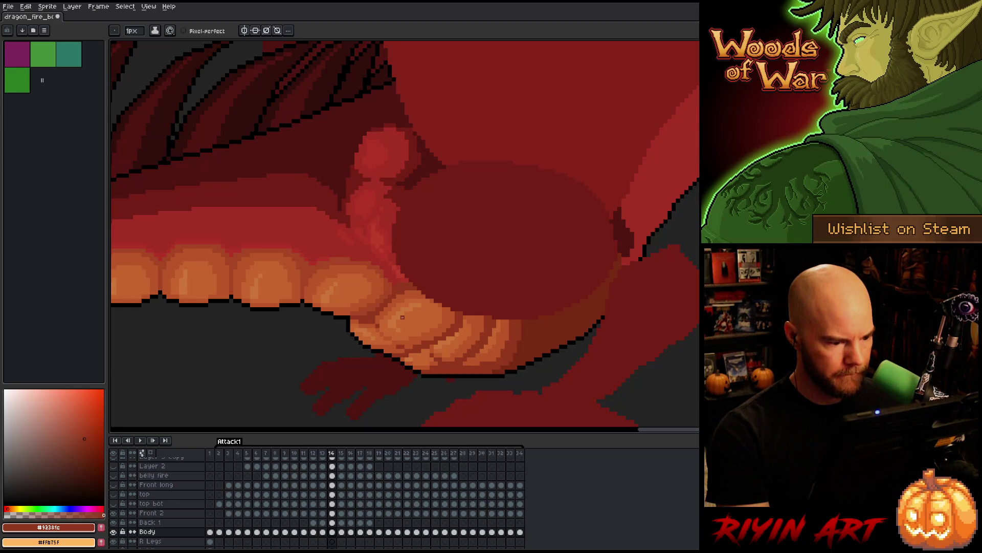
Step through frames 12–15, eyedrop the belly's orange-red #a74624, and return to the Pencil
key(comma)
key(period)
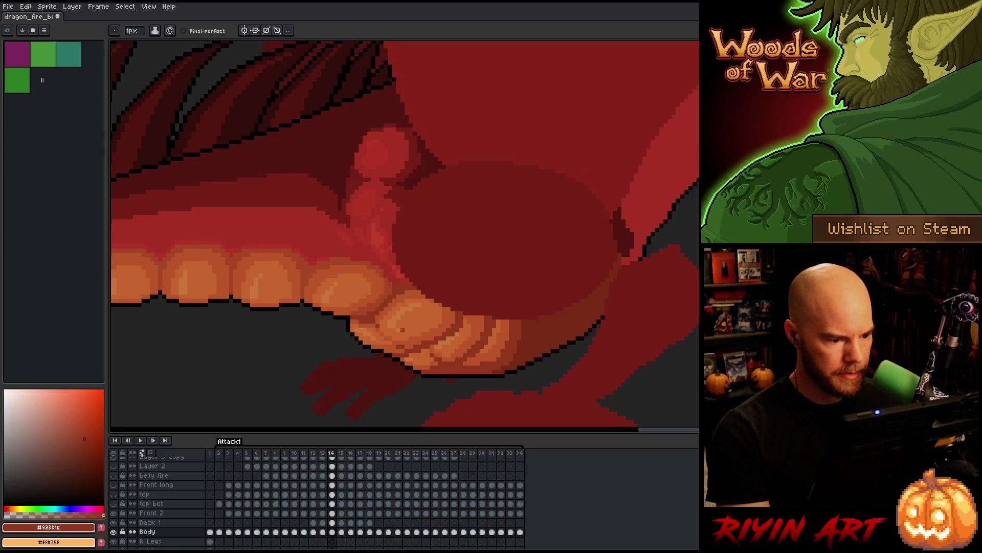
key(comma)
key(period)
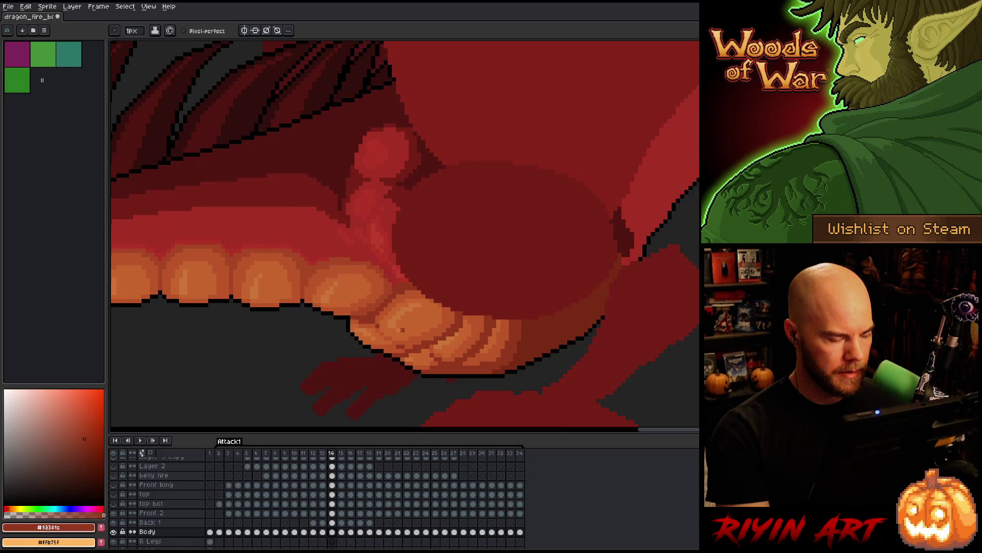
key(comma)
key(comma)
key(period)
key(period)
key(comma)
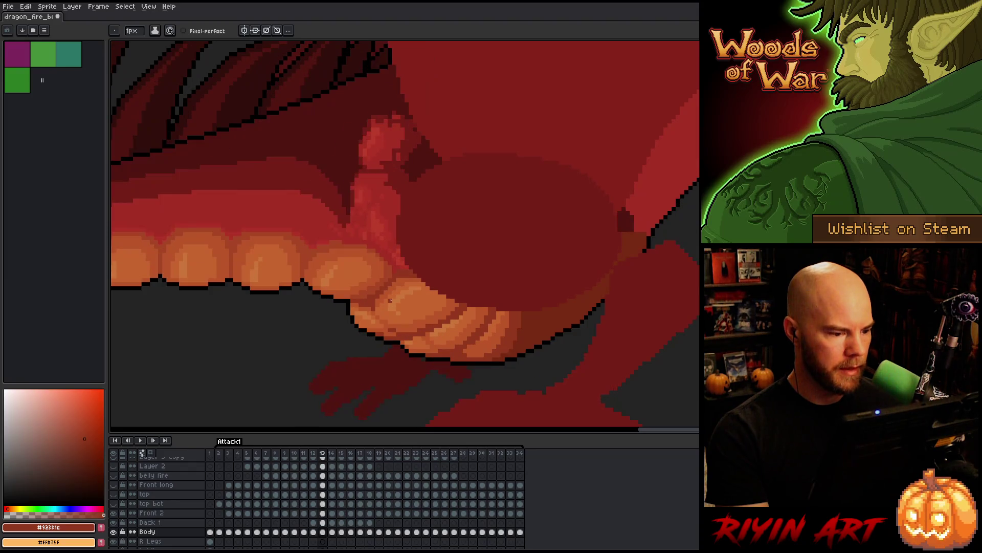
key(period)
key(comma)
key(i)
key(period)
key(period)
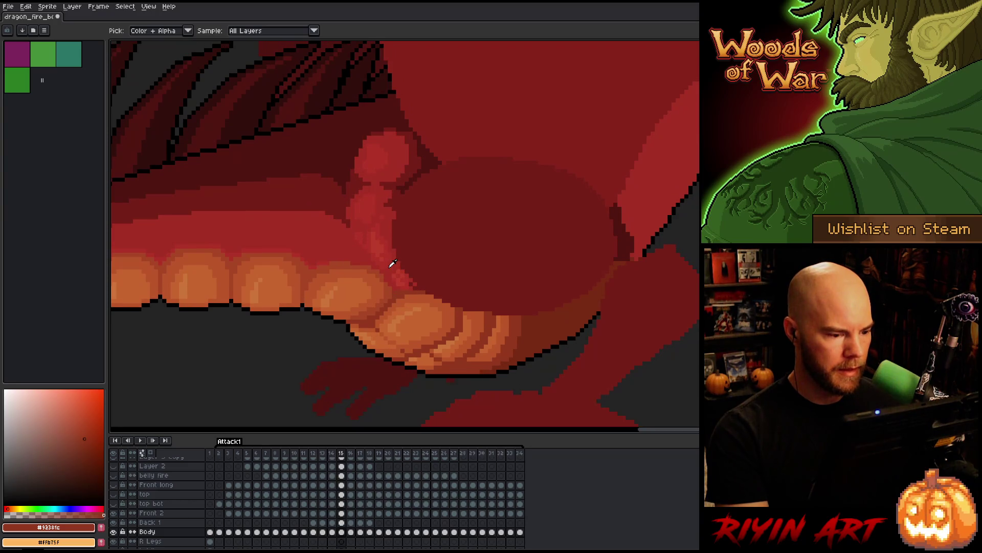
key(comma)
key(comma)
click(392, 263)
key(b)
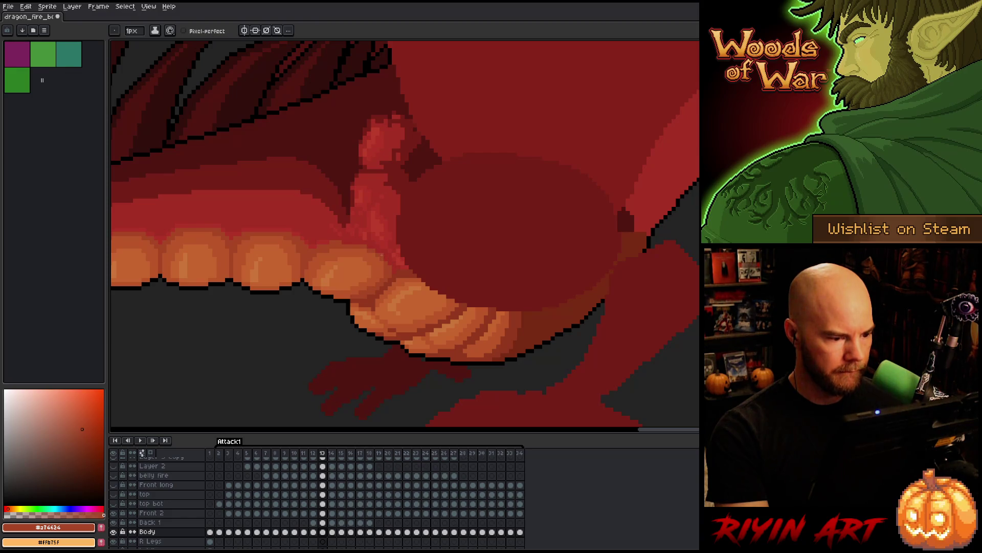
key(comma)
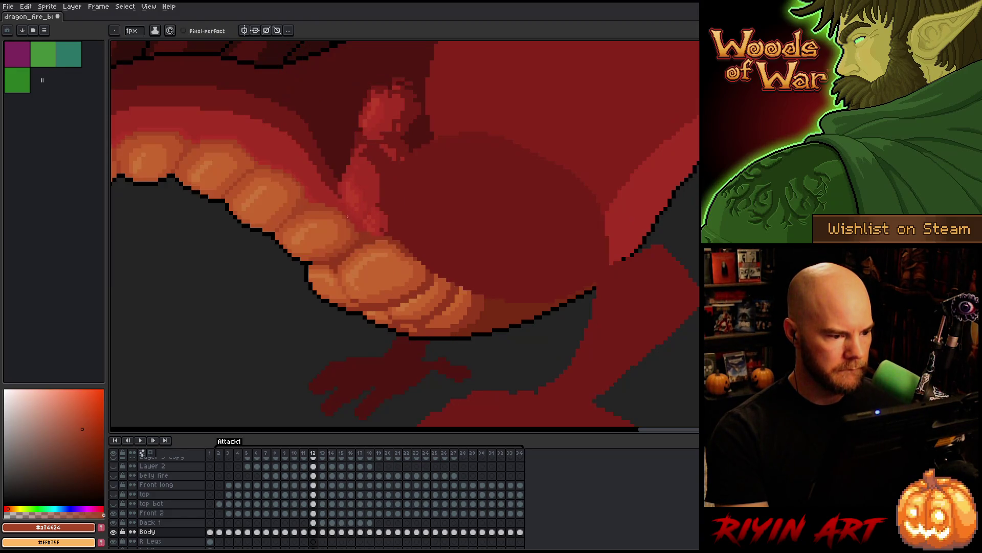
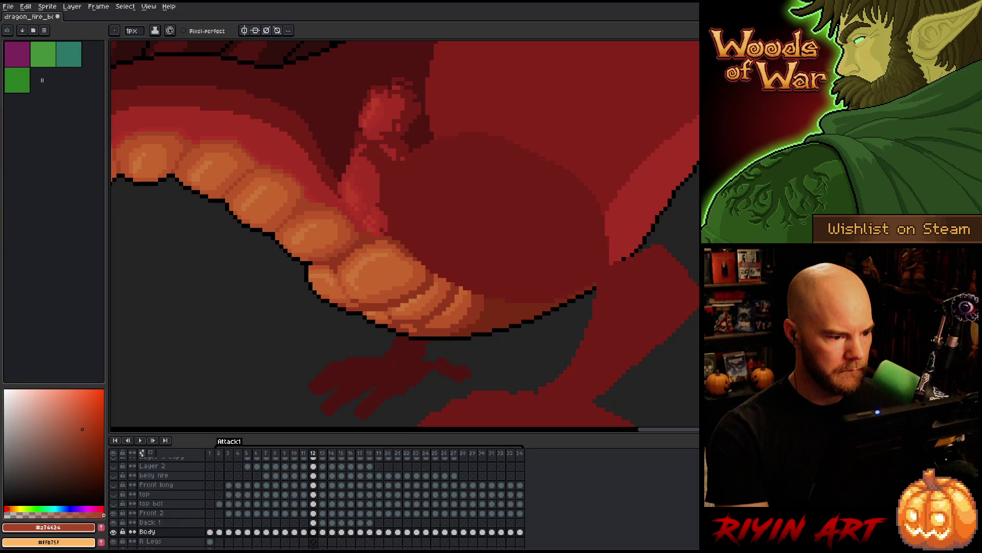
On the Back 1 layer, take the pencil and clear the selected frame cel
click(312, 522)
key(b)
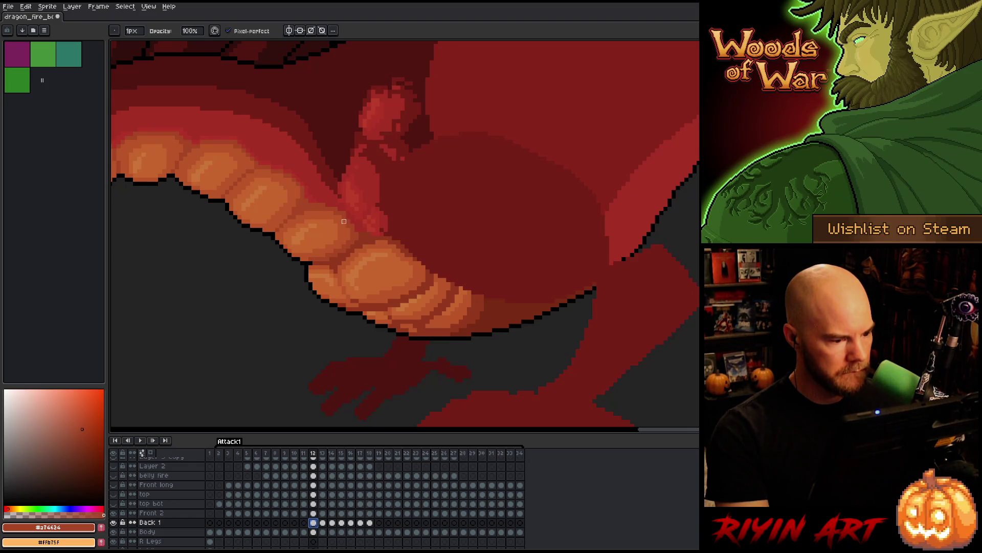
click(348, 217)
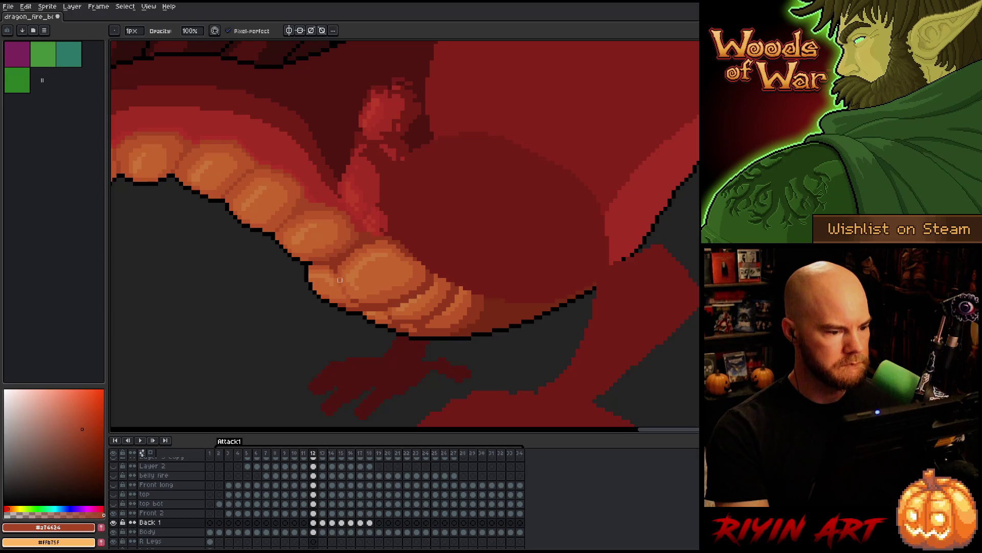
Flip between frames 11–13, then move to the Body layer via Front 2
key(comma)
key(period)
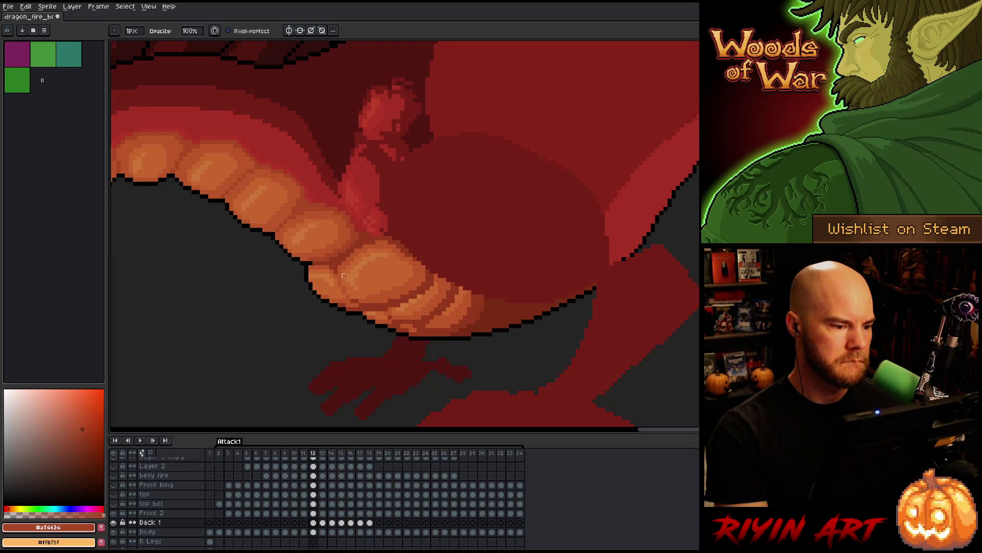
key(period)
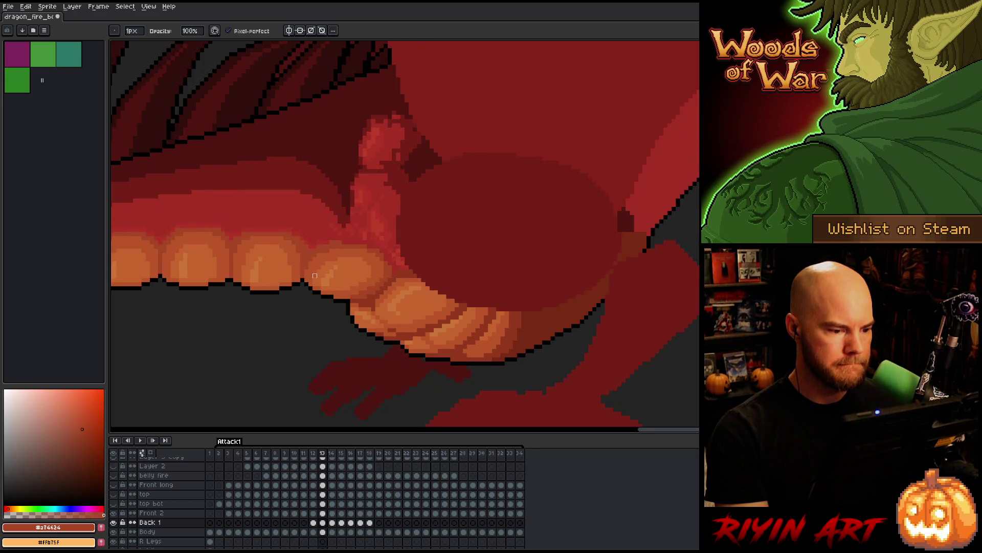
key(comma)
key(period)
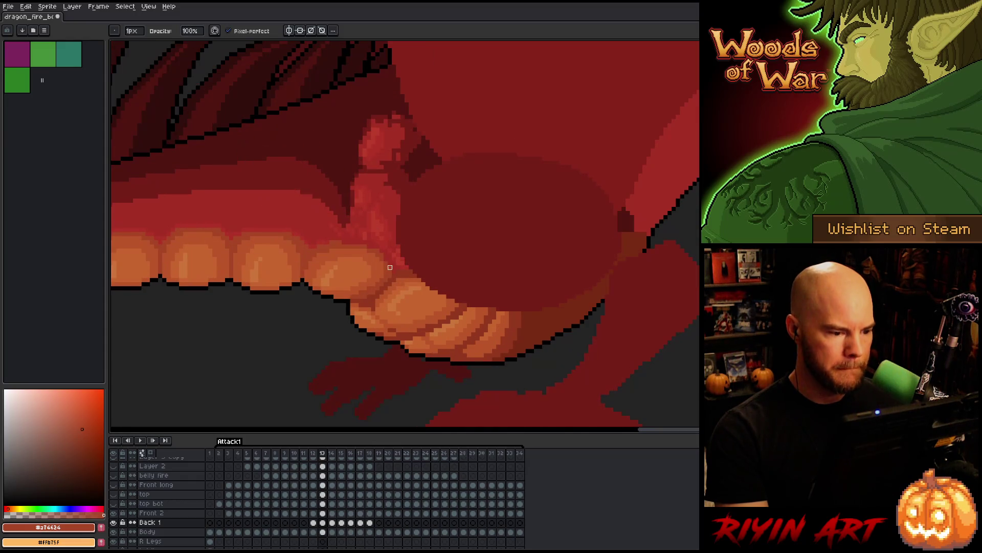
click(322, 513)
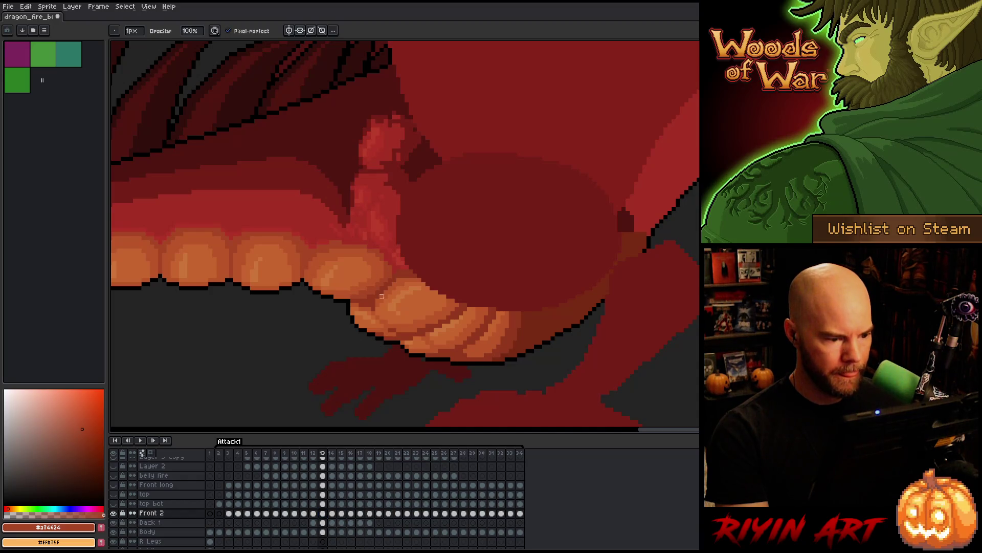
click(324, 532)
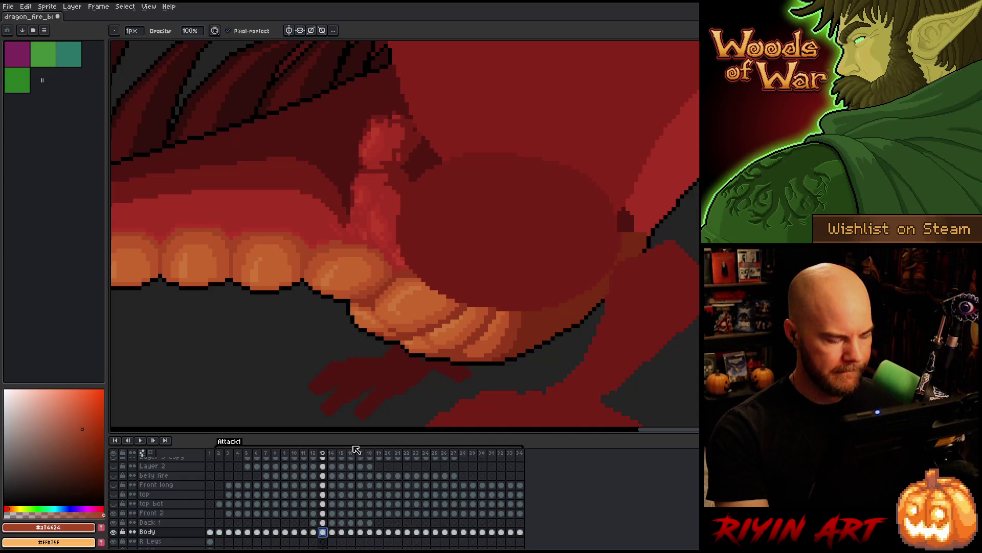
Advance to frames 14 and 15, hide the Front 2 layer, and return to frame 14
key(i)
key(b)
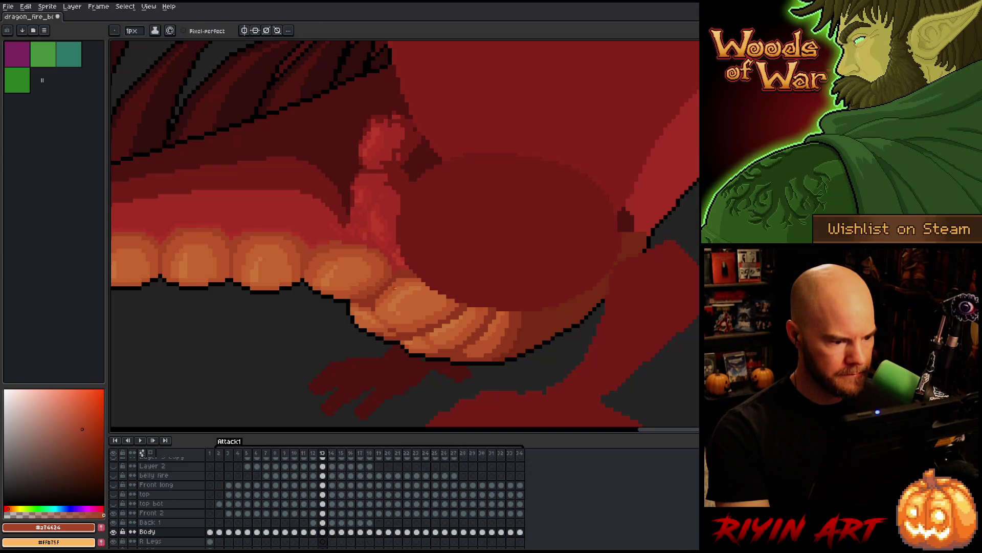
key(period)
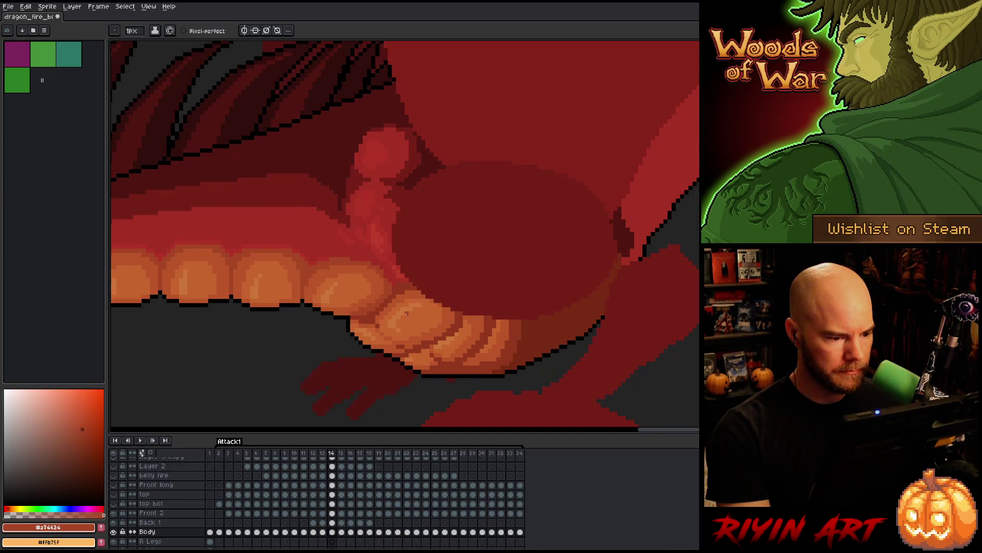
key(i)
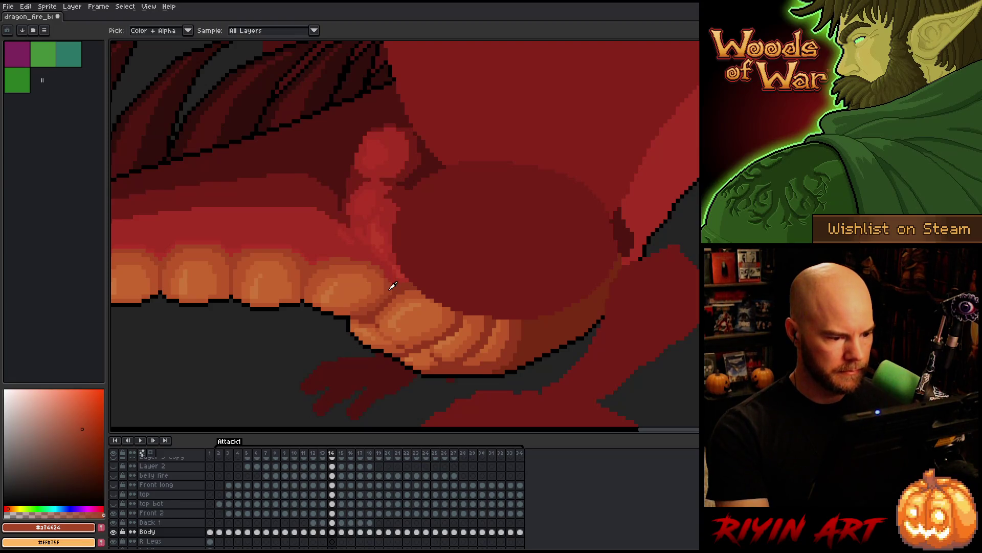
key(b)
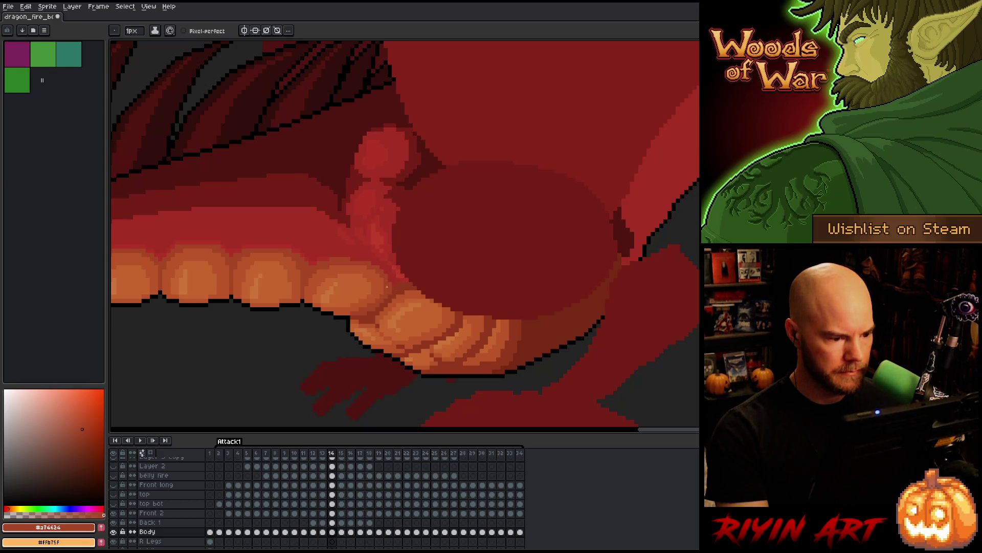
key(period)
key(period)
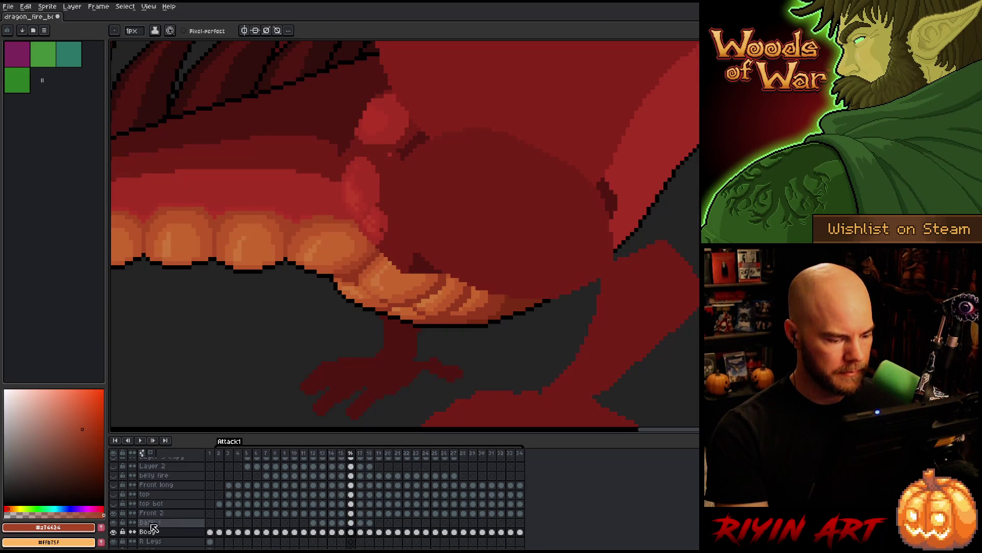
click(115, 512)
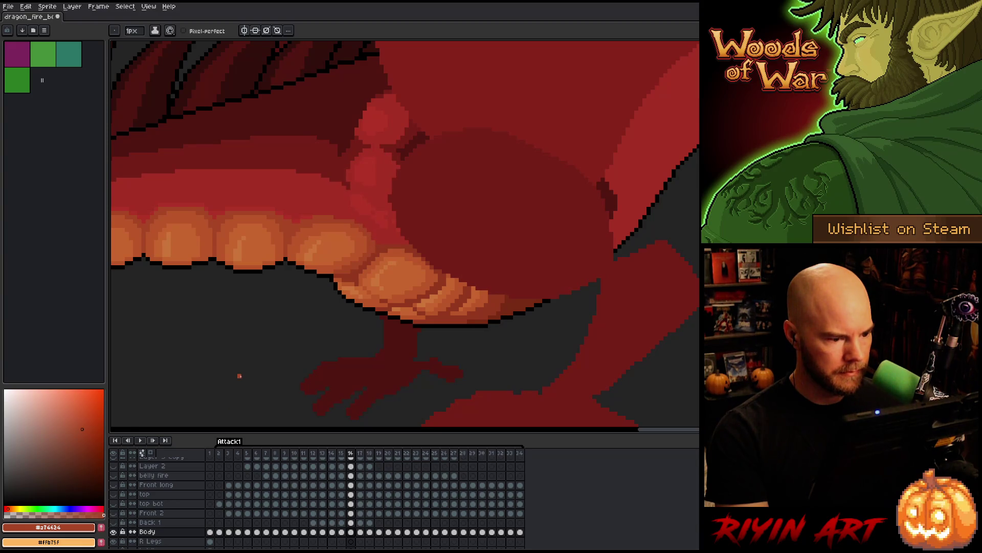
key(comma)
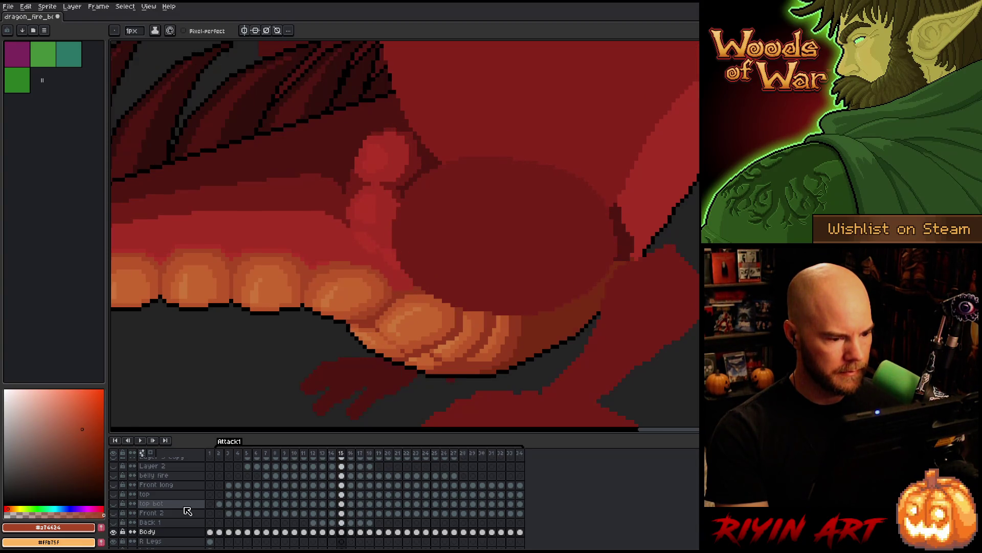
key(comma)
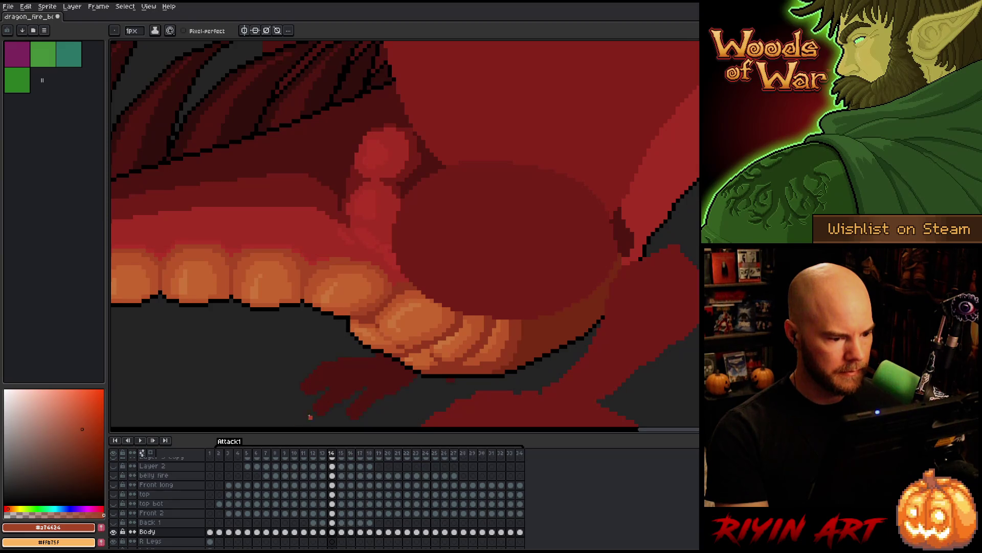
Sample the darker red #92381c from the dragon and compare frames 12–14
alt+click(400, 285)
key(comma)
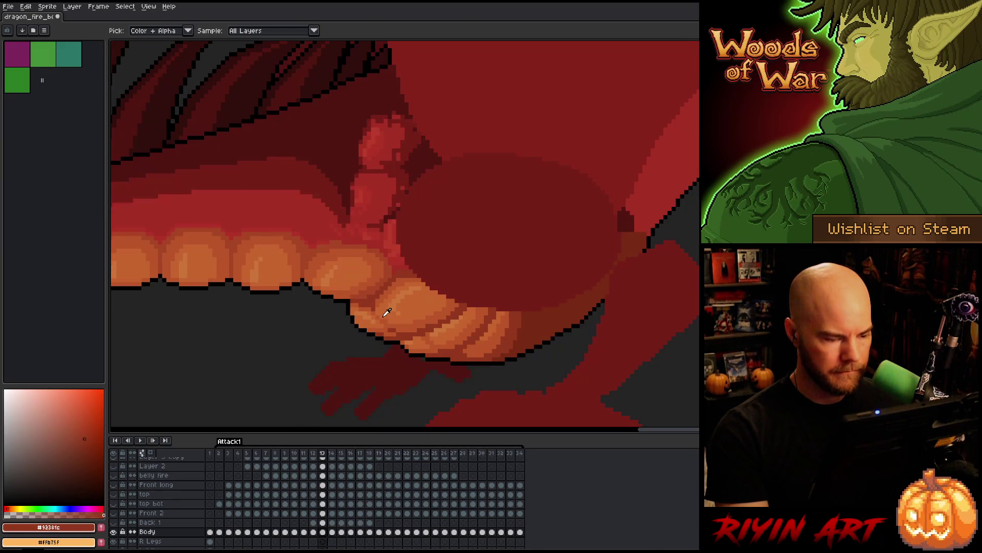
key(period)
key(comma)
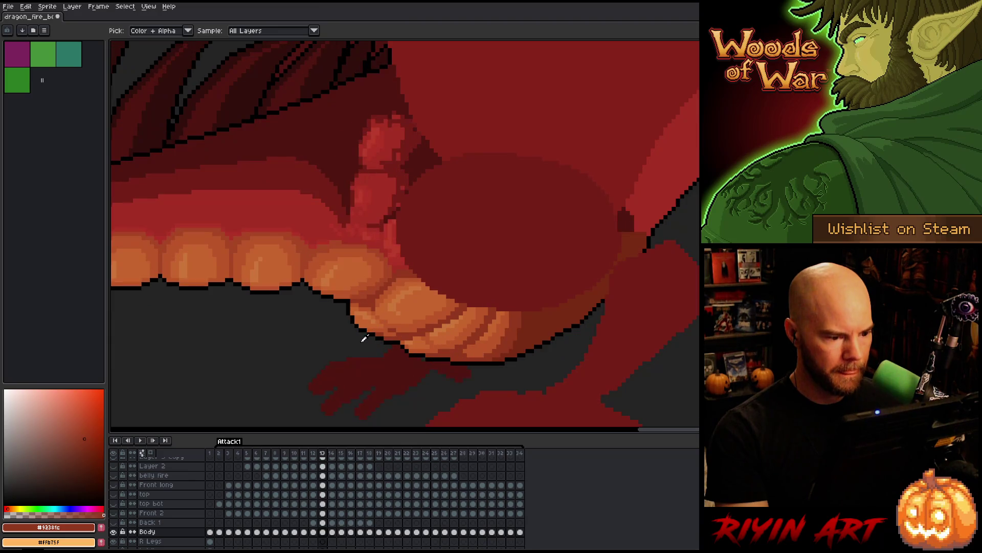
key(comma)
key(period)
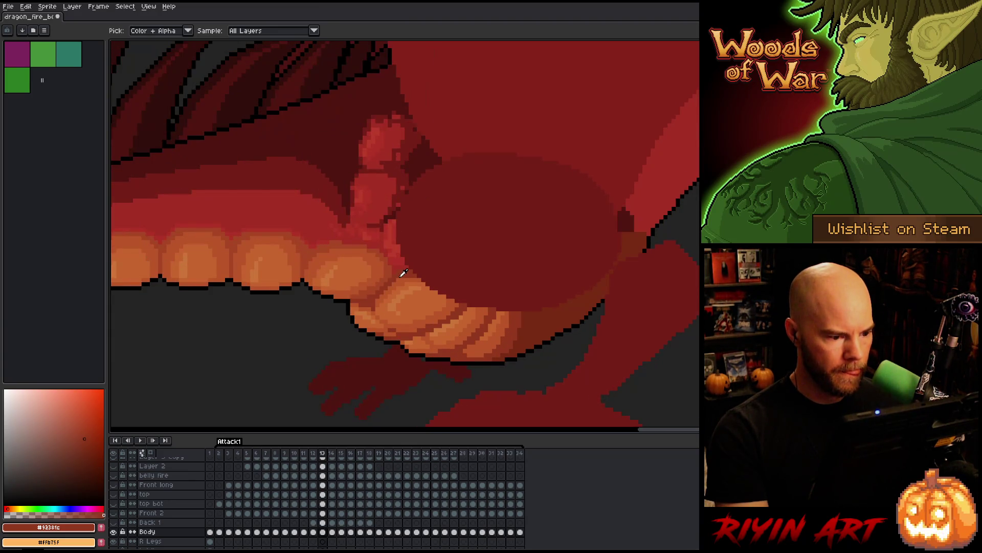
key(b)
Compare frames 13 and 14, then step forward through frames 15–17
key(period)
key(comma)
key(period)
key(period)
key(comma)
key(period)
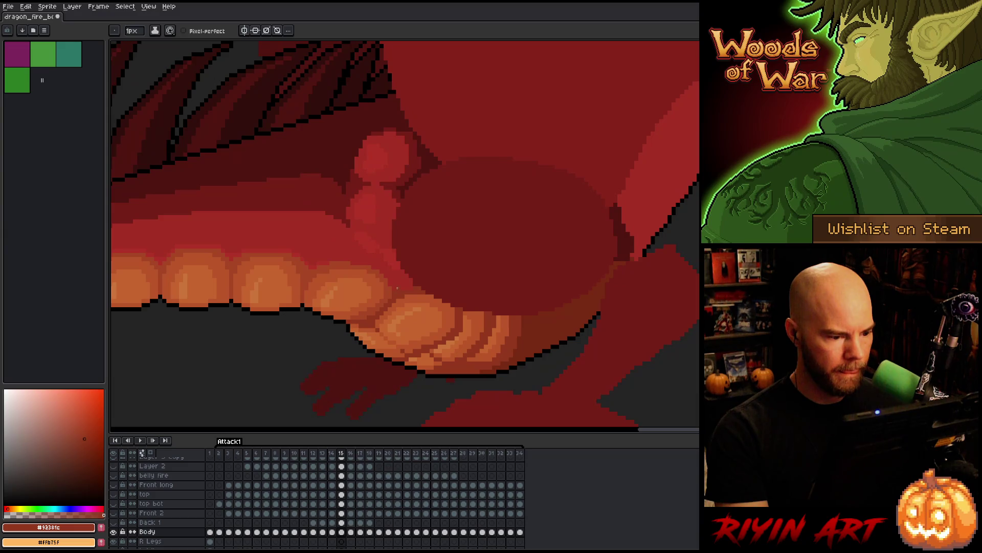
key(period)
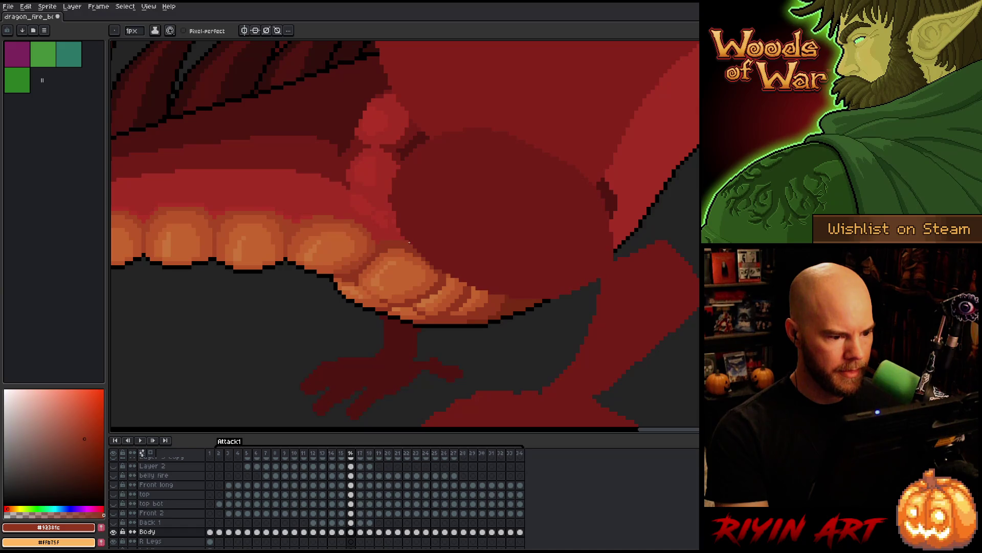
key(period)
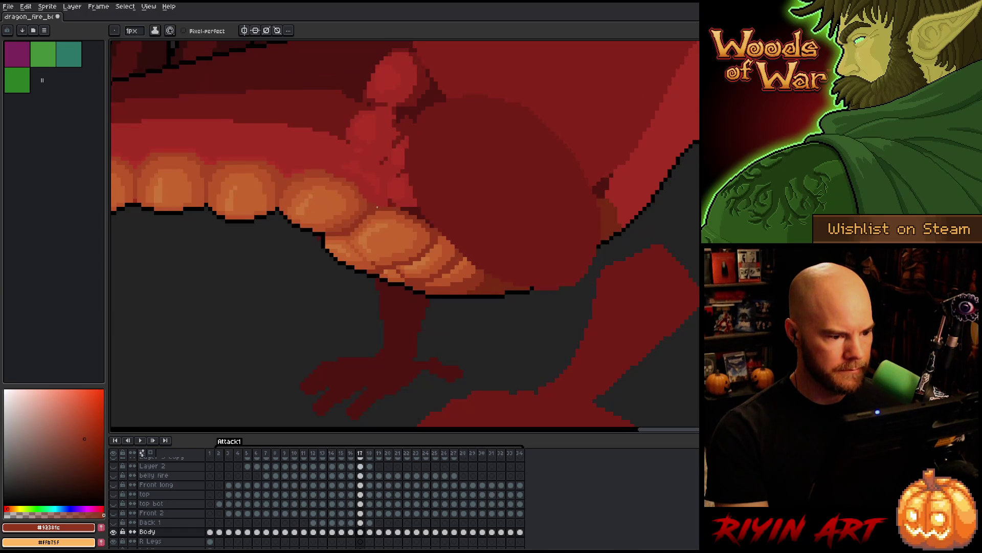
Review frames 16–19 of the belly-leg joint, then show the Front 2 layer again
key(period)
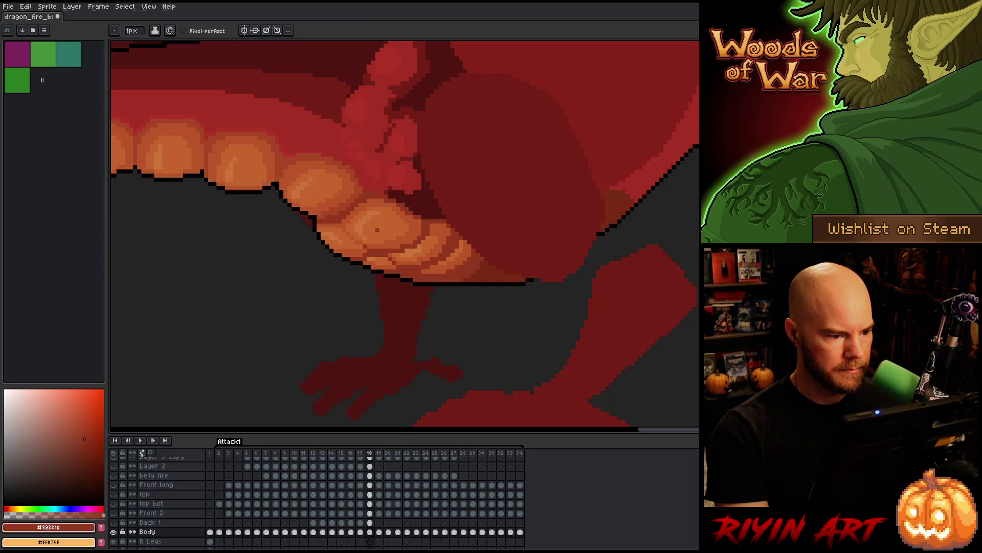
key(comma)
key(period)
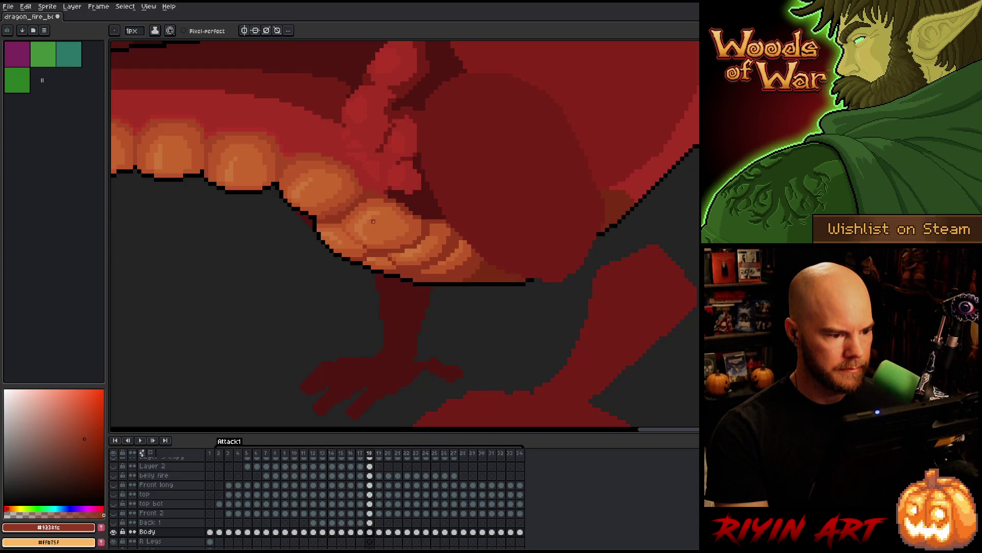
key(period)
key(comma)
key(comma)
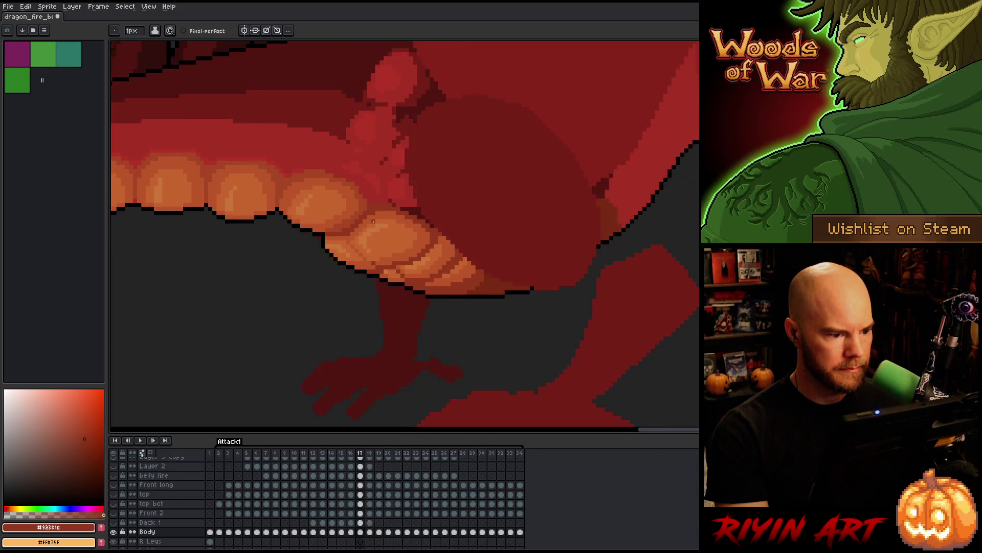
key(comma)
key(period)
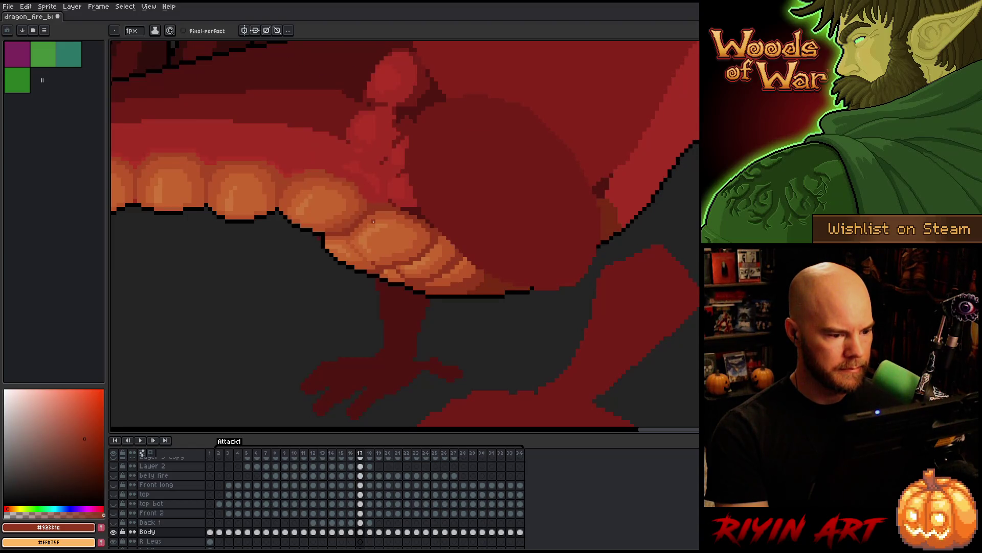
key(period)
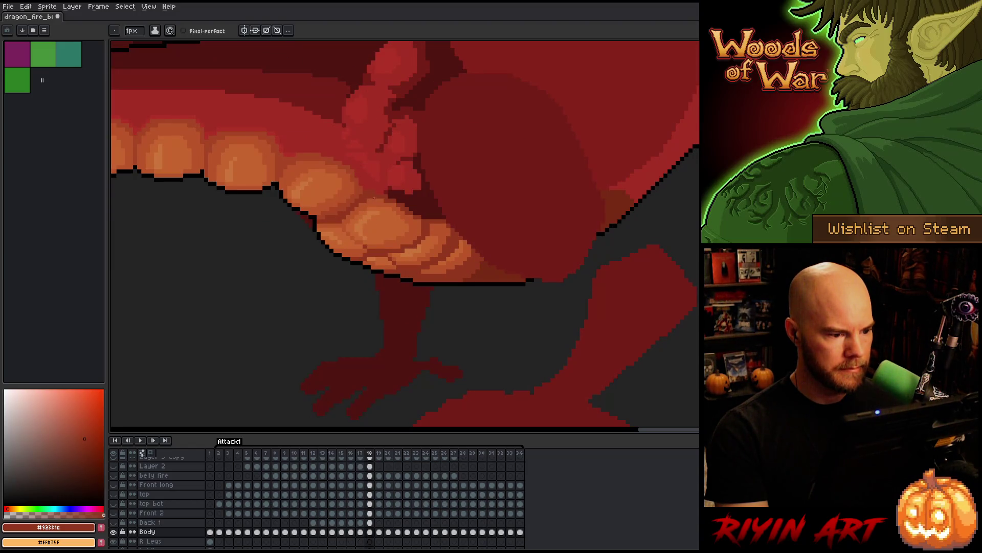
key(period)
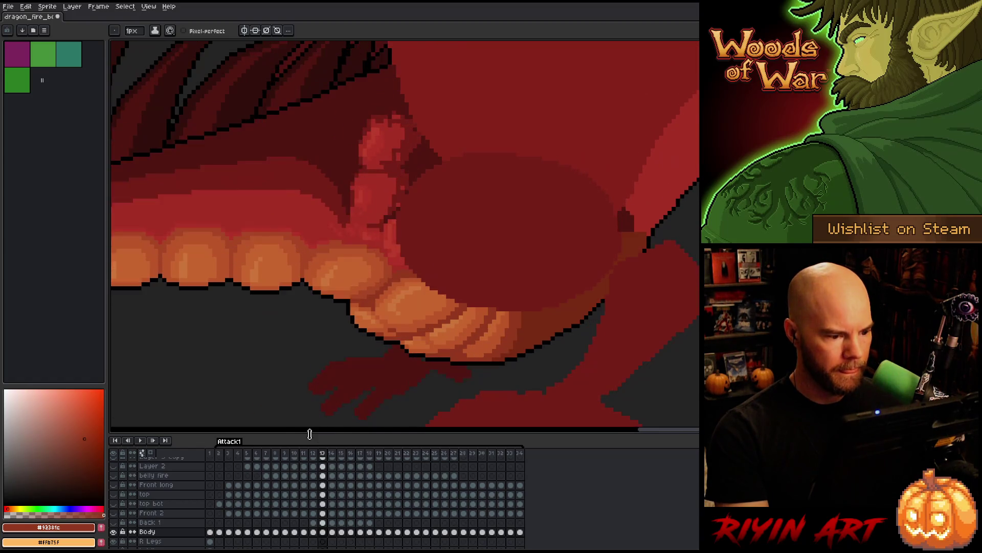
click(114, 515)
Toggle Back 1's visibility, select its cel on frame 14, and take the Move tool
click(114, 521)
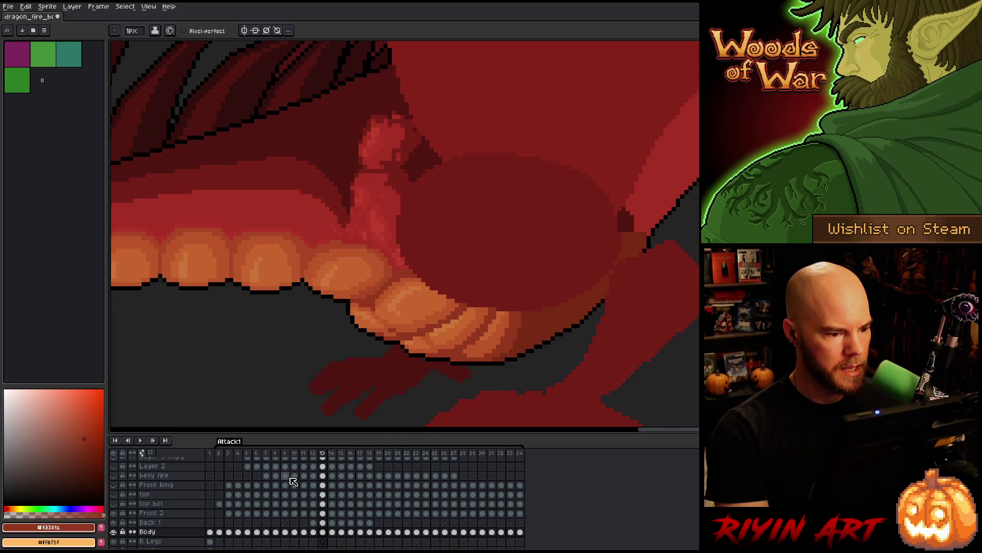
key(Right)
key(Left)
key(Right)
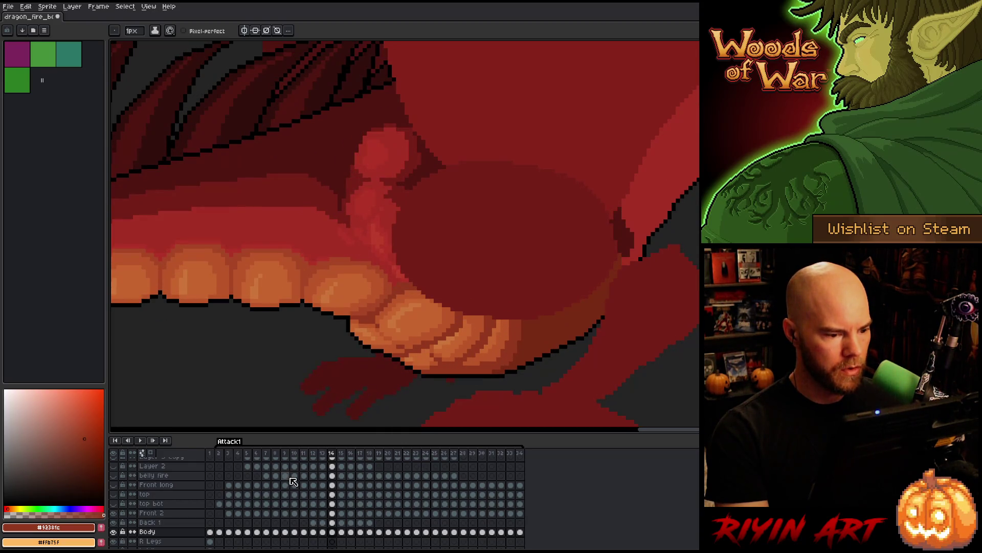
click(332, 522)
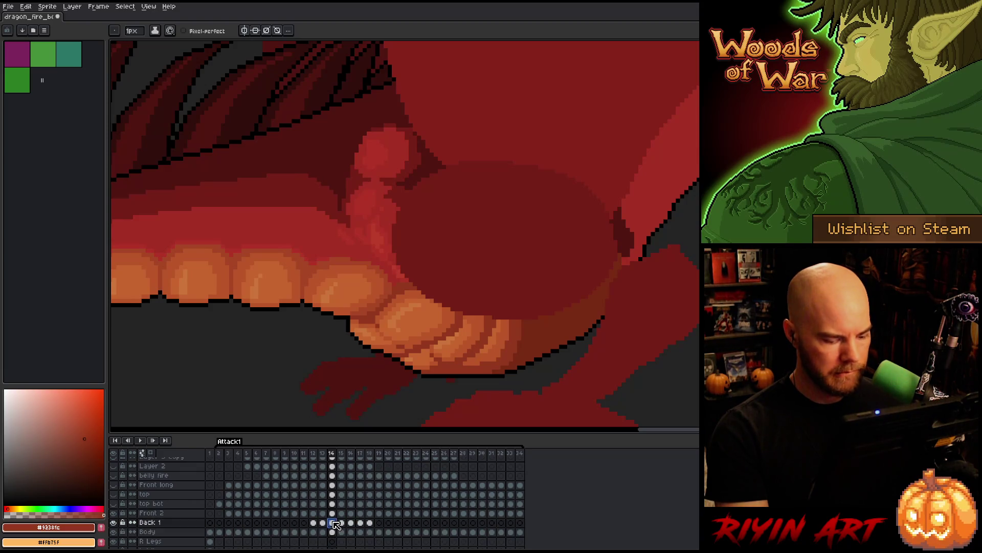
key(v)
Compare frames 13 and 14, then reselect the Back 1 cel on frame 14
key(Left)
key(Right)
key(Left)
key(Right)
key(Left)
key(Right)
click(333, 523)
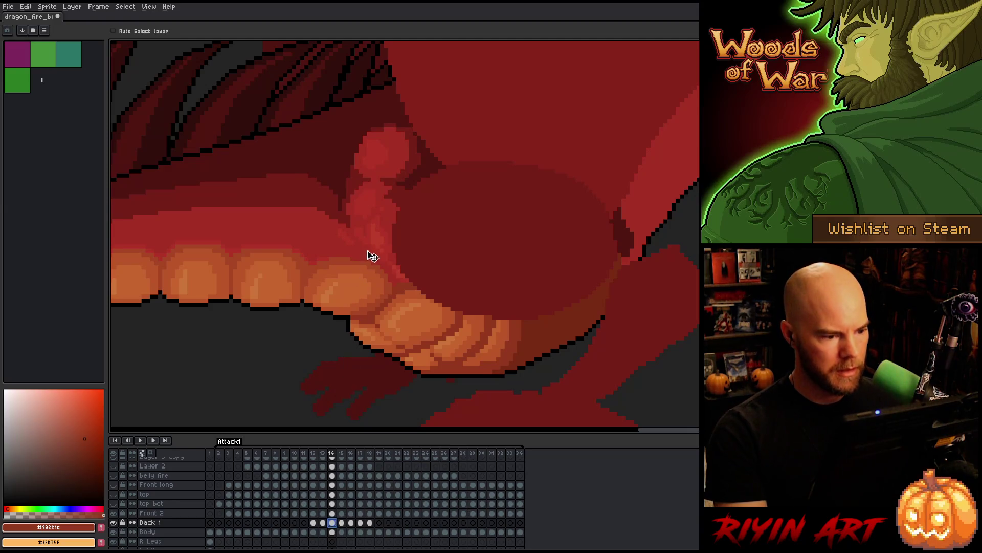
Flip repeatedly between frames 13 and 14 to compare the belly scales
key(Left)
key(Right)
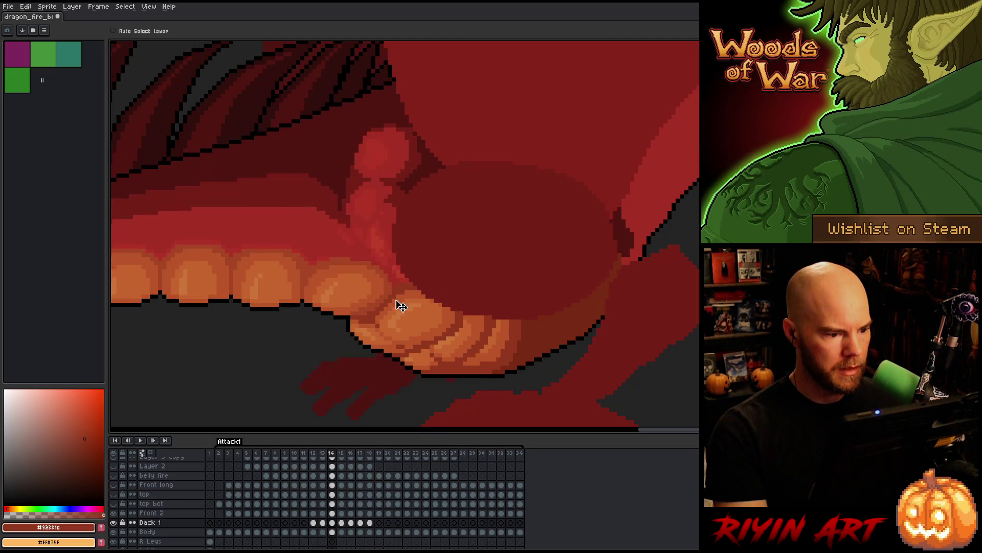
key(Left)
key(Right)
key(Left)
key(Right)
key(Left)
key(Left)
key(Right)
key(Right)
key(Left)
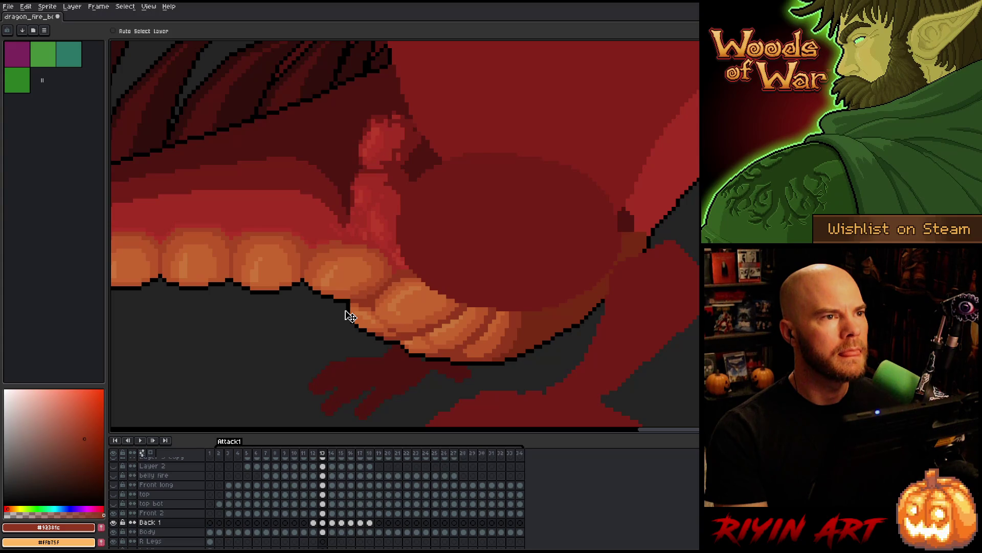
key(Right)
key(Left)
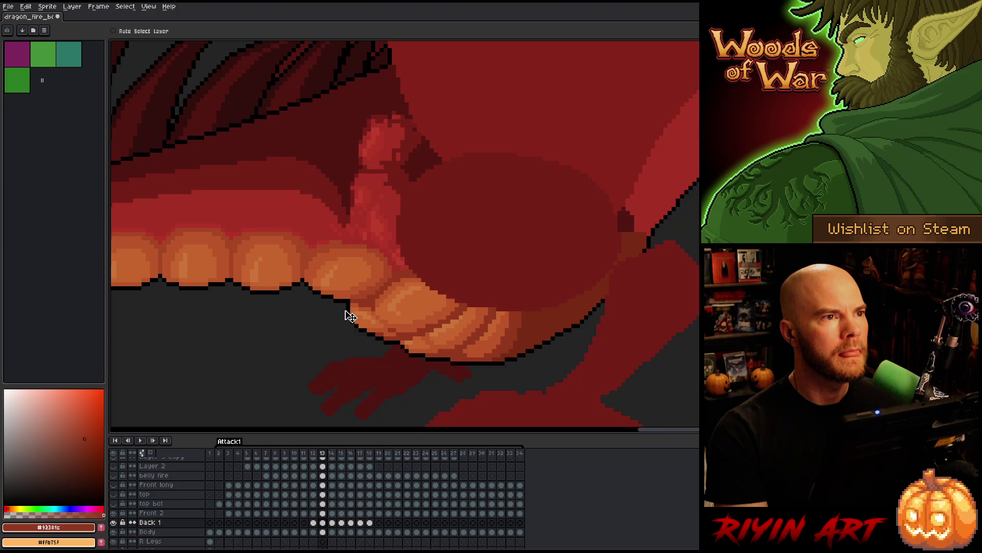
key(Right)
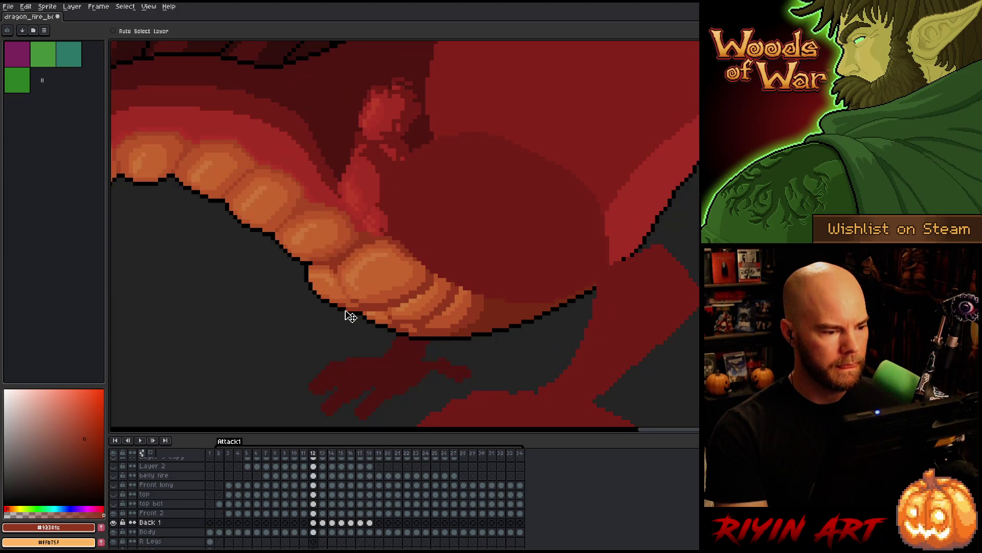
key(Left)
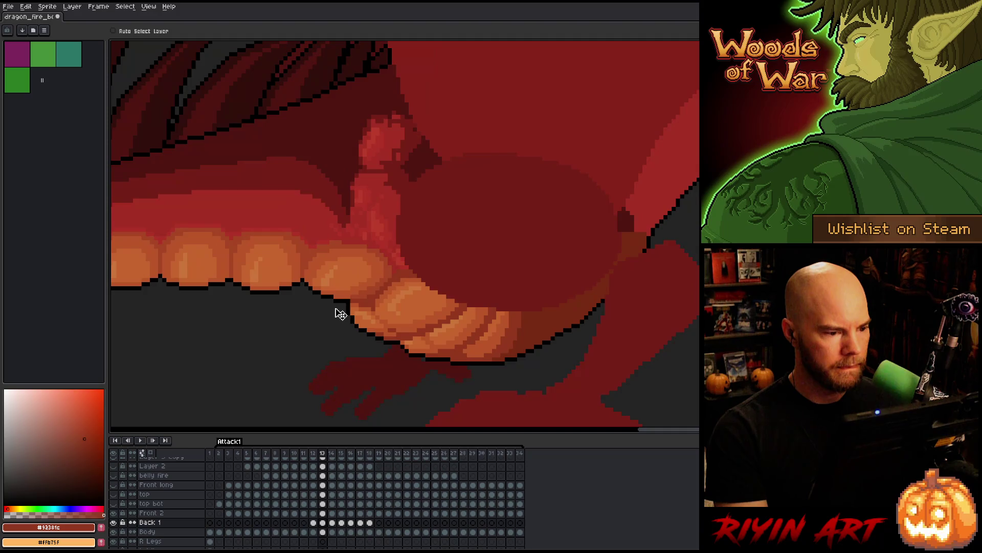
Step to frames 12 and 13, zoom out, and jump back to frame 8
key(Left)
key(Left)
key(Right)
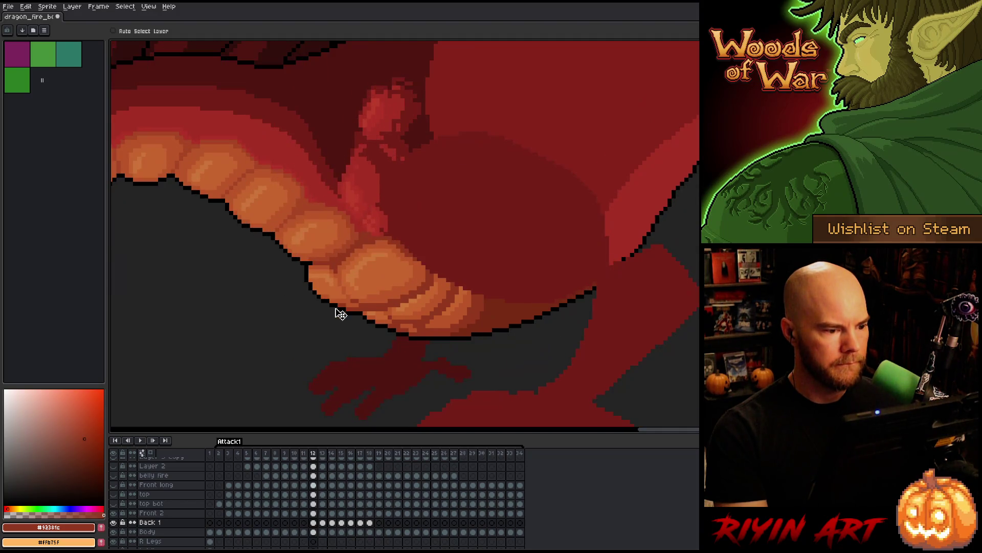
key(Right)
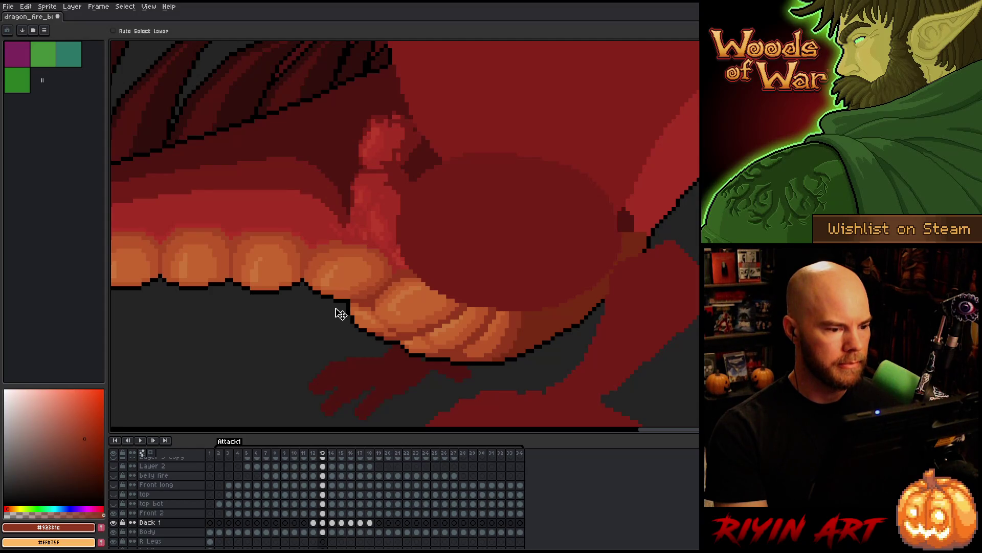
scroll(340, 314, down, 5)
key(Left)
key(Left)
key(Left)
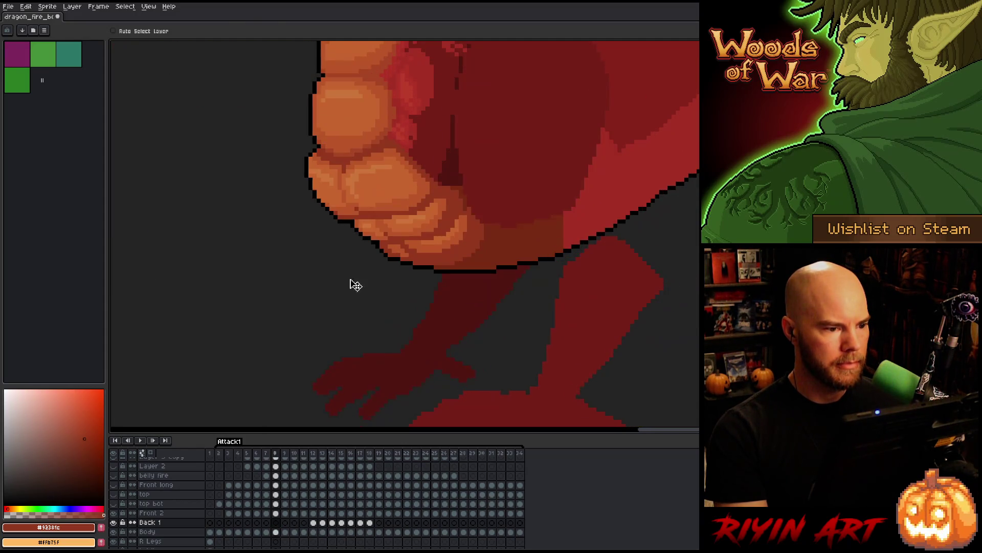
key(Right)
key(Right)
key(Right)
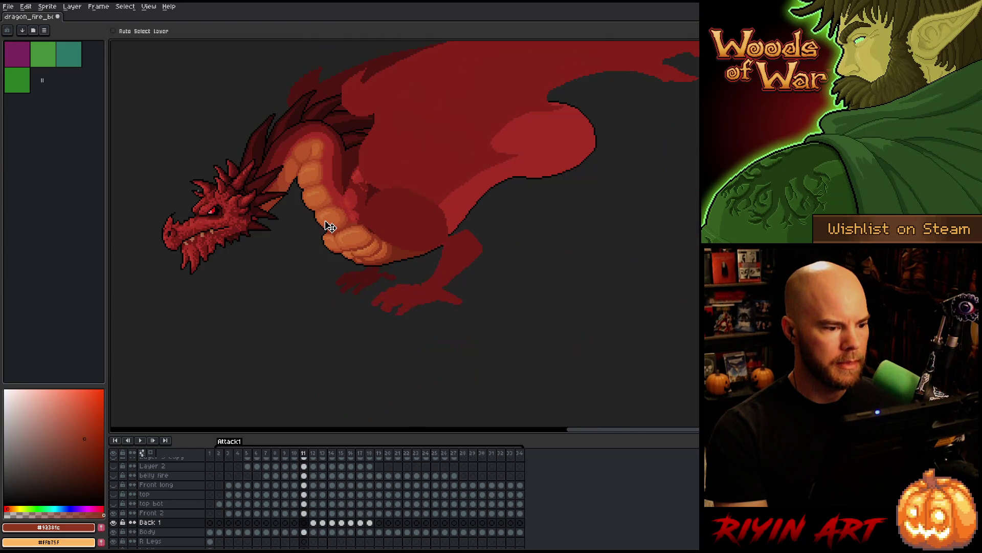
key(Right)
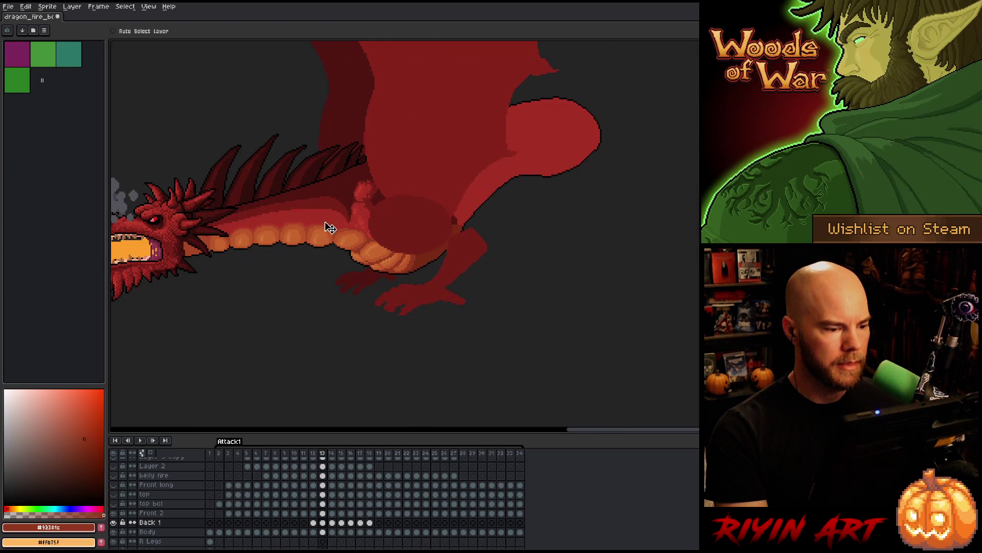
scroll(358, 226, up, 3)
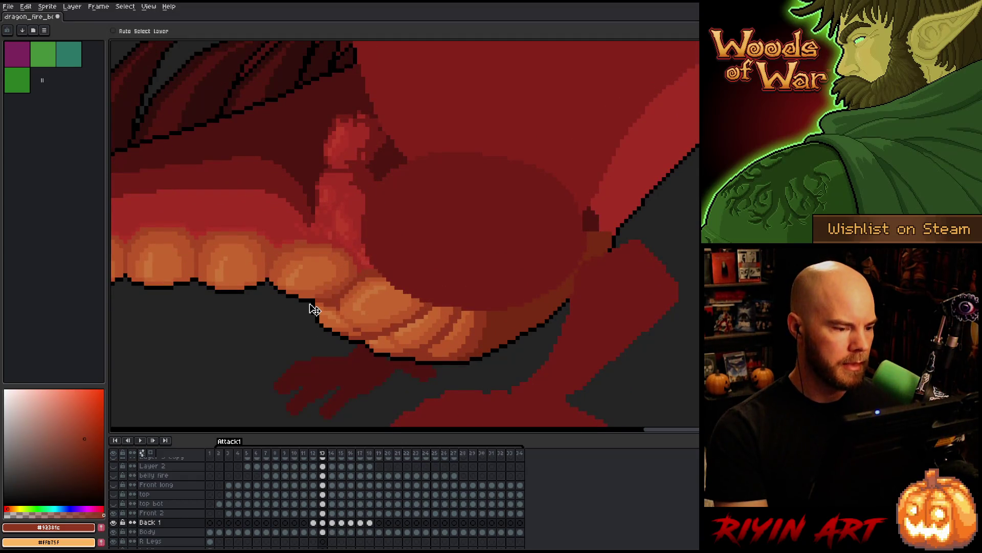
key(Right)
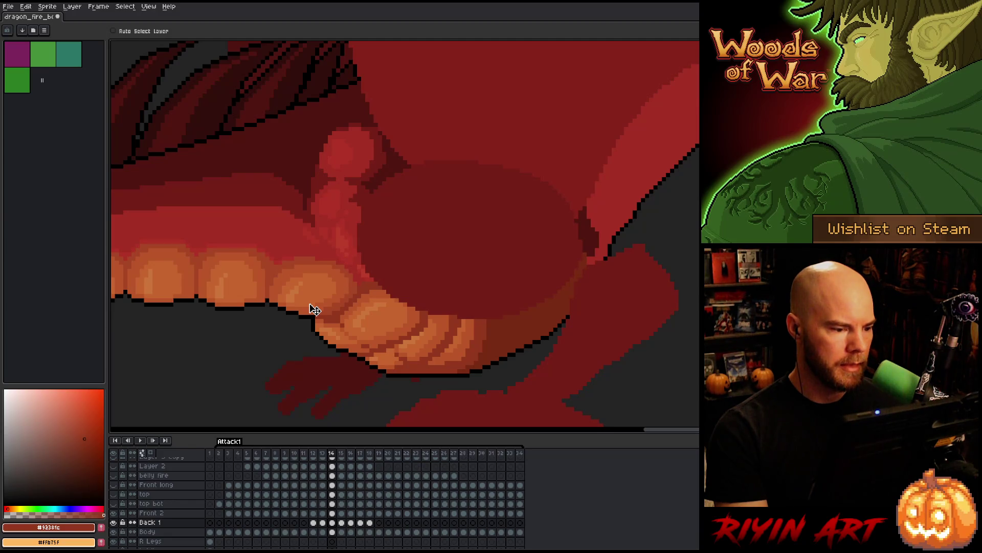
key(Left)
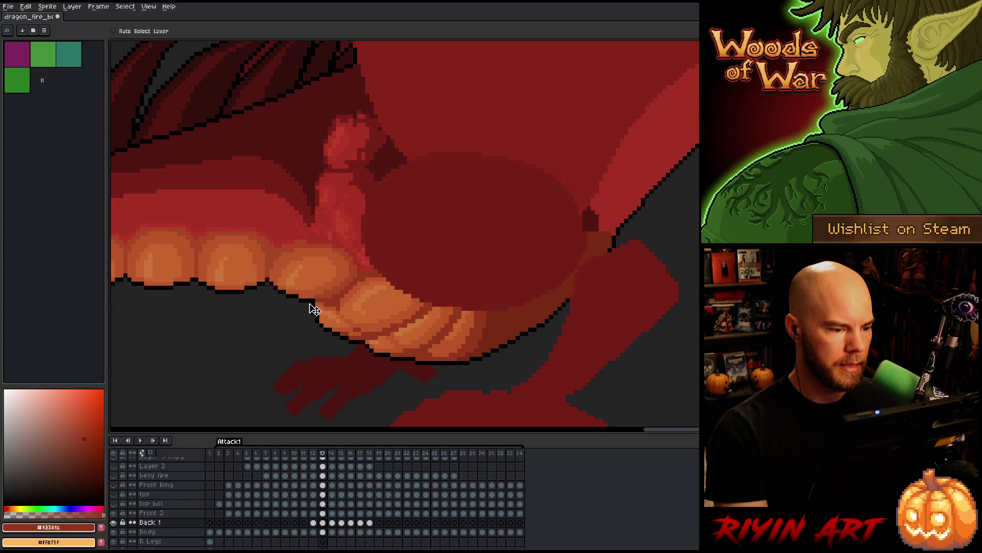
scroll(314, 309, down, 3)
scroll(312, 307, up, 1)
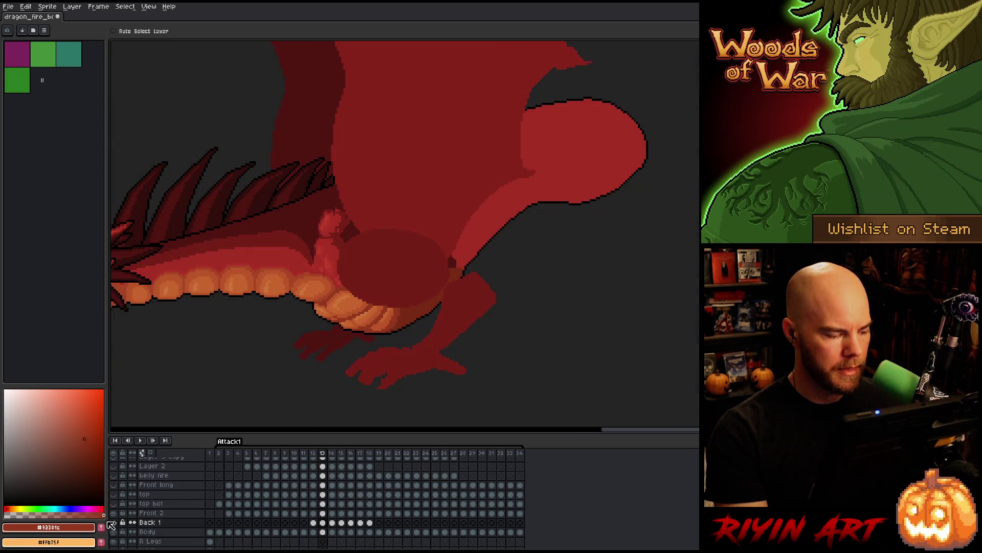
key(Left)
key(Left)
key(Left)
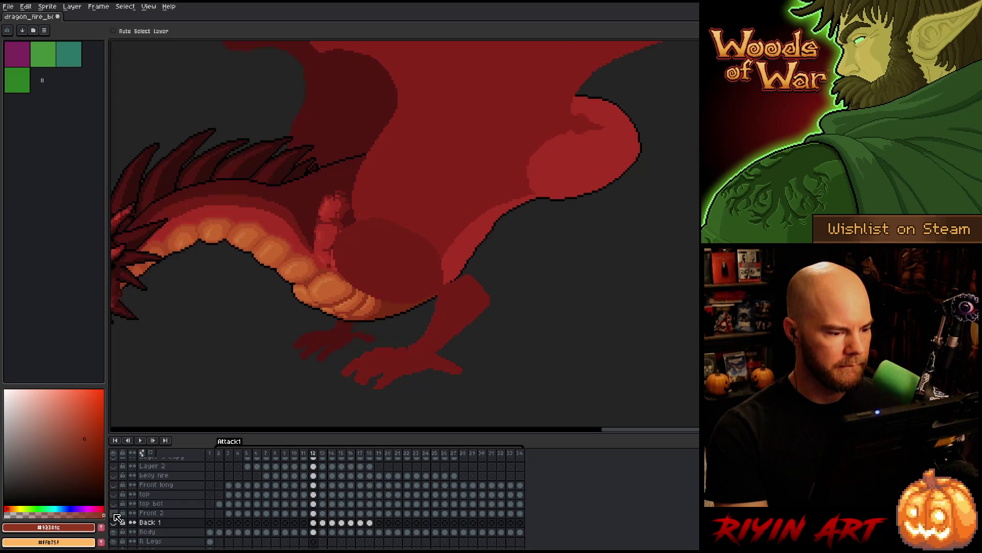
key(Right)
key(Right)
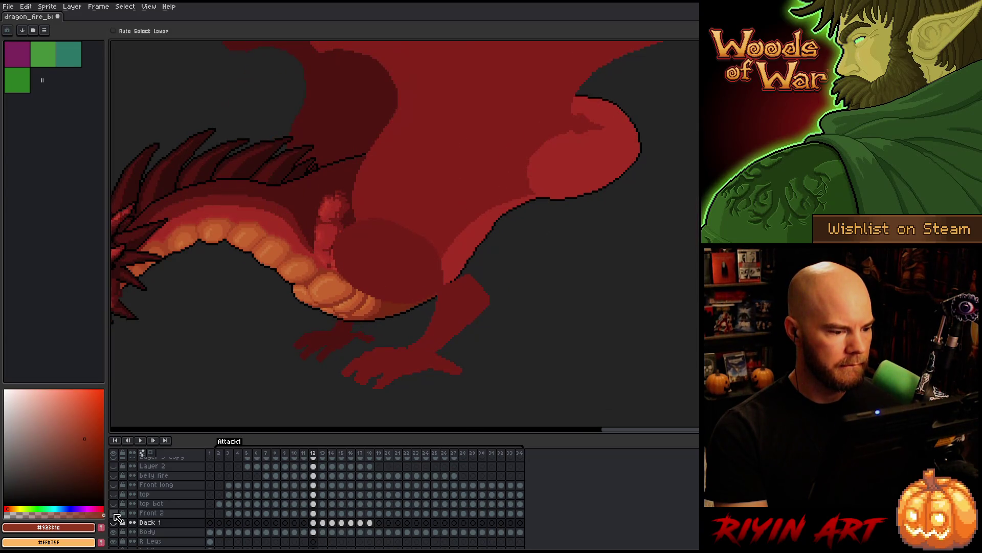
key(Right)
key(Left)
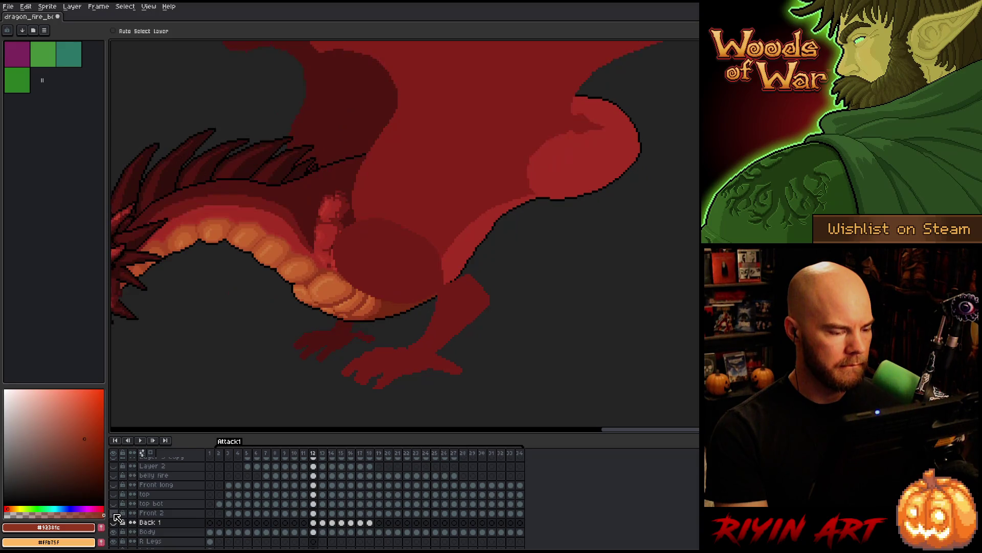
key(Right)
key(Left)
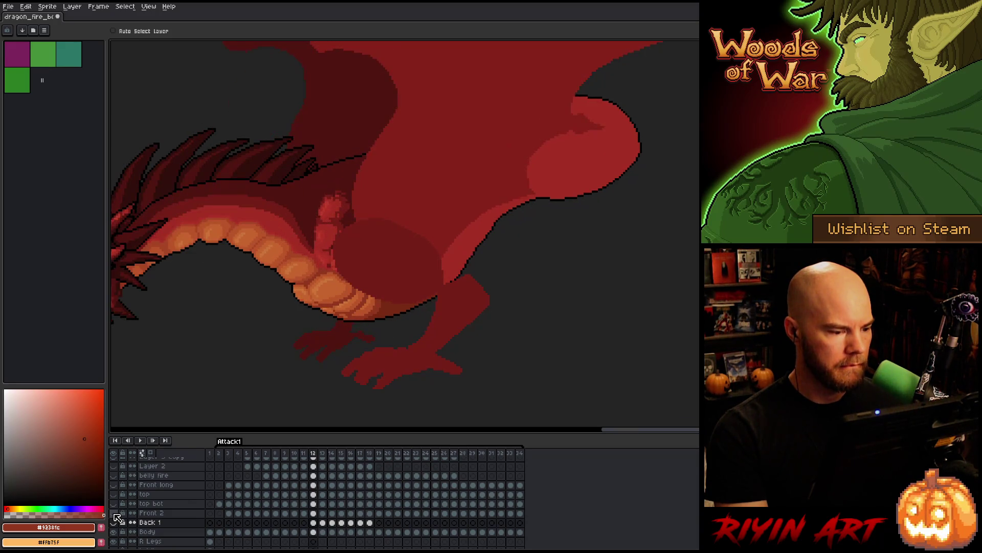
key(Right)
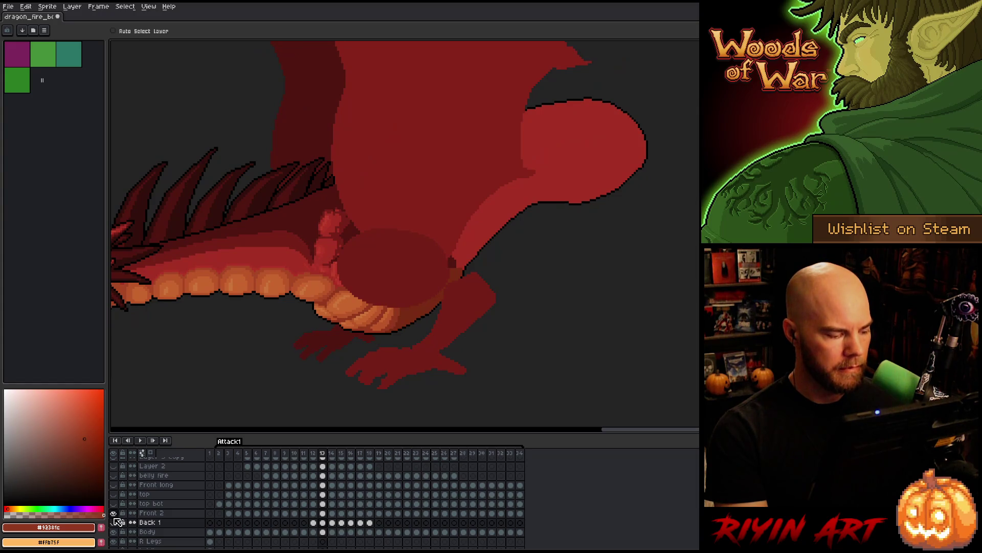
key(Left)
key(Left)
key(Right)
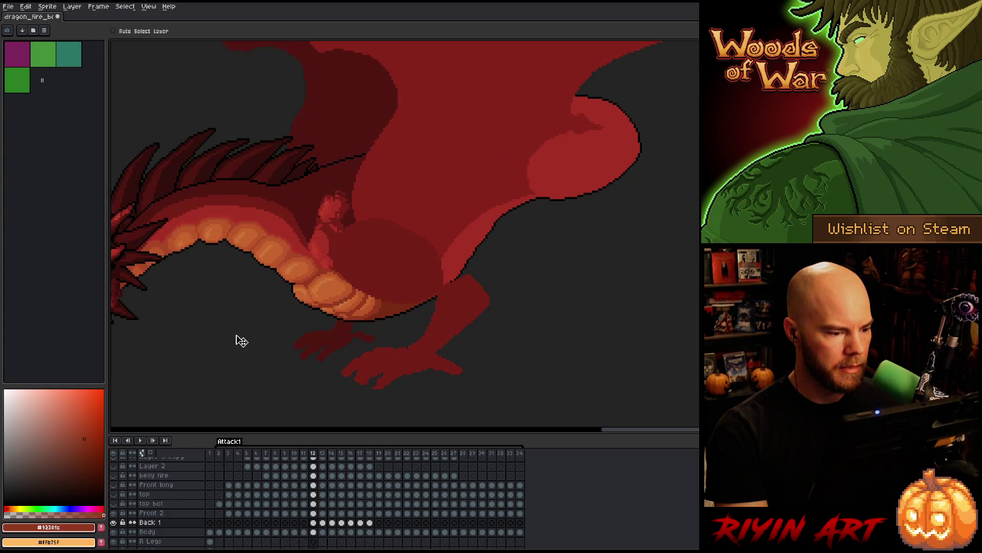
key(Right)
scroll(321, 300, up, 2)
Zoom in and flip through frames 11–13, returning to frame 12
scroll(321, 299, up, 1)
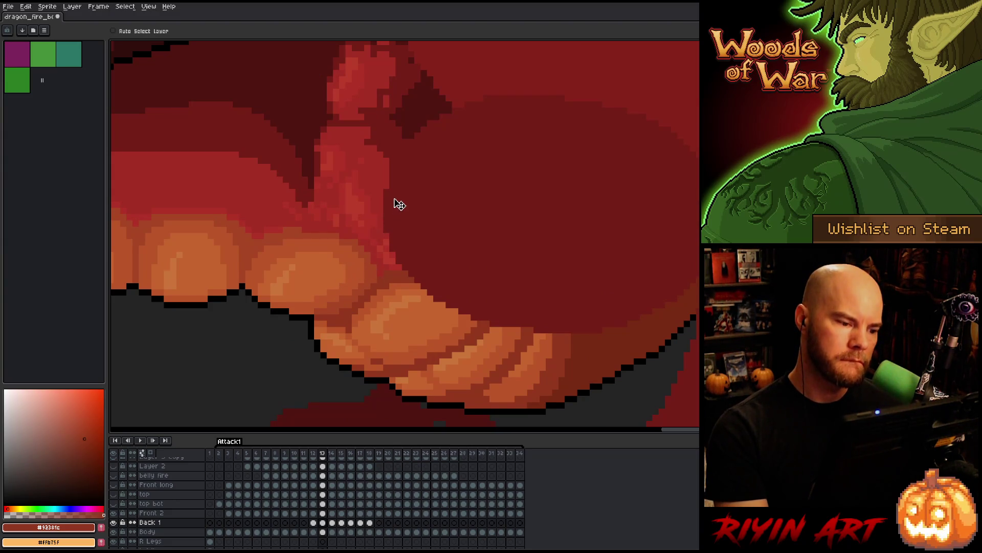
key(Left)
scroll(399, 205, down, 5)
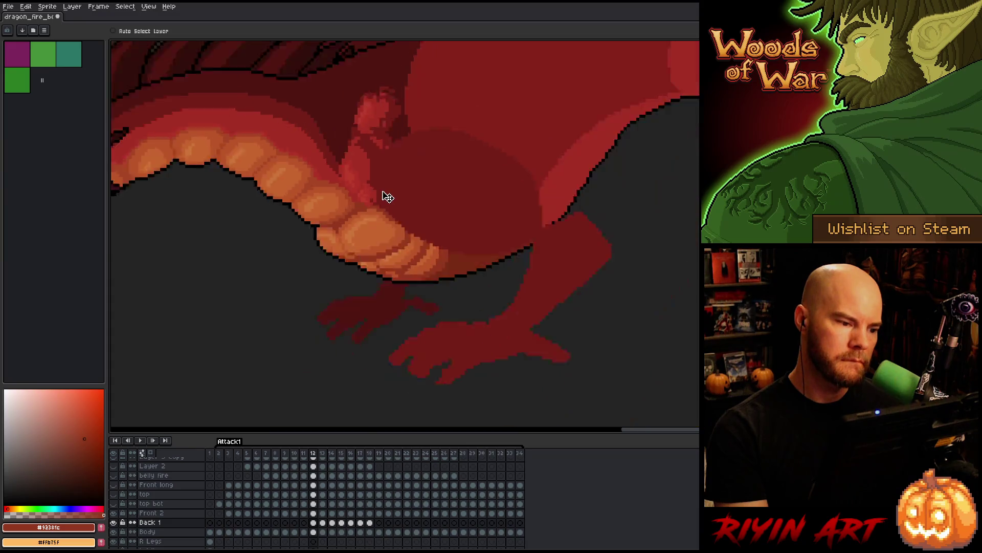
key(Right)
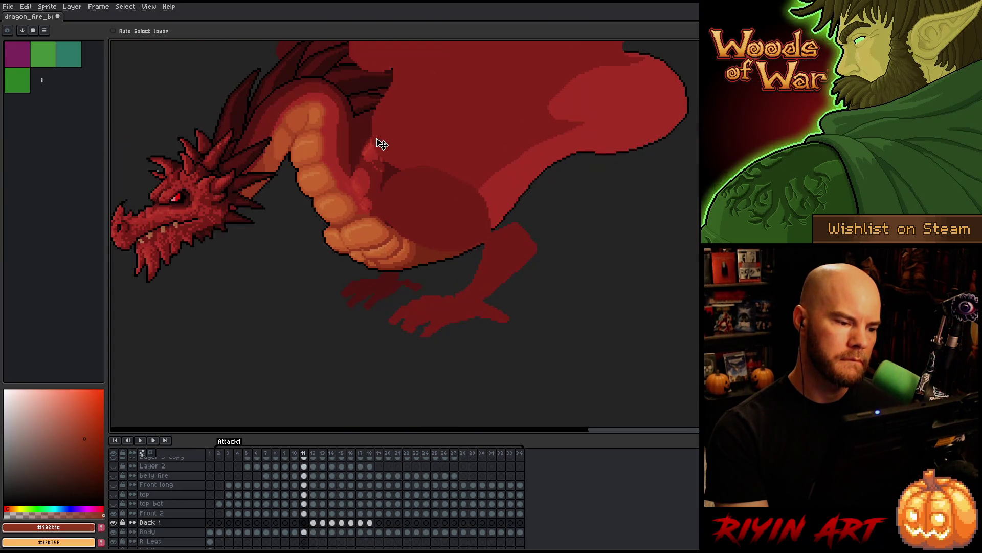
key(Left)
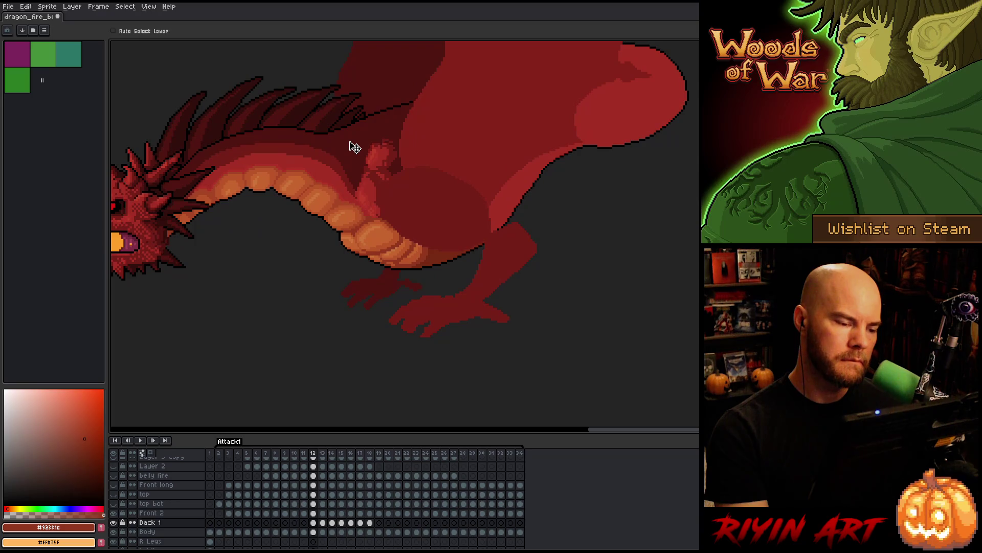
key(Left)
key(Right)
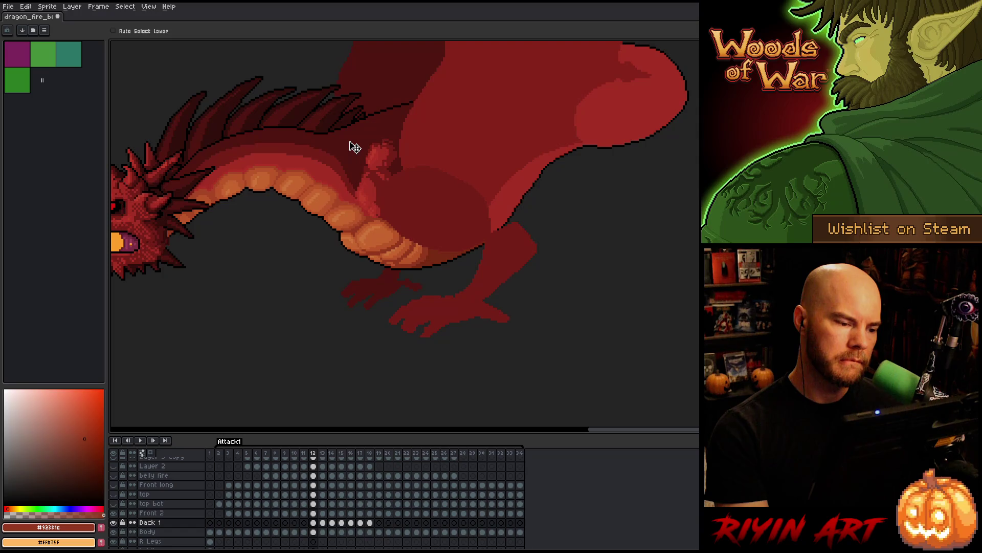
key(Right)
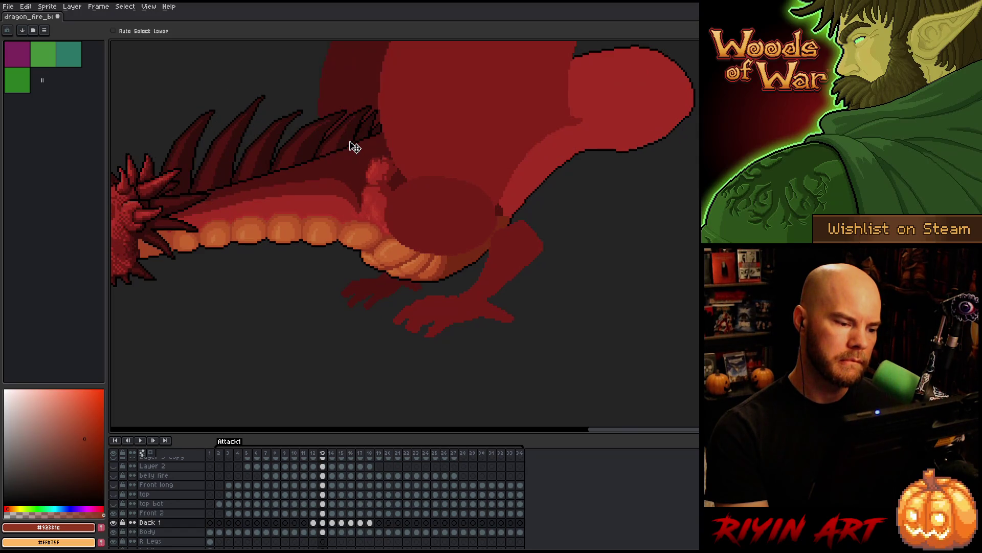
key(Left)
Preview frame 13 against 12, check frame 11, then select the Front 2 layer on frame 12
key(Right)
key(Left)
key(Right)
key(Left)
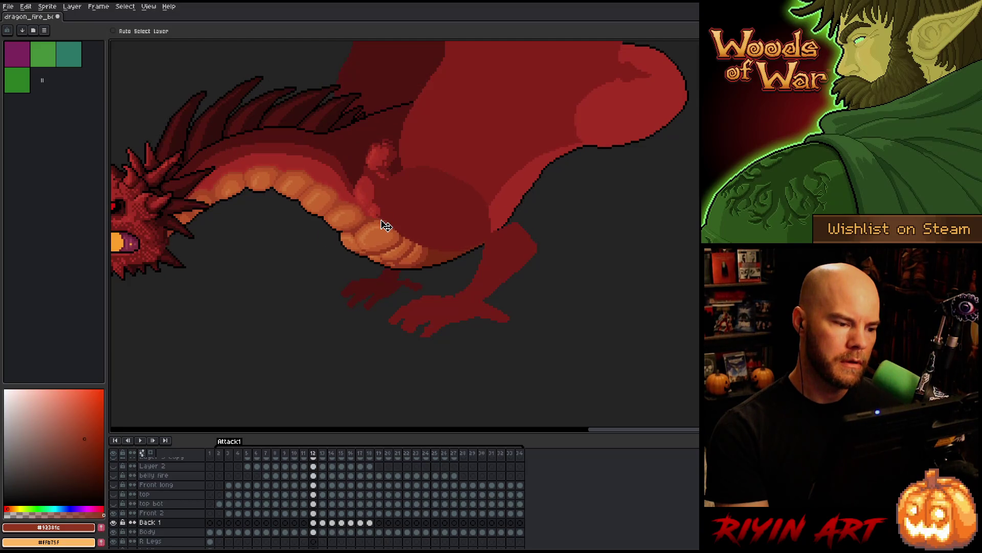
key(Left)
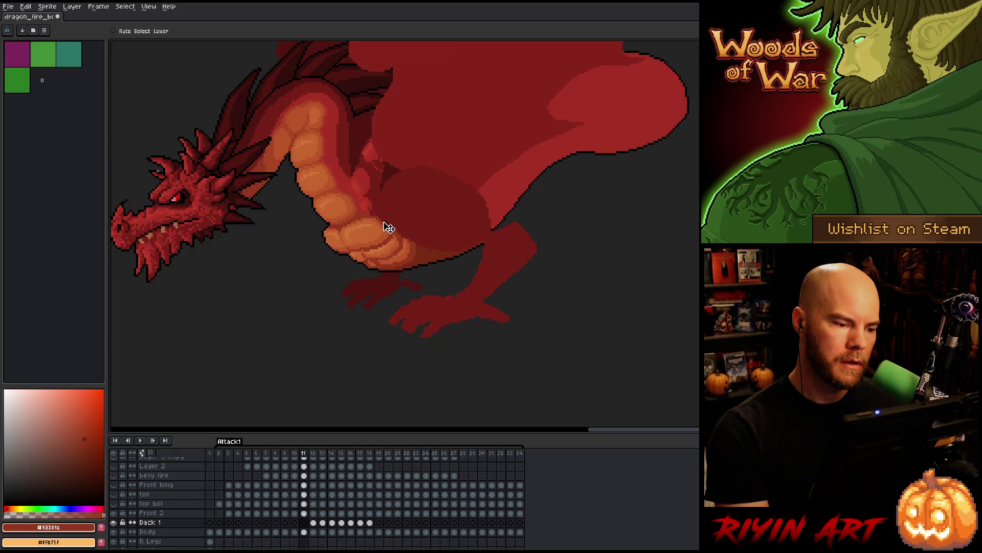
key(Right)
key(Up)
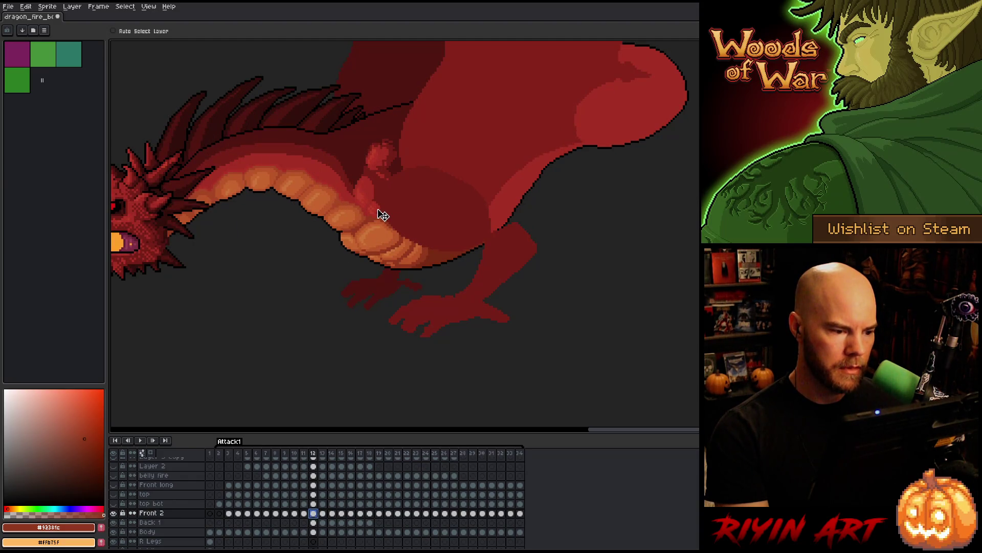
Flip between frames 11 and 12 to compare raised-head and lowered-neck poses
key(Left)
key(Right)
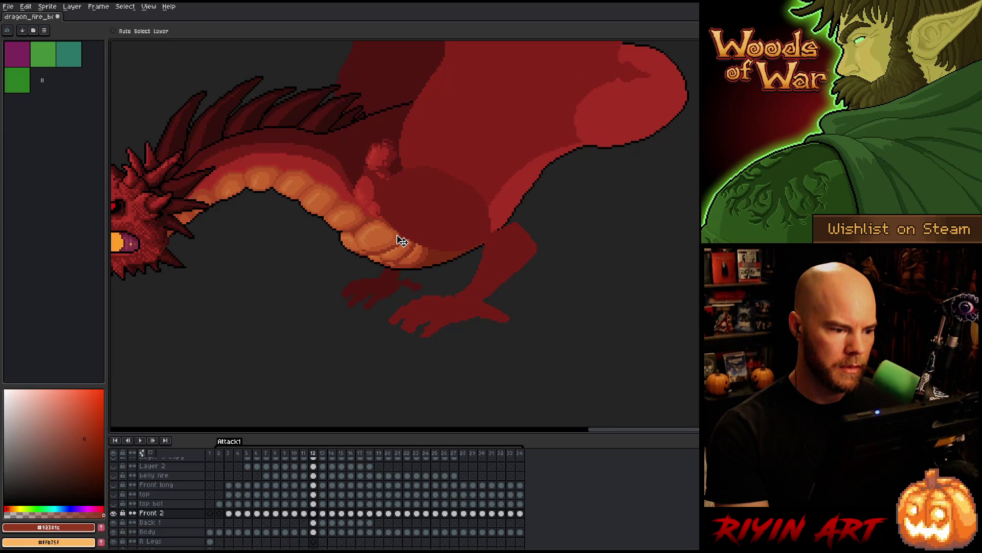
key(Left)
key(Right)
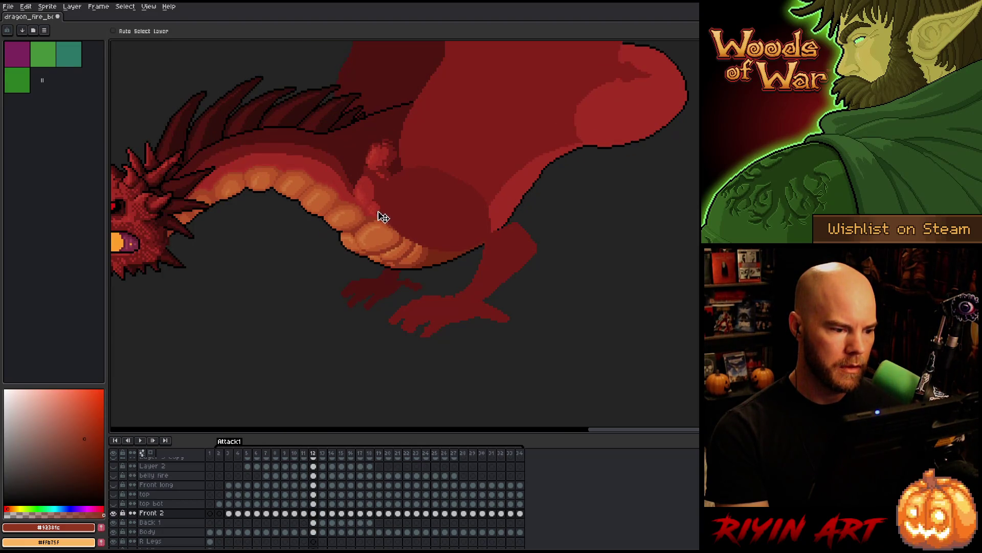
key(Left)
key(Right)
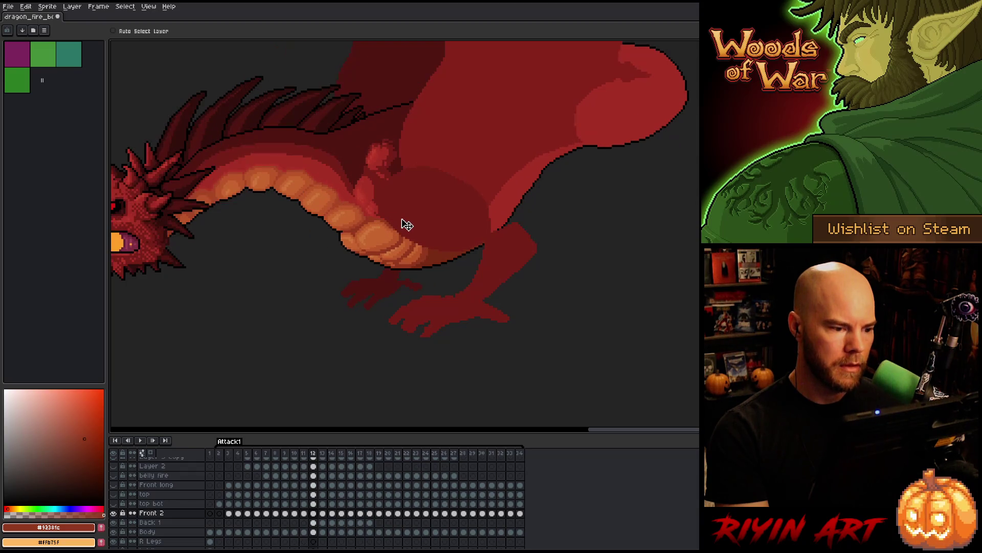
key(Left)
key(Right)
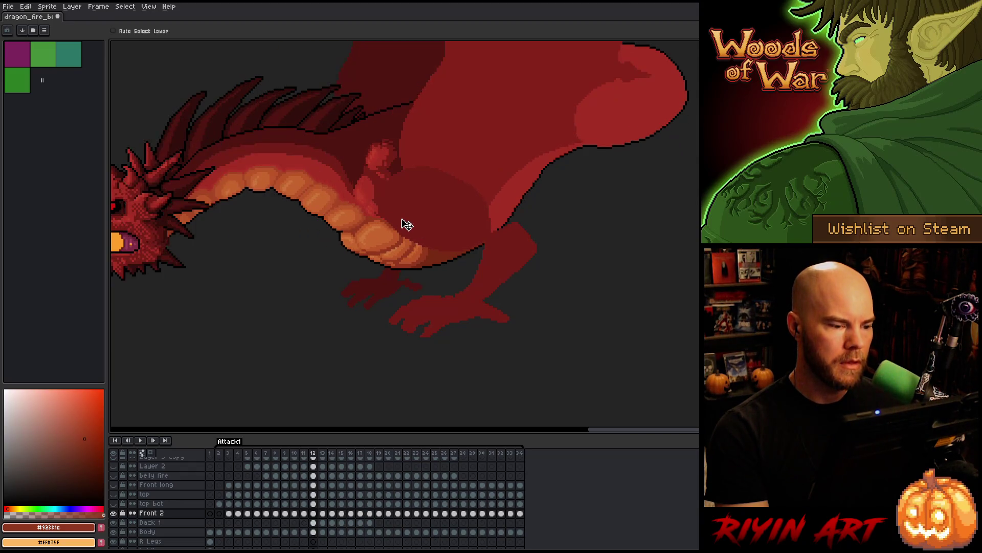
Toggle frames 11 and 12 again, advance to frame 13, and select the Back 1 layer
key(Left)
key(Right)
key(Left)
key(Right)
key(Left)
key(Left)
key(Right)
key(Right)
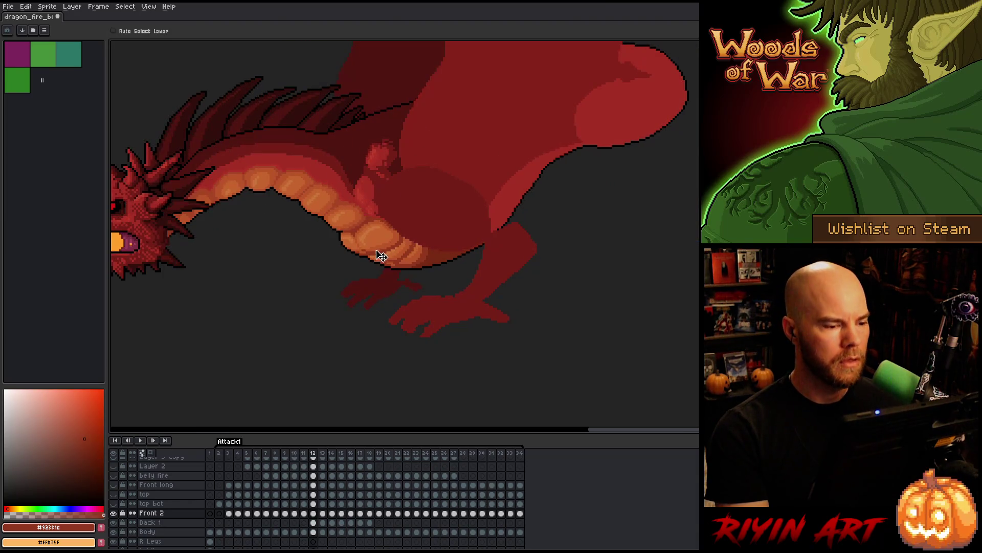
key(Right)
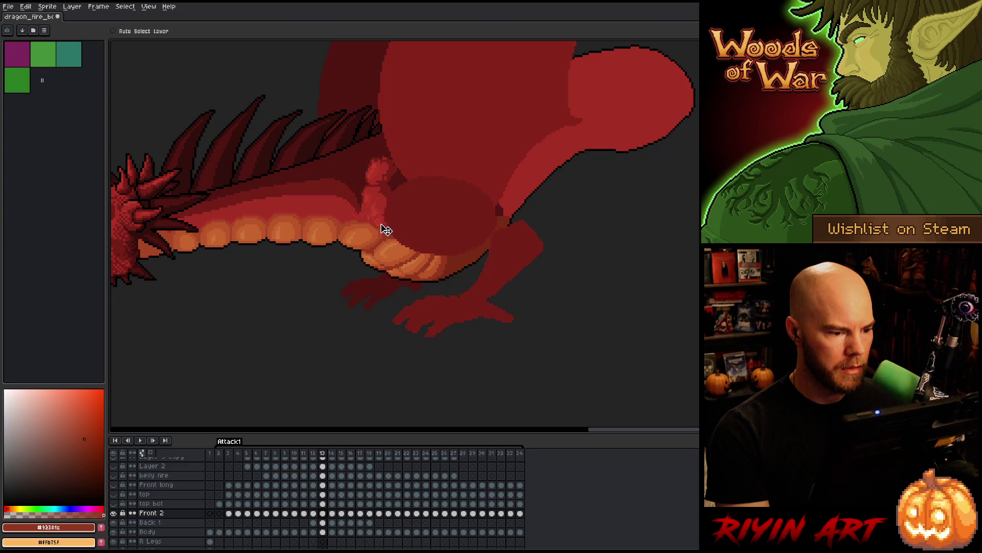
key(Left)
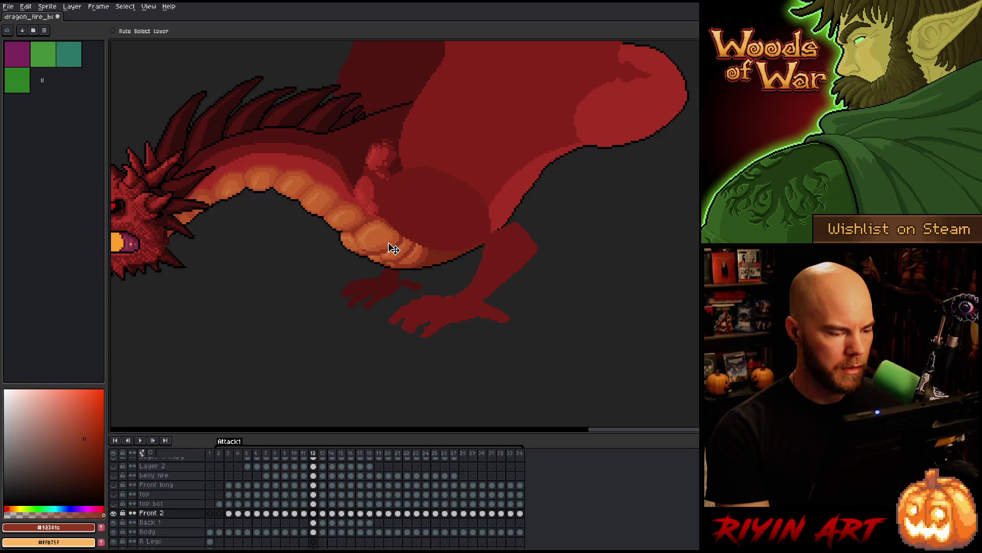
key(Right)
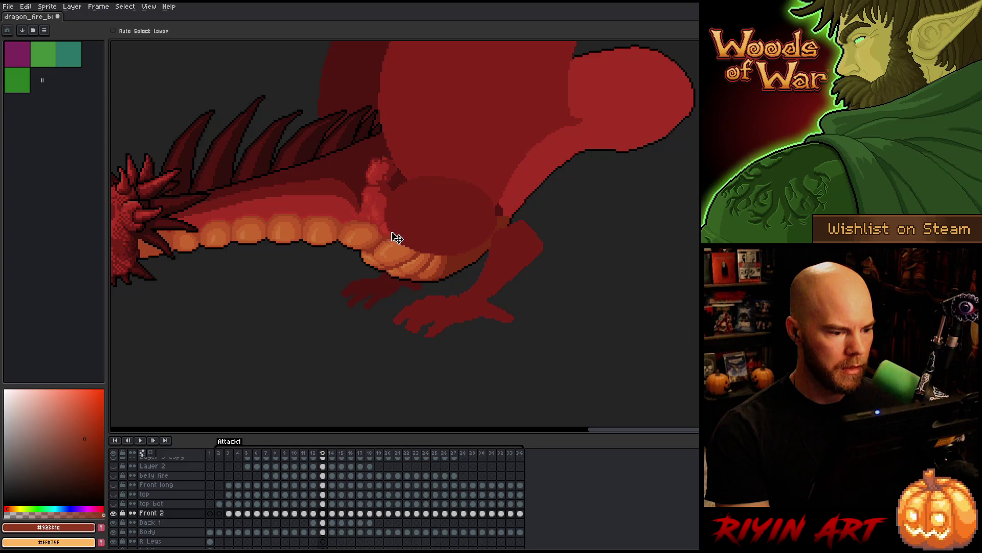
click(323, 522)
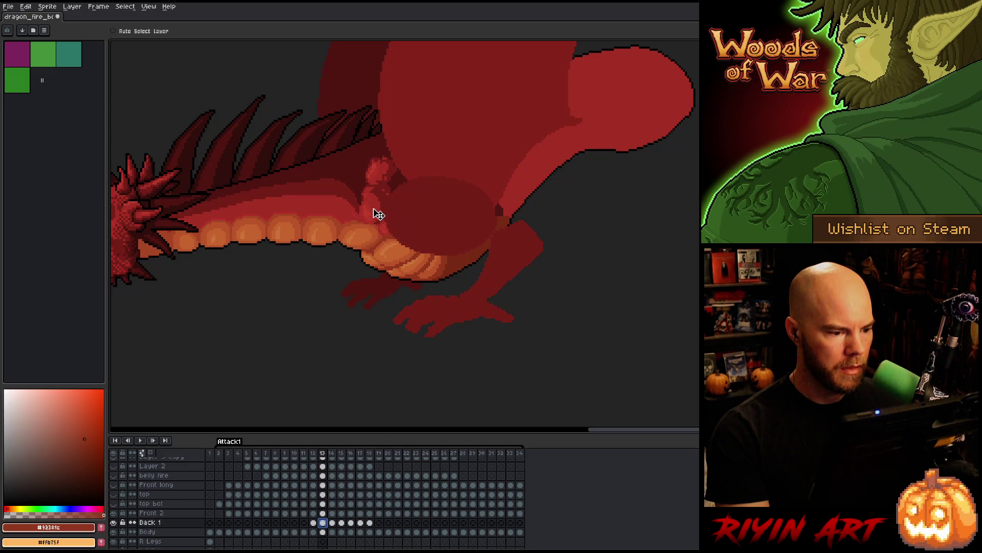
Flip back and forth between frames 12 and 13 to compare the belly
key(comma)
key(period)
key(comma)
key(period)
key(comma)
key(period)
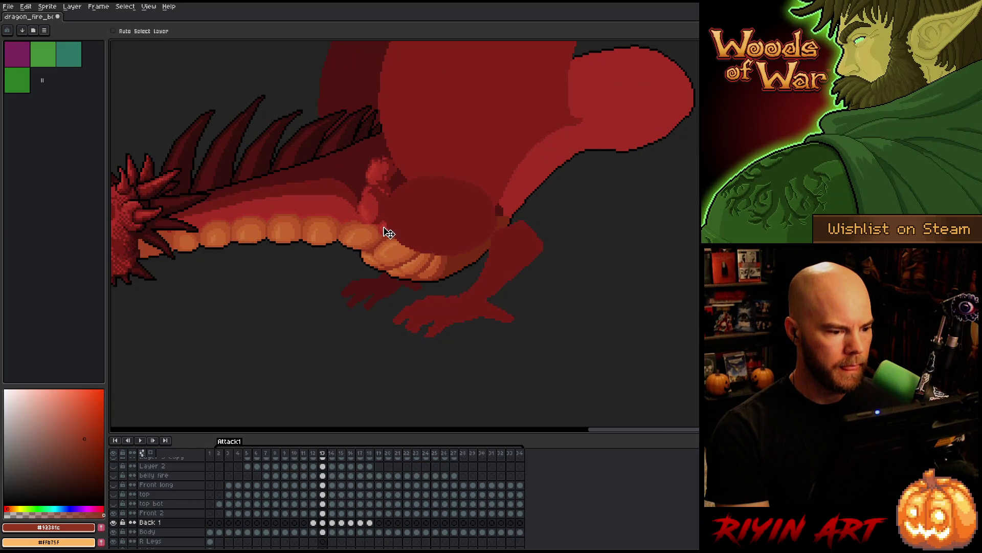
Settle on frame 13 and zoom in on the dragon's belly plates
key(comma)
key(period)
key(comma)
key(period)
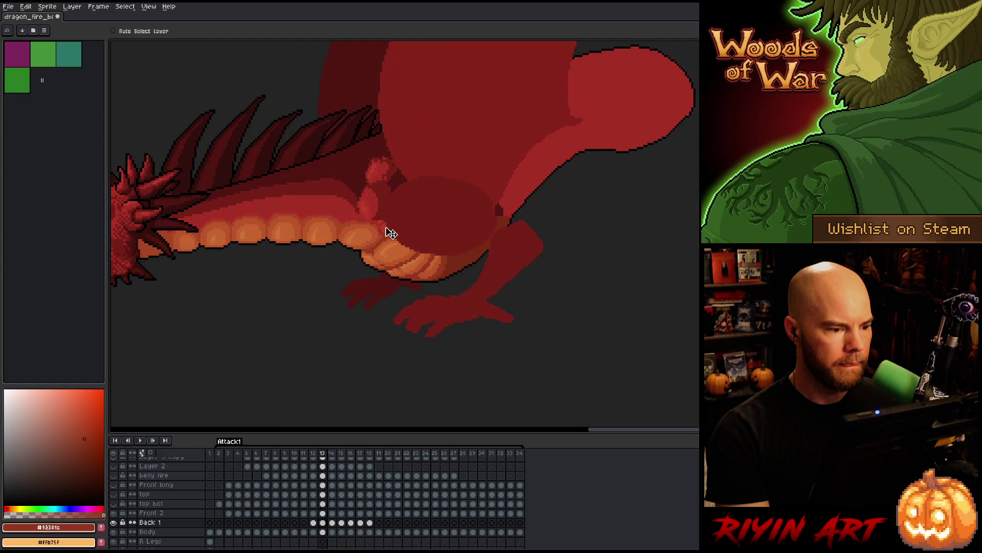
key(comma)
key(period)
scroll(392, 234, up, 2)
key(comma)
key(period)
Go to frame 13 on the Front 2 layer and compare its belly with frame 12
key(Return)
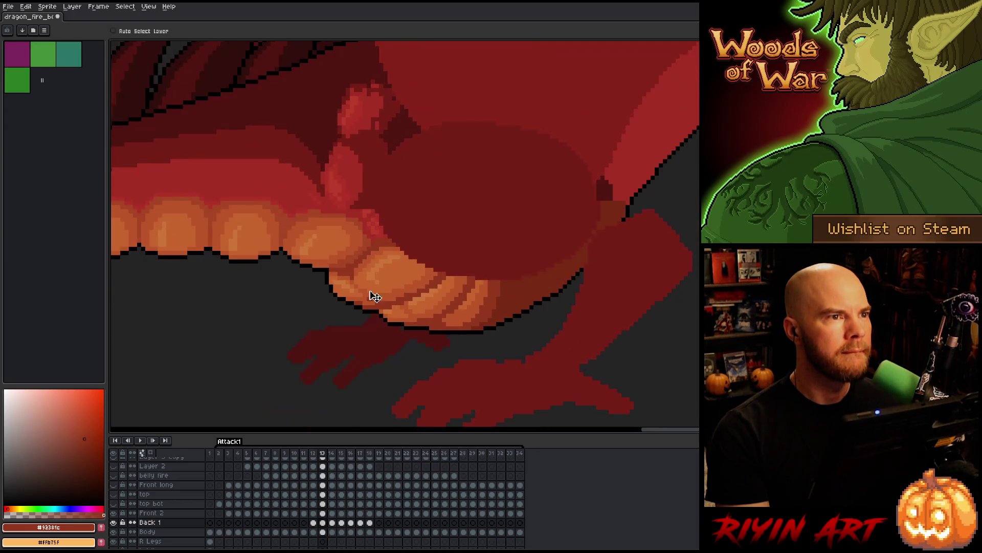
click(326, 513)
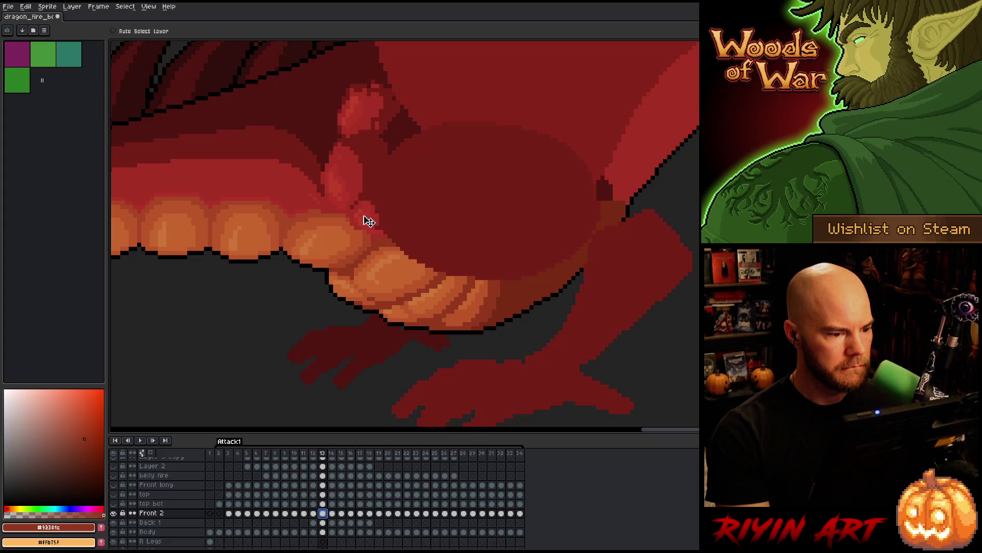
key(Left)
key(Right)
key(Left)
key(Right)
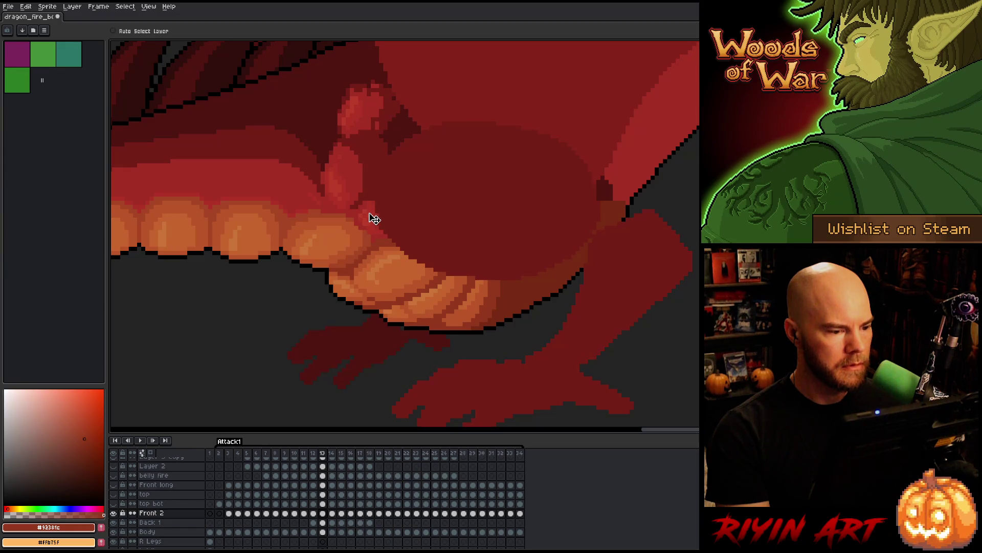
Nudge the belly–leg joint pixels down on frame 13 and check them against frame 12
drag(368, 212, 374, 226)
key(Right)
key(Left)
key(Right)
key(Left)
key(Right)
key(Left)
drag(347, 188, 350, 185)
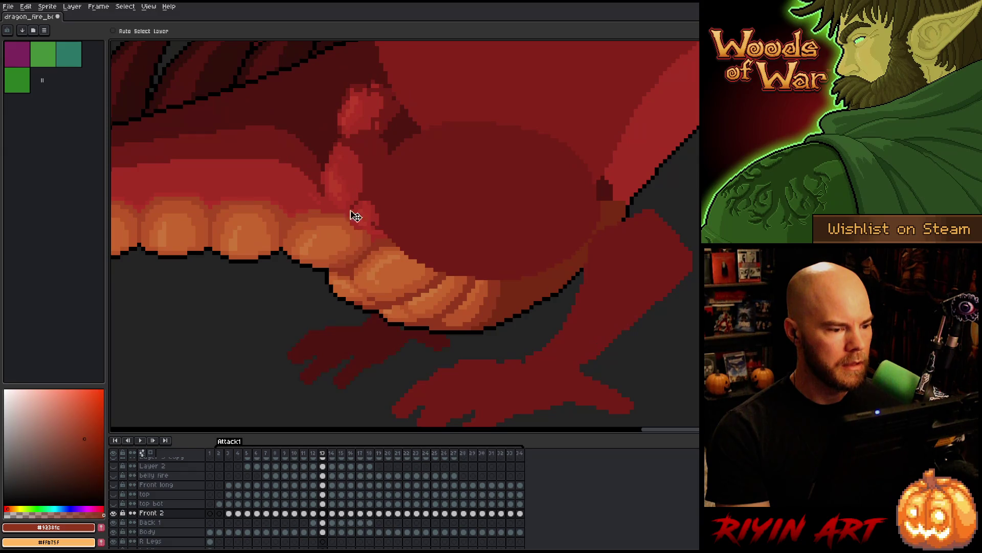
Compare the joint across frames 11, 12 and 13 on the Back 1 layer, then reselect Front 2
key(alt+Down)
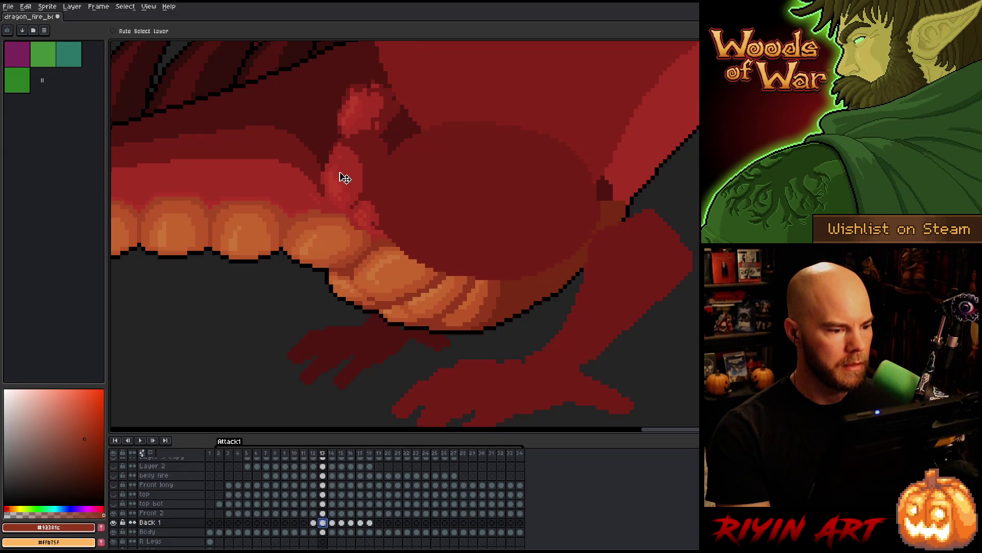
key(Left)
key(Right)
key(Left)
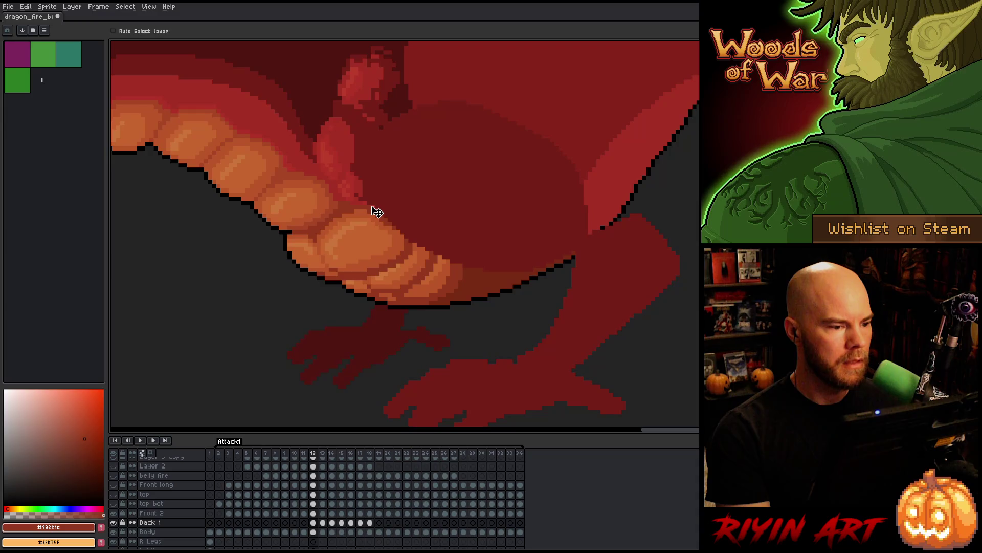
key(Right)
key(Left)
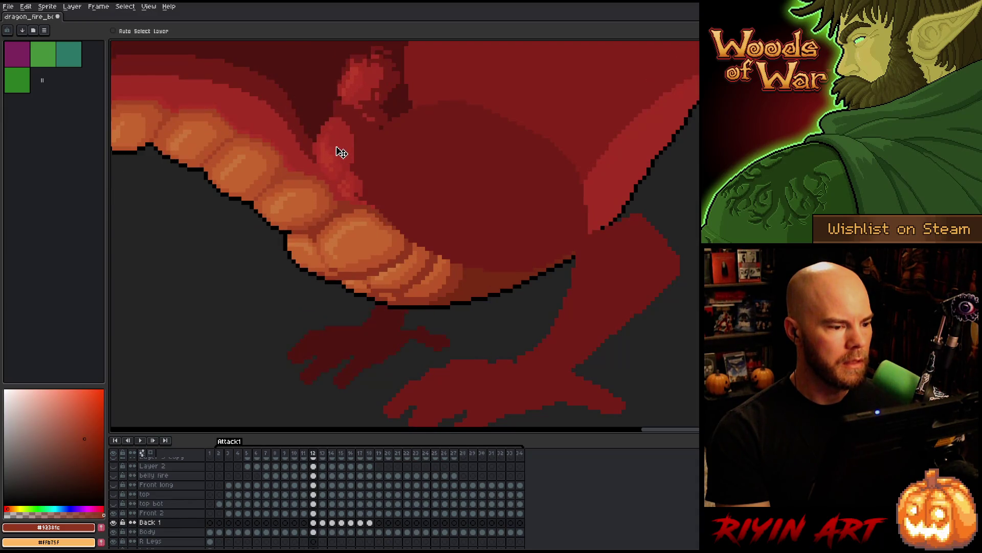
key(Left)
key(Right)
key(Right)
key(Left)
key(Right)
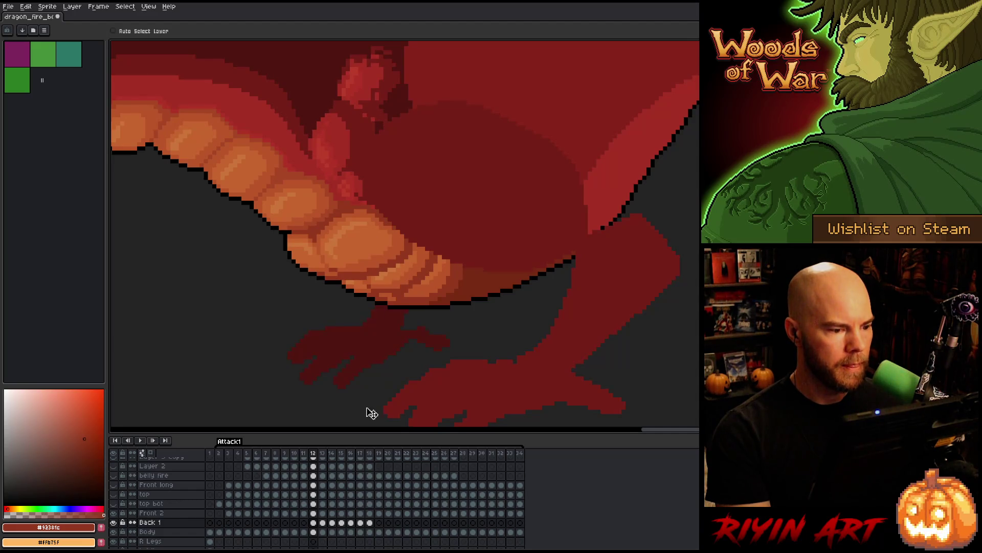
click(313, 514)
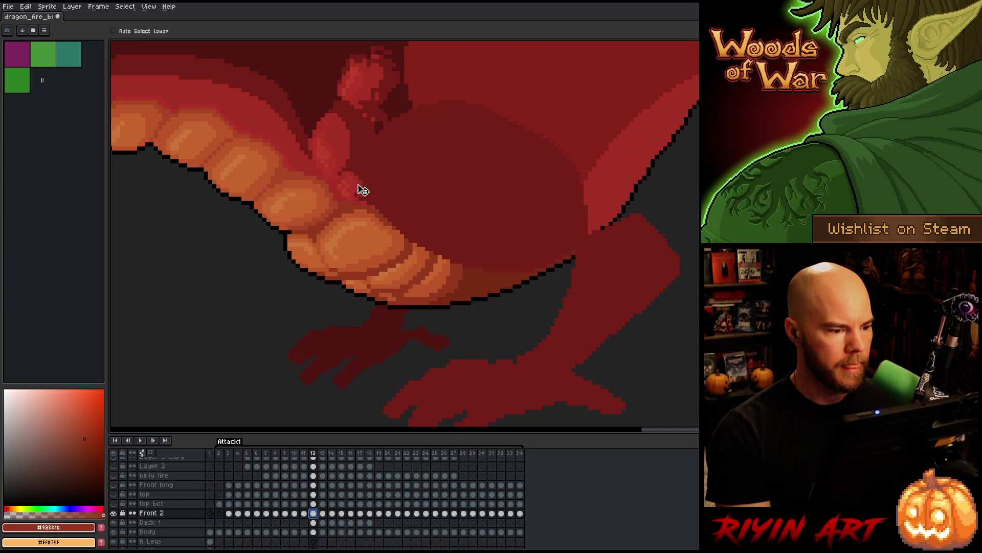
Compare the belly–leg joint between frames 11 and 12
key(Right)
key(Left)
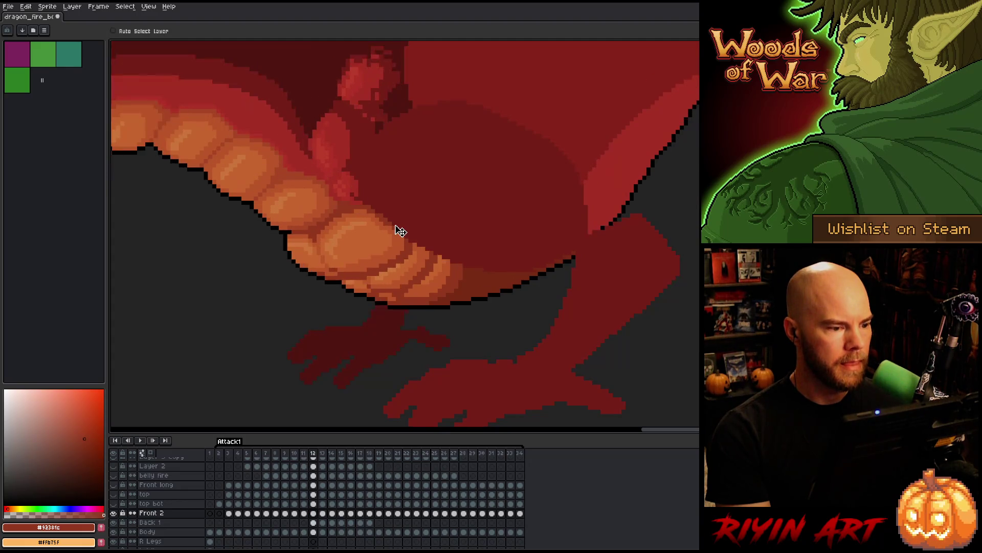
key(Left)
key(Right)
key(Left)
key(Right)
key(Left)
key(Right)
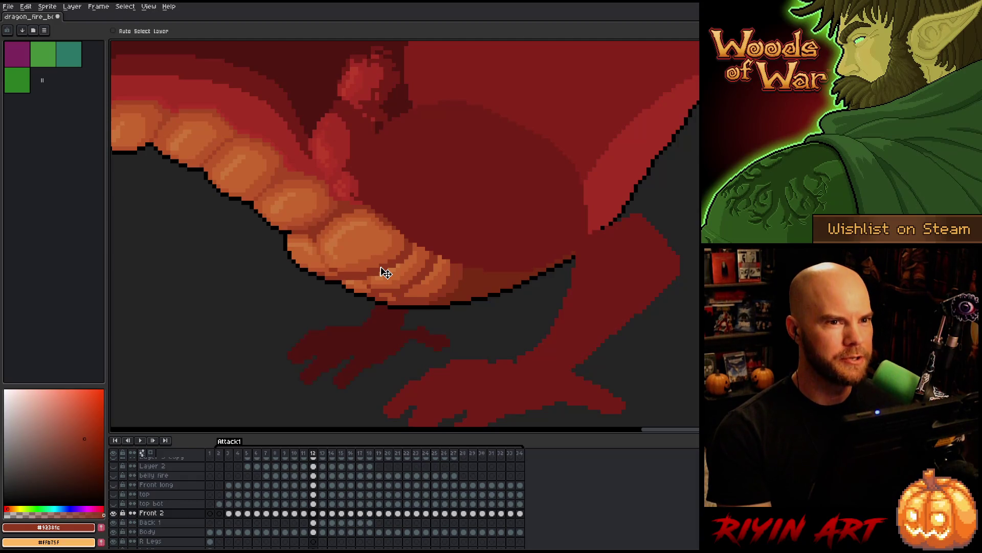
Compare the joint between frames 12 and 13, ending on frame 13
key(Right)
key(Left)
key(Right)
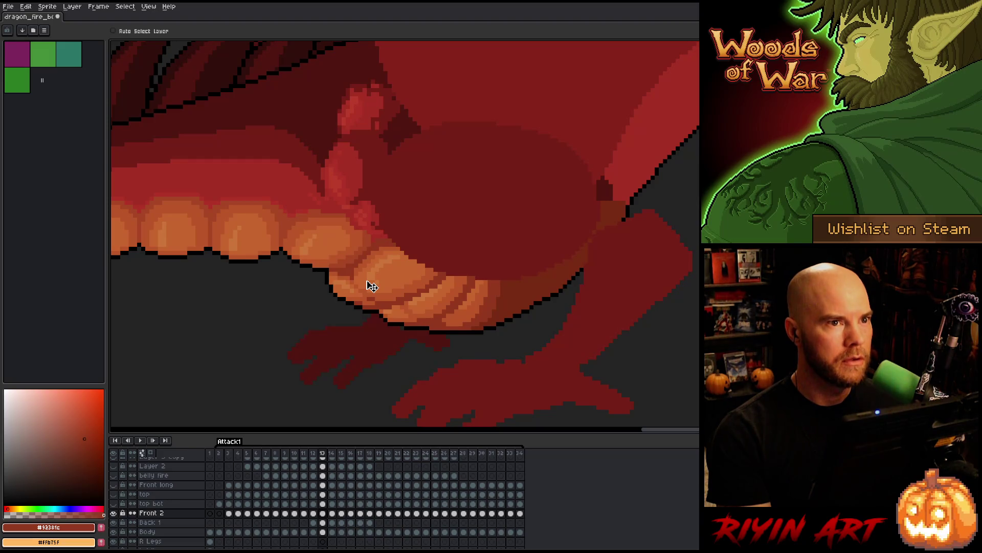
key(Left)
key(Right)
key(Left)
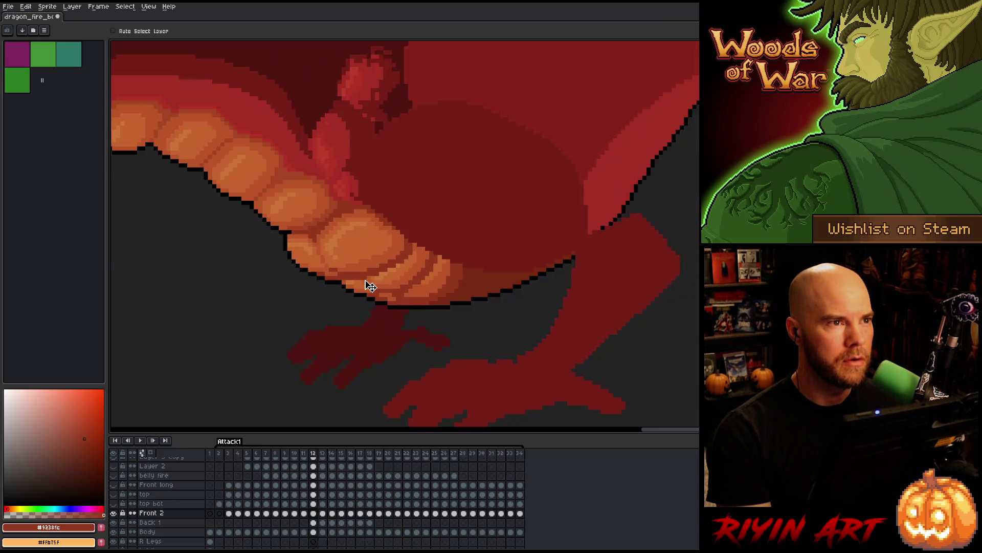
key(Right)
key(Left)
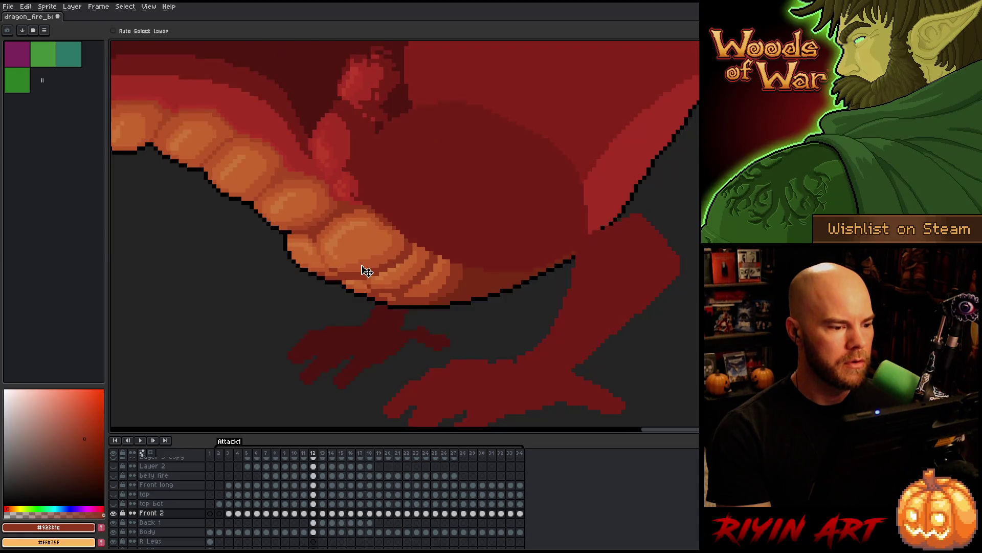
key(Right)
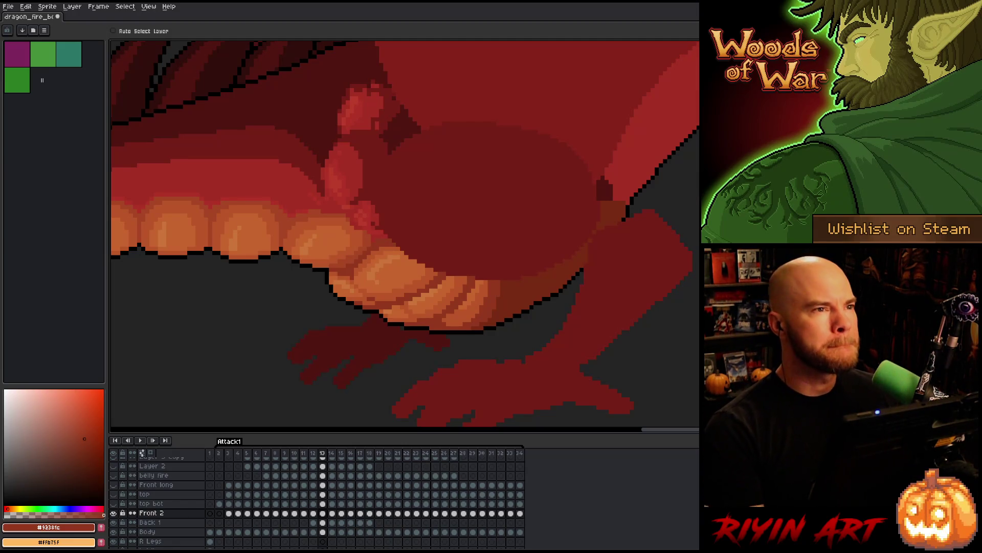
key(Left)
key(Right)
key(Left)
key(Right)
key(Left)
key(Right)
key(Left)
key(Right)
key(Left)
key(Right)
key(Left)
key(Right)
key(Left)
key(Right)
key(Left)
key(Right)
key(Left)
key(Right)
key(Left)
key(Right)
key(Left)
key(Right)
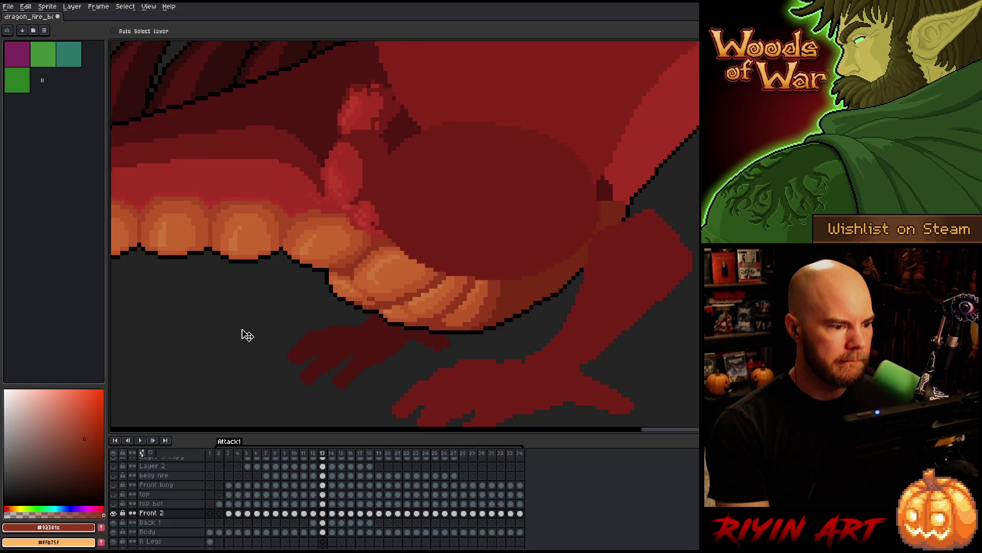
key(Left)
key(Right)
key(Left)
key(Right)
key(Left)
key(Right)
key(Left)
key(Right)
key(Left)
key(Right)
key(Left)
key(Right)
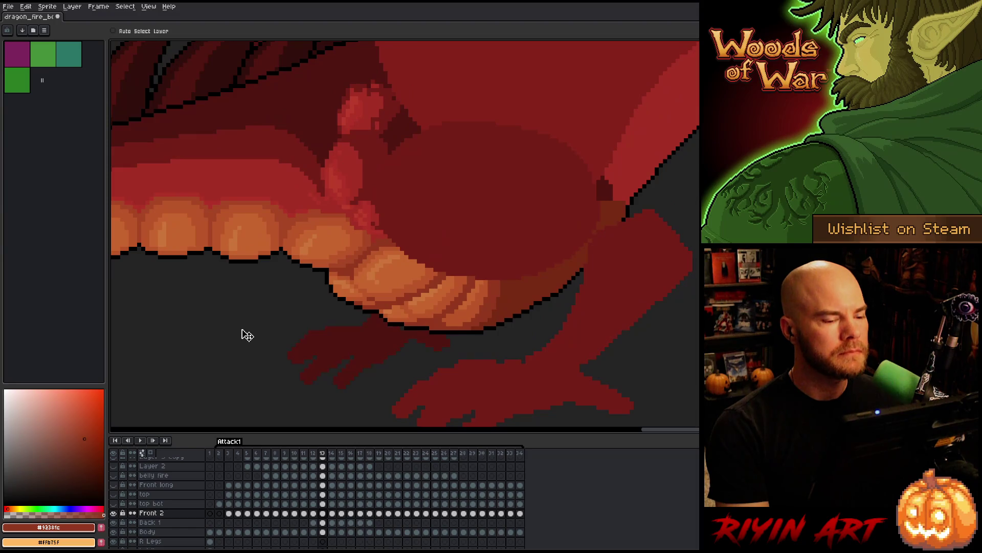
key(Left)
key(Left)
key(Left)
key(Right)
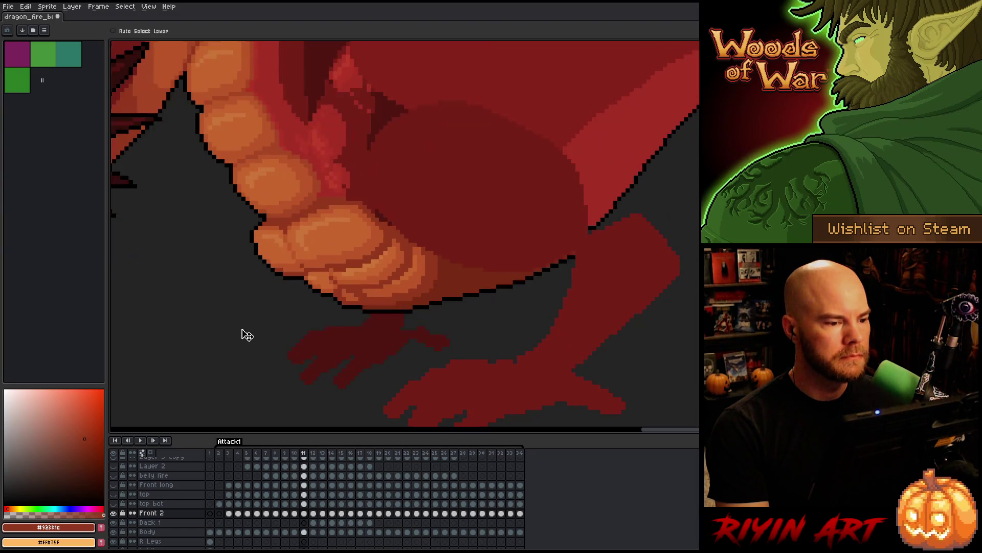
key(Left)
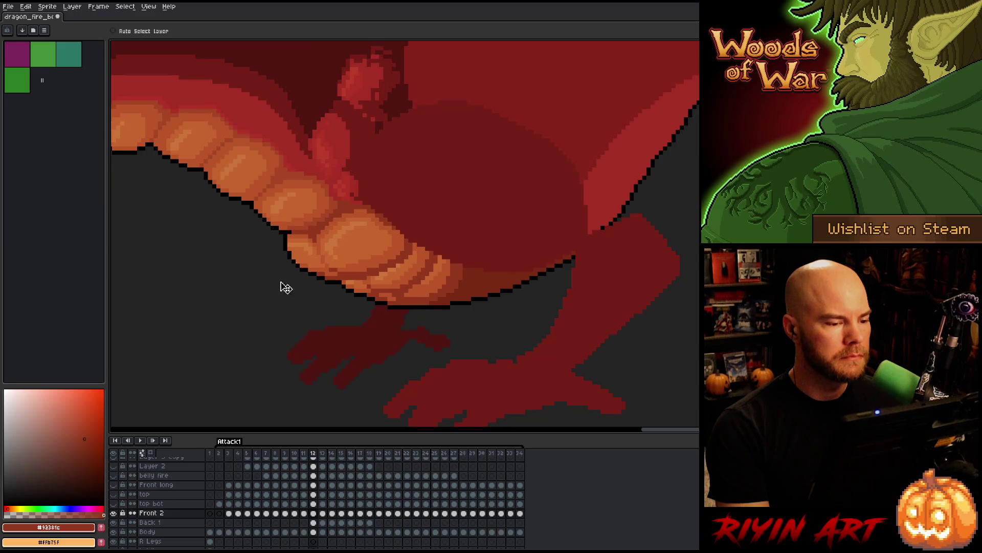
key(Right)
key(Right)
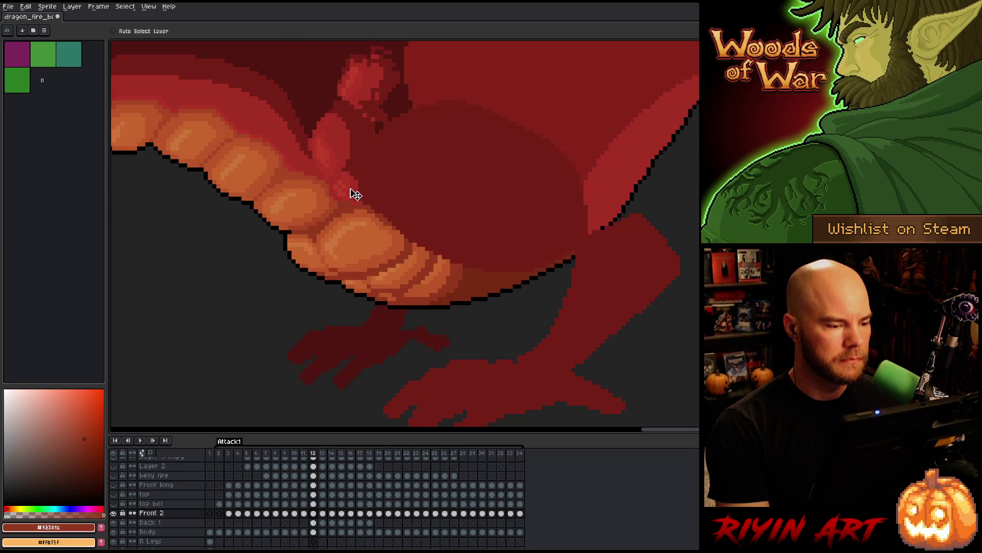
key(Left)
key(Right)
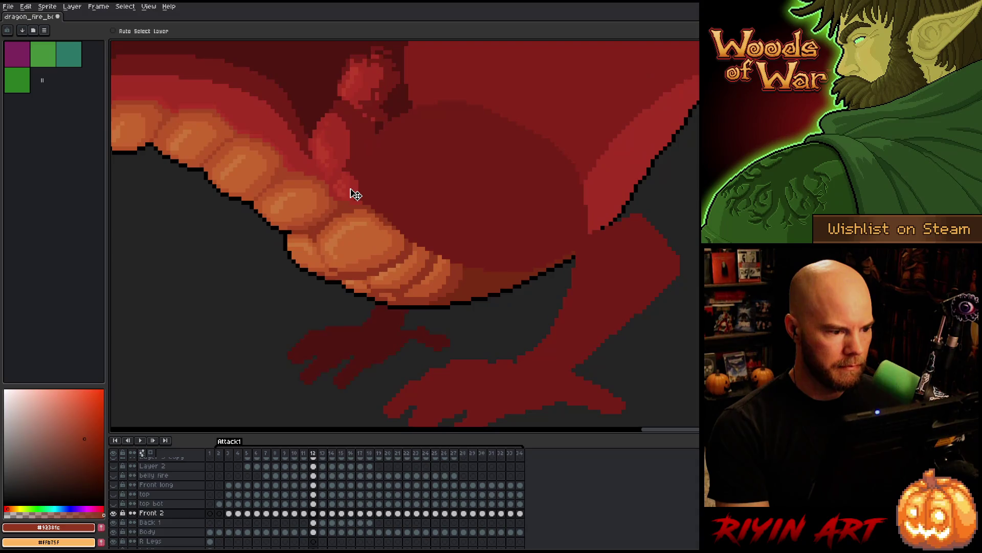
key(Left)
key(Right)
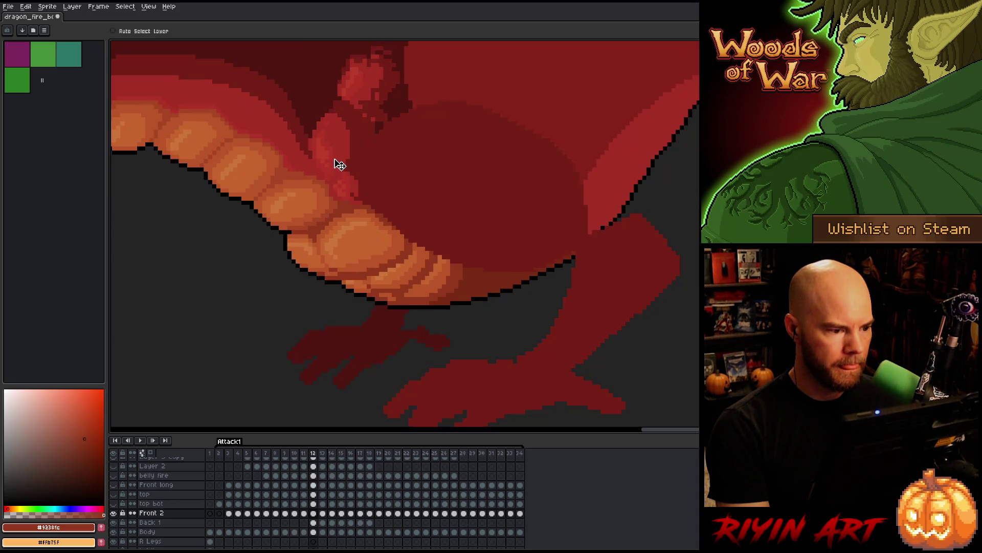
key(Left)
key(Right)
key(Left)
key(Right)
key(Left)
key(Right)
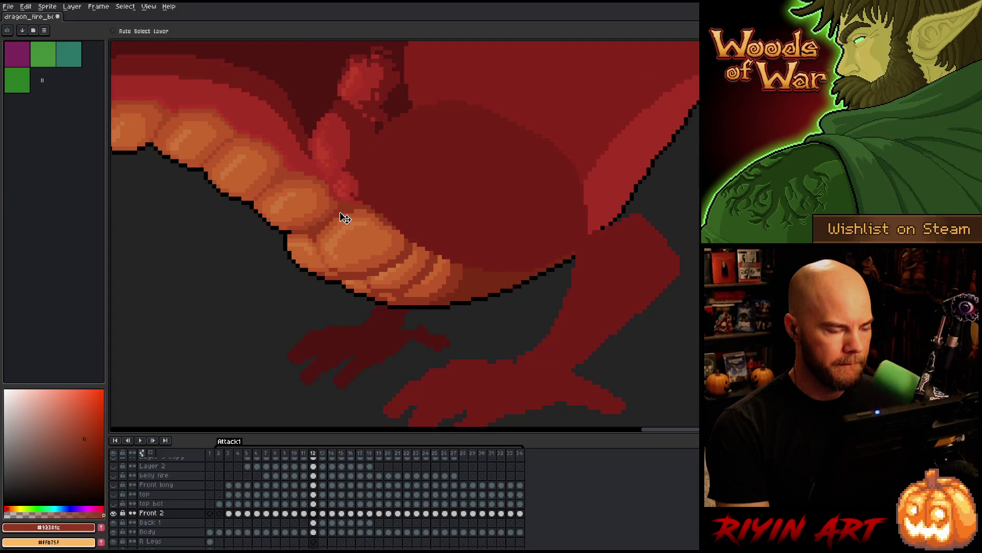
key(Left)
key(Right)
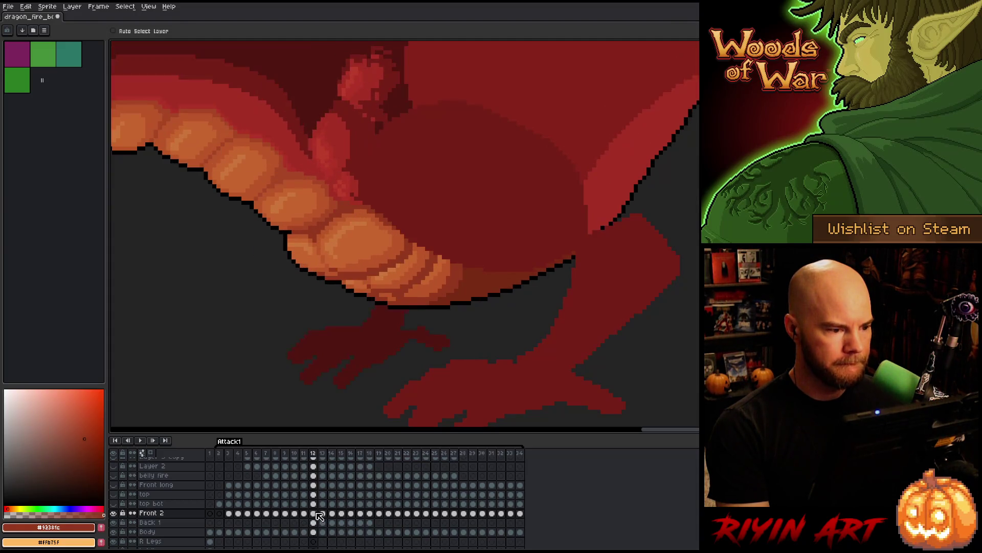
key(Right)
key(Left)
key(Right)
key(Left)
key(Right)
key(Right)
key(Left)
key(Left)
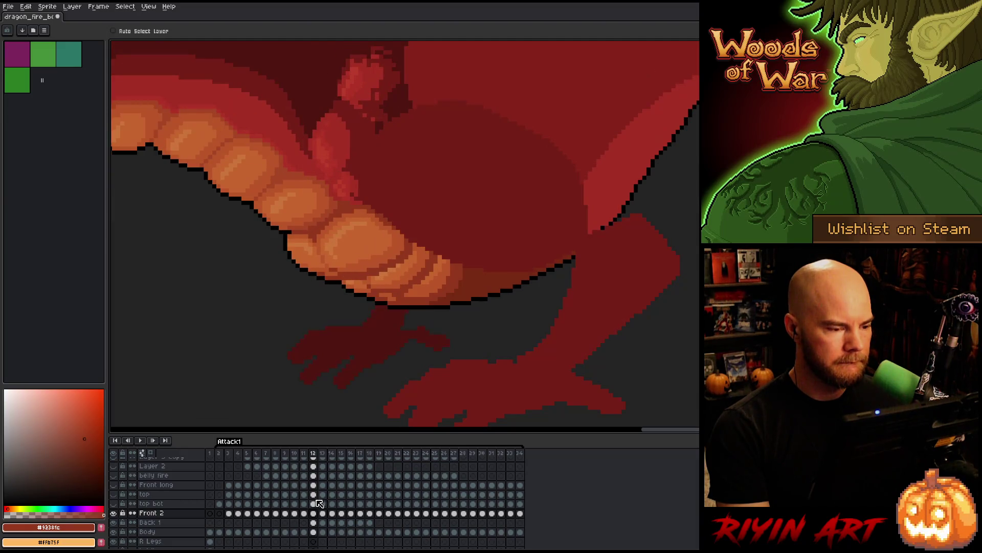
scroll(308, 221, down, 3)
key(Left)
key(Right)
key(Left)
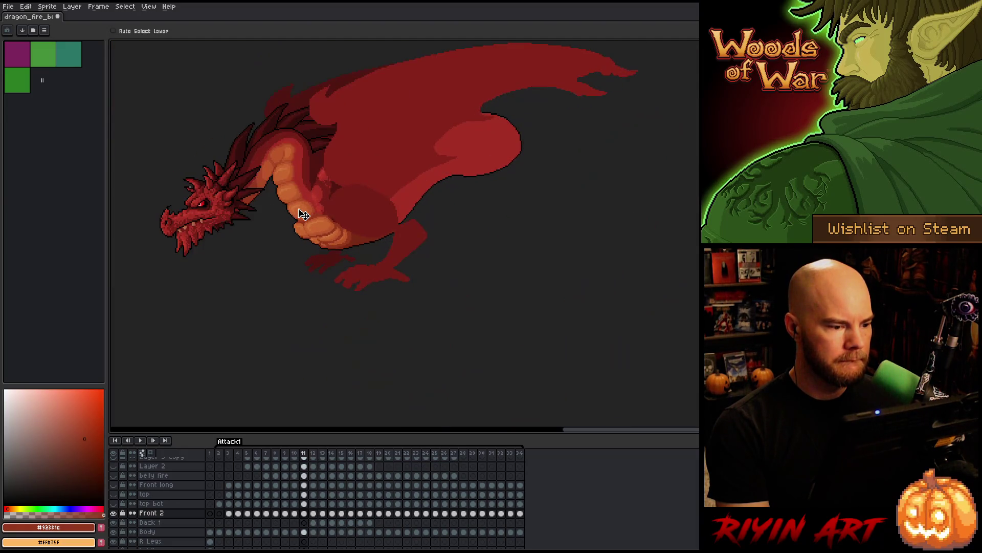
On Back 1 in frame 12, shift the reddish leg-joint shape slightly up and left
key(Right)
scroll(307, 214, up, 4)
click(313, 523)
drag(337, 206, 332, 202)
Flip between frames 11, 12 and 13 to check the nudged leg joint
key(Right)
key(Left)
key(Left)
key(Right)
scroll(340, 201, down, 2)
key(Left)
key(Right)
Make Front 2 active again and compare frames 11 and 12
key(Left)
key(Right)
key(Right)
key(Left)
key(Left)
key(Right)
scroll(352, 233, up, 2)
click(313, 513)
key(Right)
key(Left)
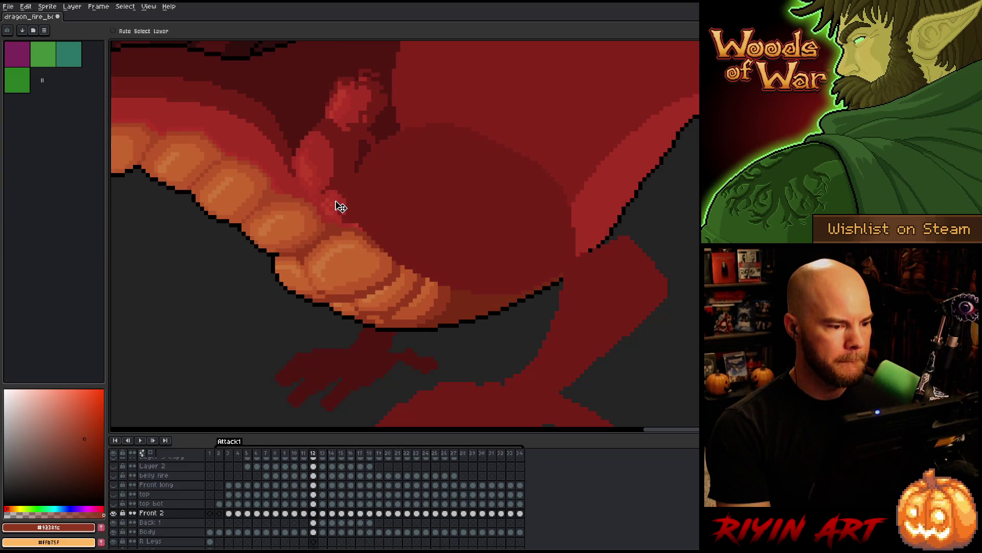
key(Right)
key(Left)
scroll(317, 254, down, 3)
key(Left)
key(Right)
Step through the attack from frame 9 up to frame 12 to review the motion
key(Left)
key(Right)
key(Left)
key(Left)
key(Left)
key(Right)
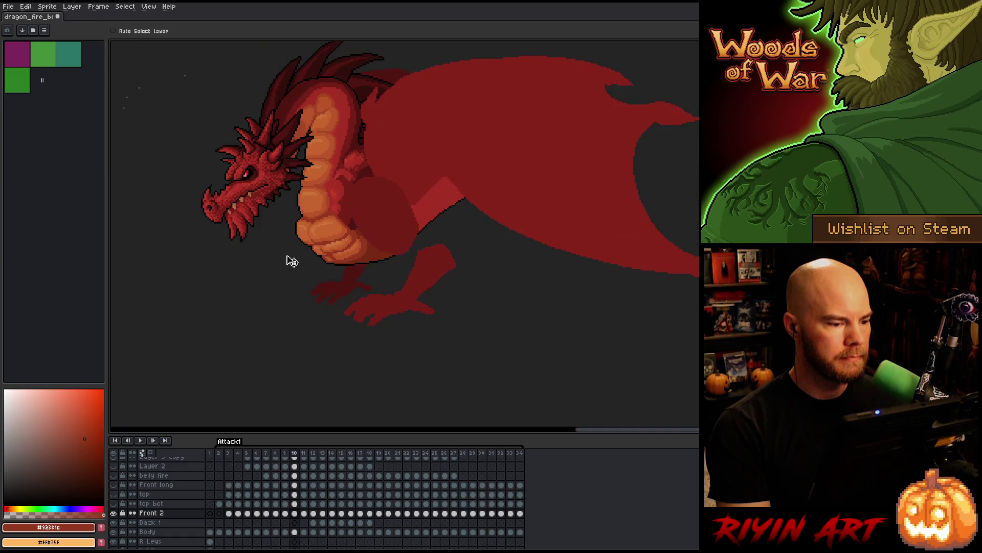
key(Left)
key(Right)
key(Right)
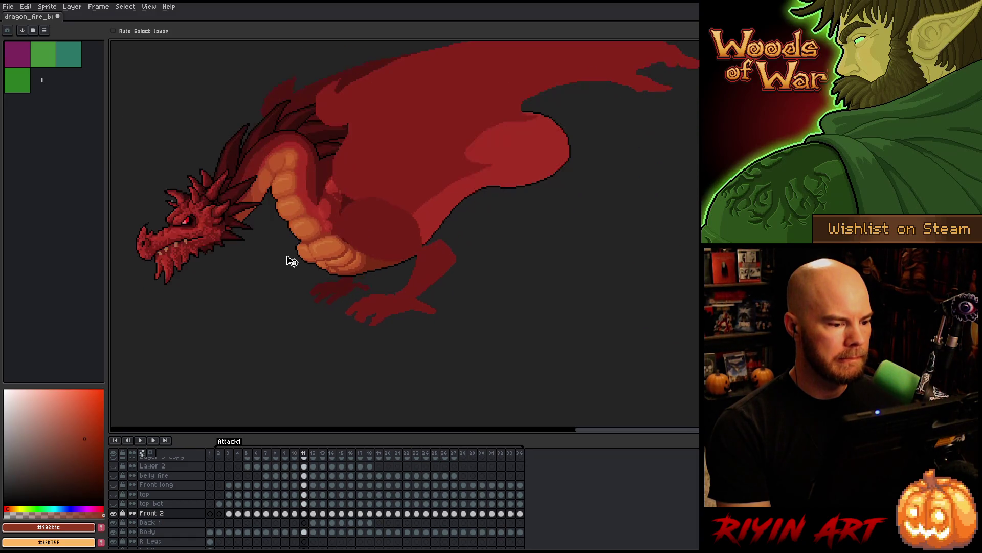
key(Right)
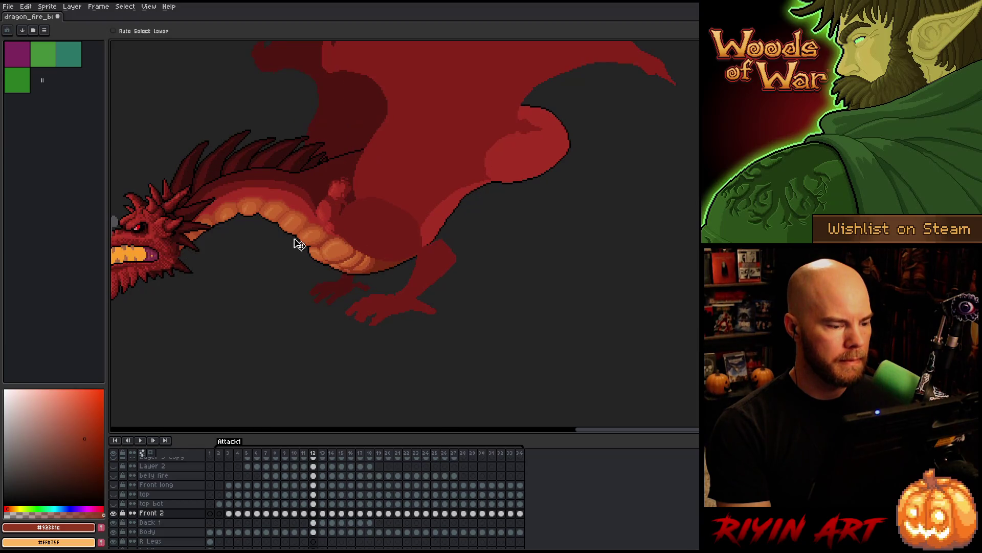
Make Back 1 active and compare the leg joint between frames 12 and 13
scroll(317, 211, up, 2)
scroll(317, 211, down, 3)
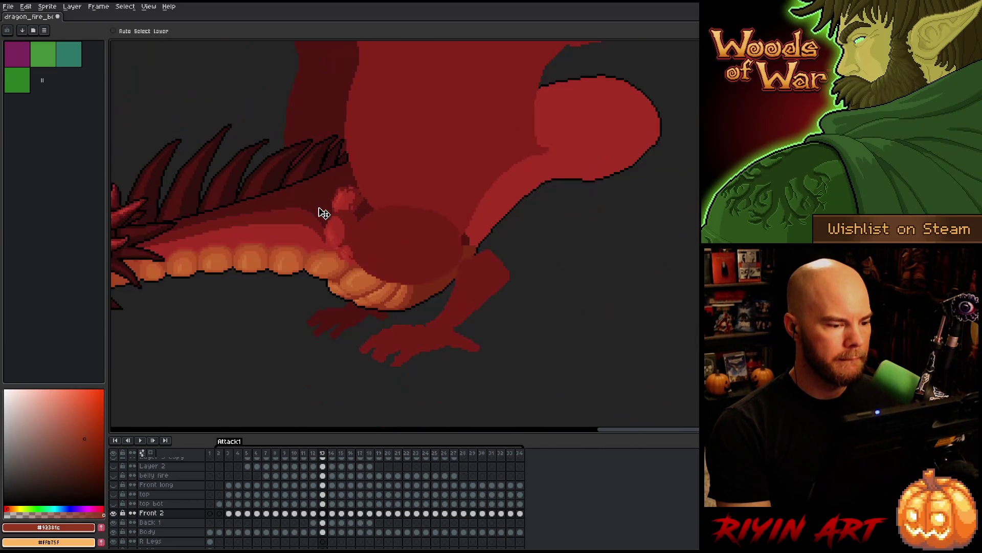
key(Right)
click(323, 513)
click(317, 521)
scroll(330, 249, up, 2)
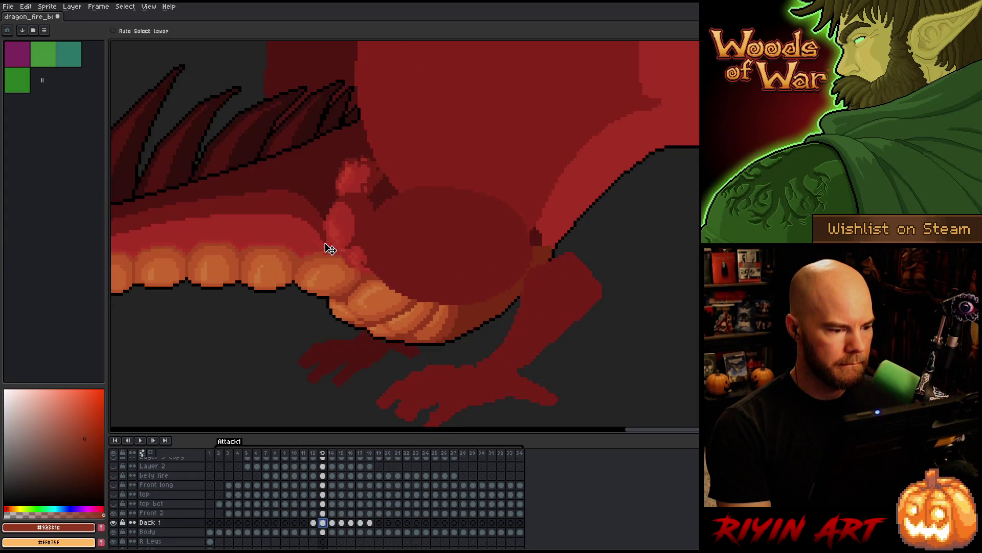
key(Right)
key(Left)
Shift the light-red leg-joint shape left on frame 13 and check it against frame 12
key(Right)
key(Left)
key(Right)
key(Left)
key(Right)
drag(346, 220, 334, 213)
key(Left)
key(Right)
key(Left)
key(Right)
Toggle repeatedly between frames 11 and 12 to check the joint motion
key(Left)
key(Left)
key(Right)
key(Right)
key(Left)
key(Left)
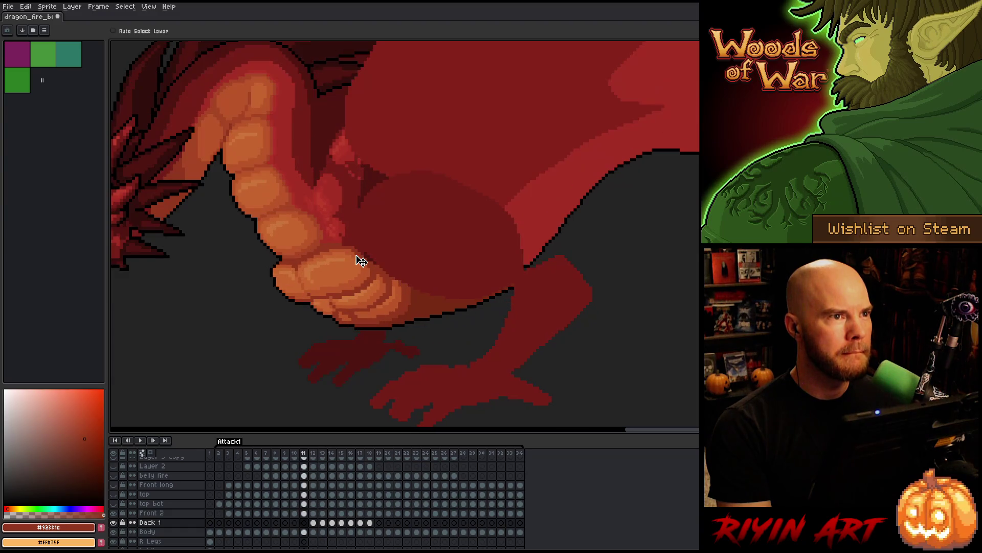
key(Right)
key(Left)
key(Right)
key(Left)
key(Right)
key(Left)
key(Right)
key(Left)
key(Right)
key(Left)
key(Right)
key(Left)
key(Right)
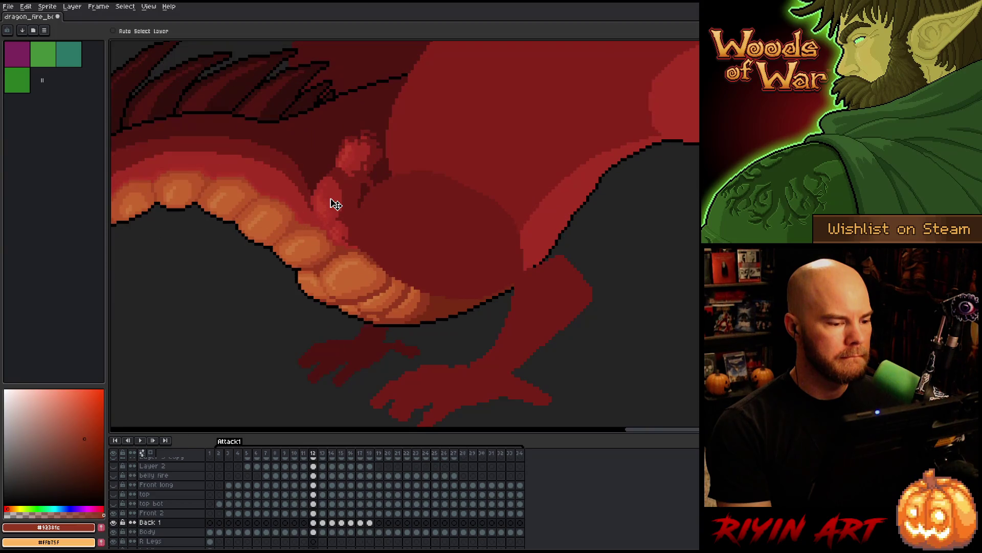
Compare frame 13 against frame 12, then make Front 2 the active layer again
key(Right)
key(Left)
key(Right)
key(Left)
key(Right)
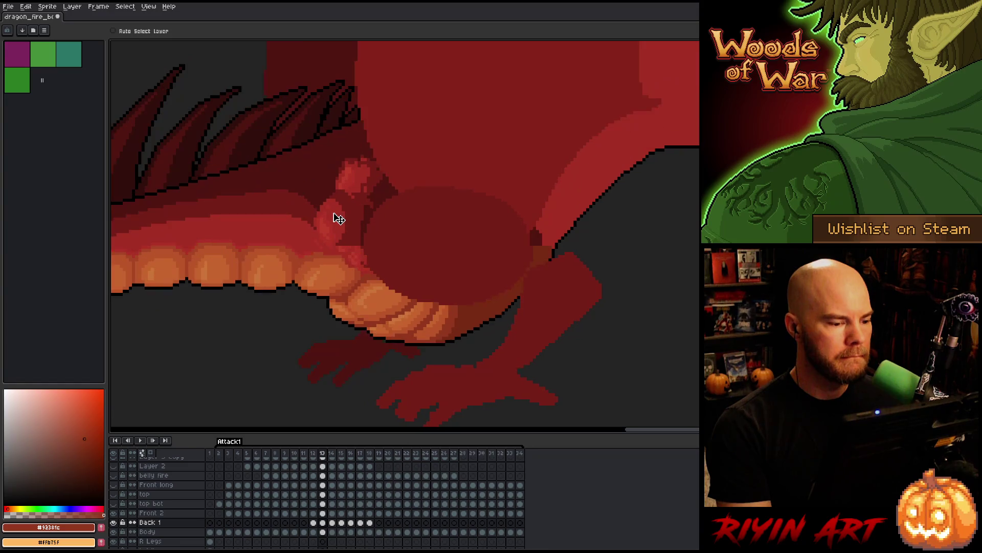
key(Left)
key(Right)
key(Left)
key(Right)
key(Left)
key(Left)
key(Right)
key(Right)
key(Left)
key(Right)
key(Up)
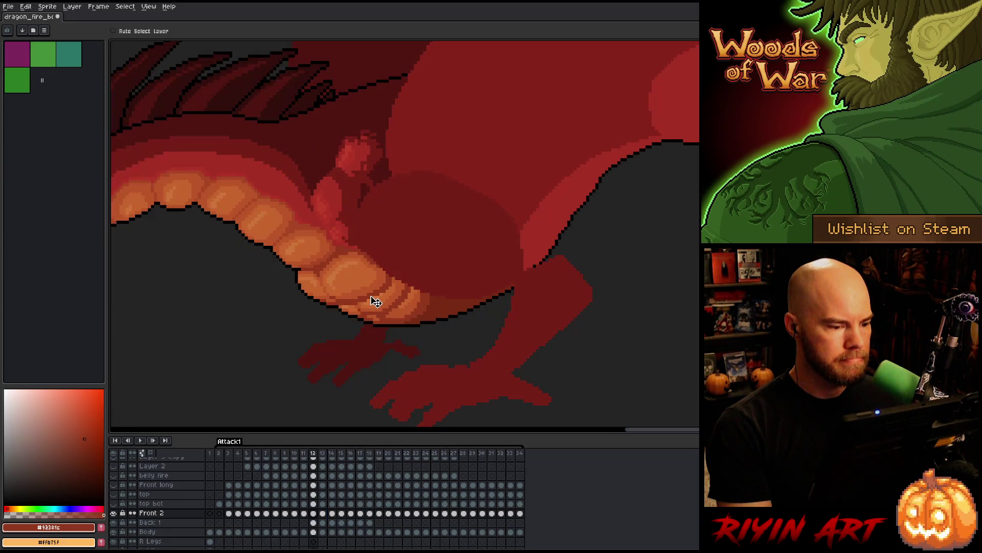
key(Left)
key(Right)
key(Left)
key(Right)
key(Left)
key(Right)
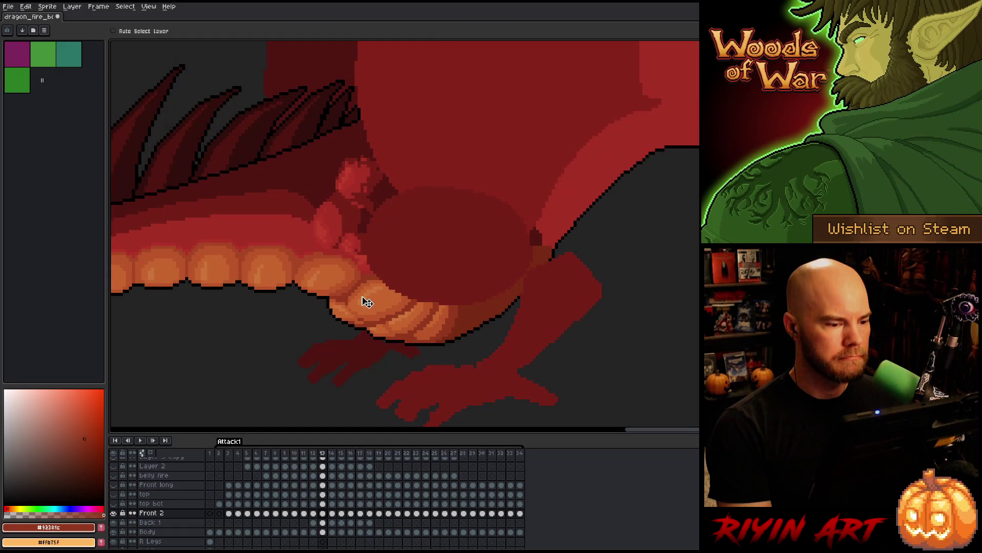
key(Left)
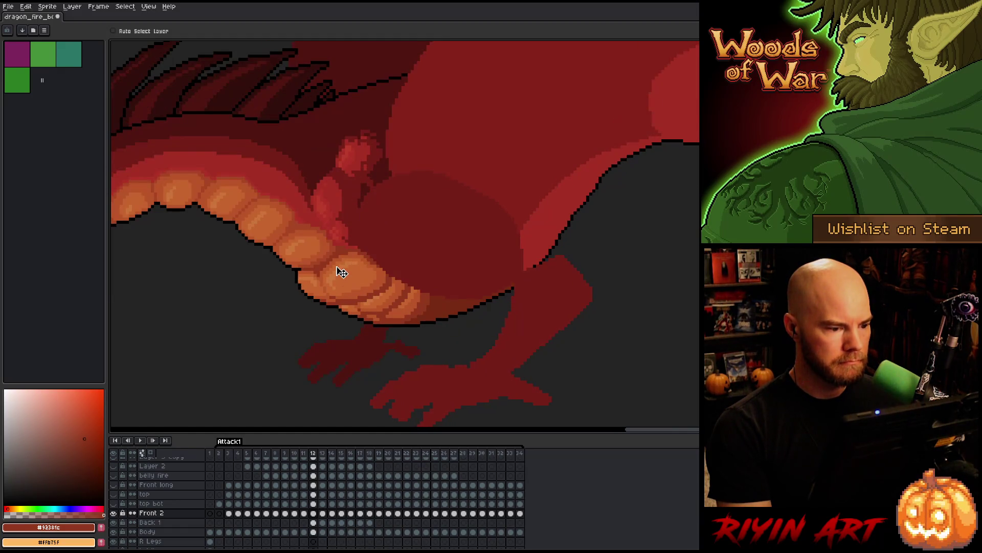
key(Right)
key(Left)
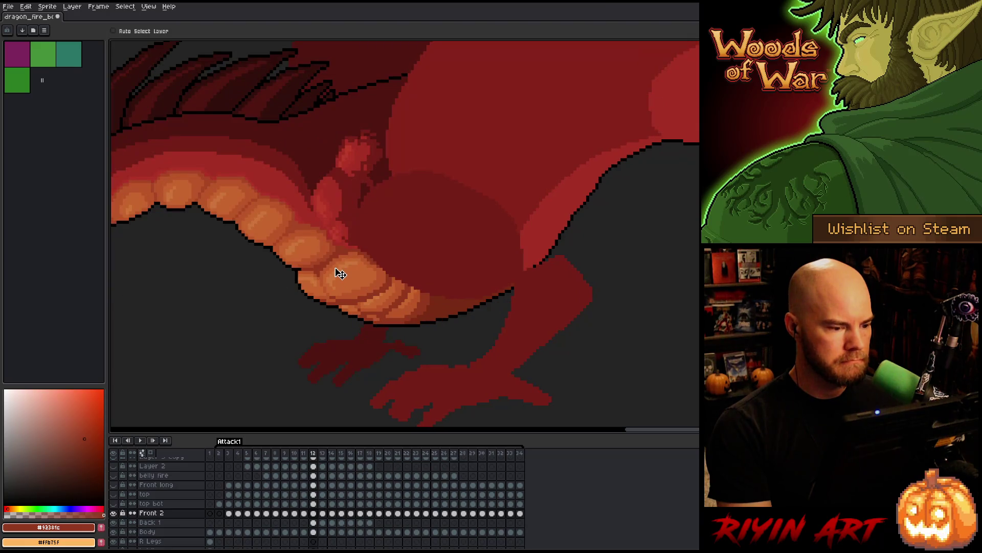
key(Right)
key(Left)
key(Right)
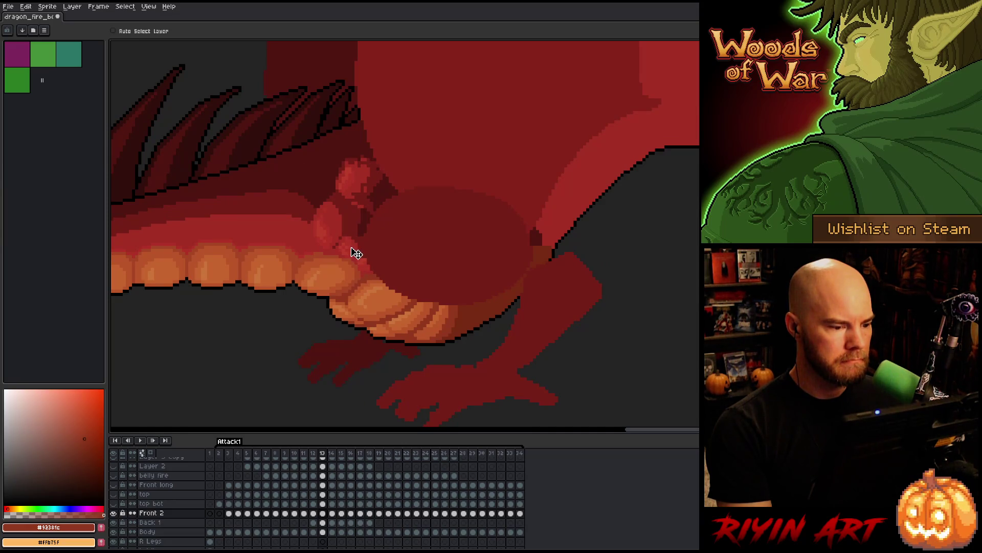
key(Left)
key(Right)
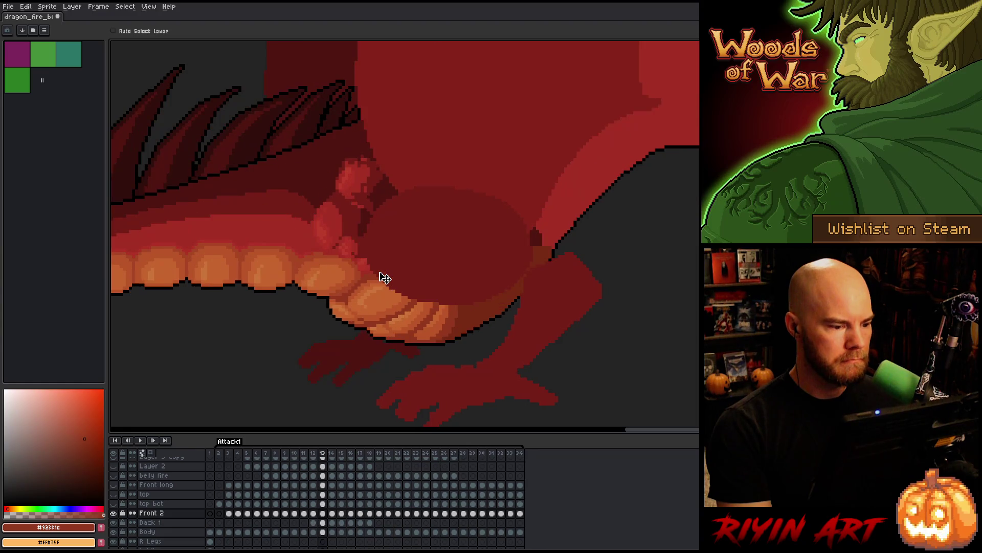
key(Left)
key(Left)
key(Right)
key(Right)
key(Left)
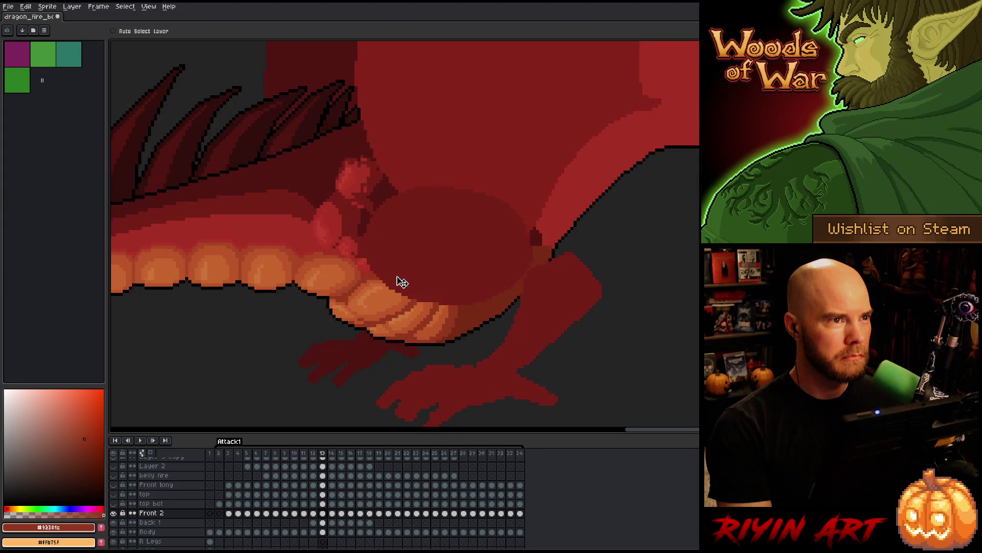
key(Left)
key(Left)
key(Right)
key(Right)
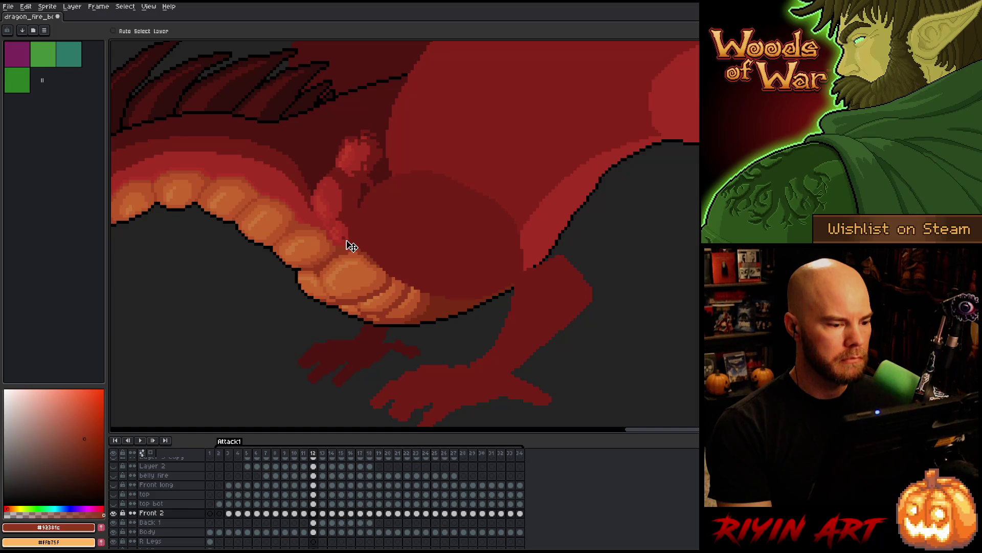
key(Right)
key(Left)
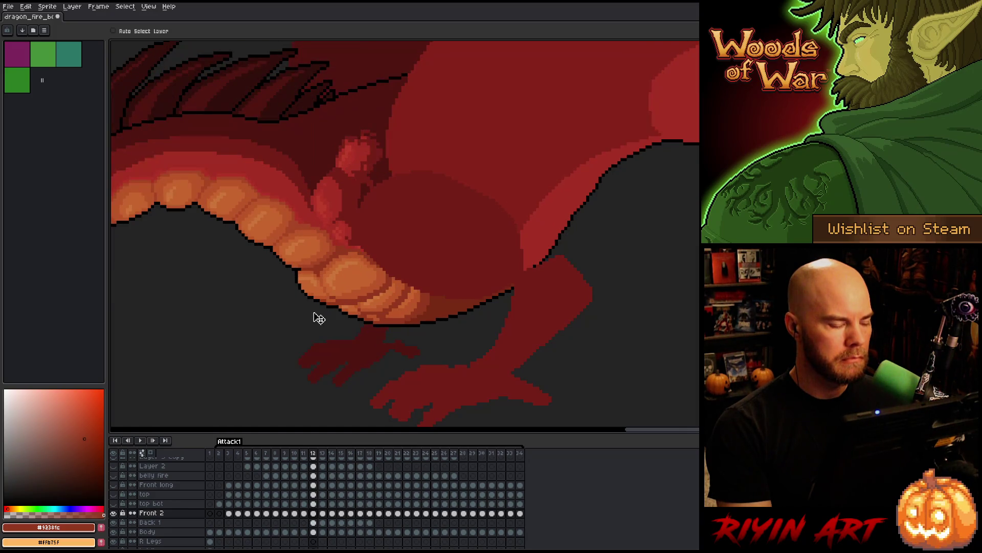
key(Right)
drag(356, 257, 364, 263)
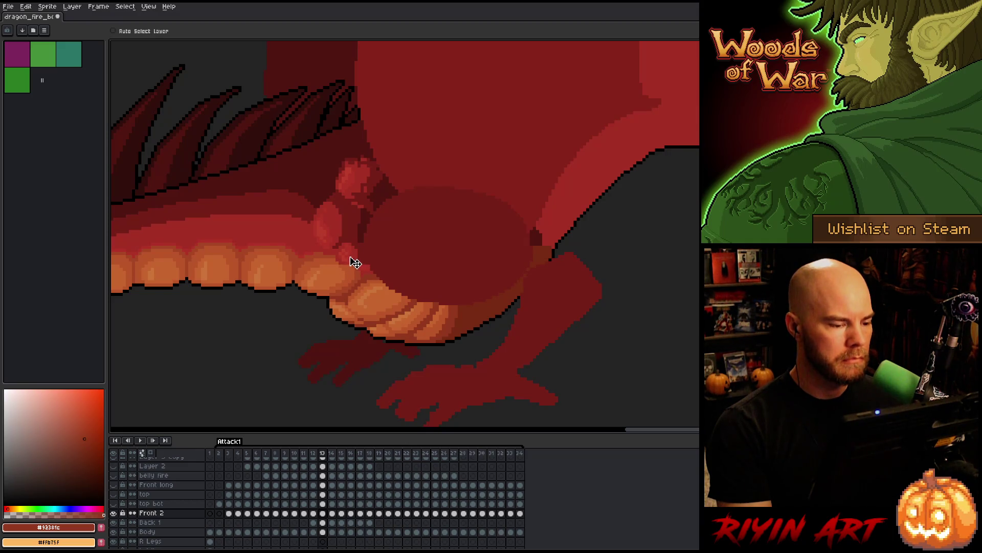
key(Left)
key(Right)
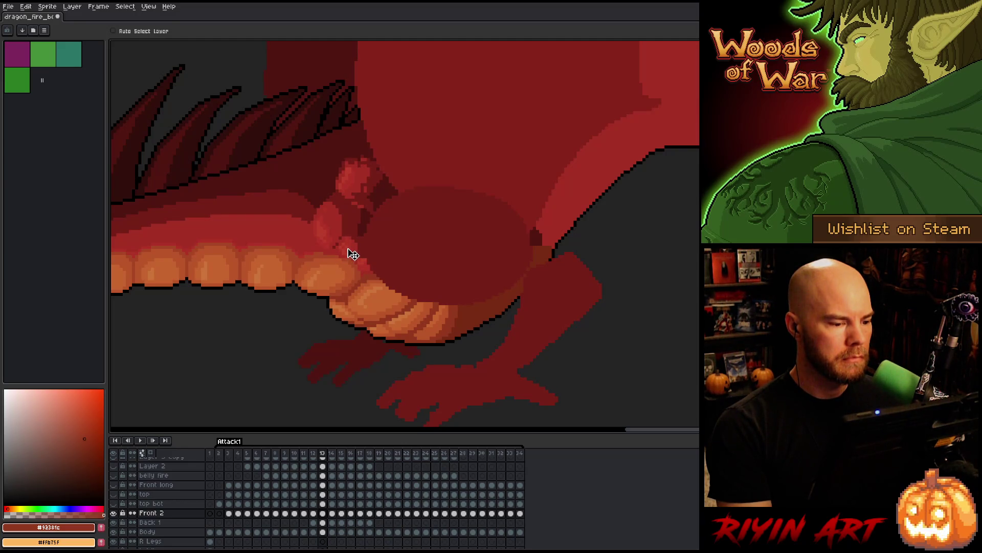
key(Left)
key(Right)
key(Left)
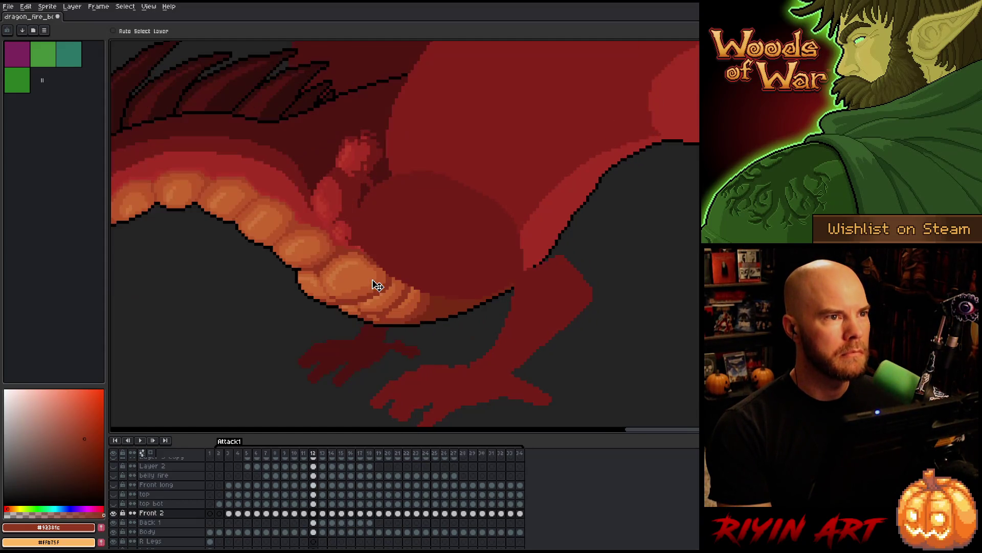
key(Right)
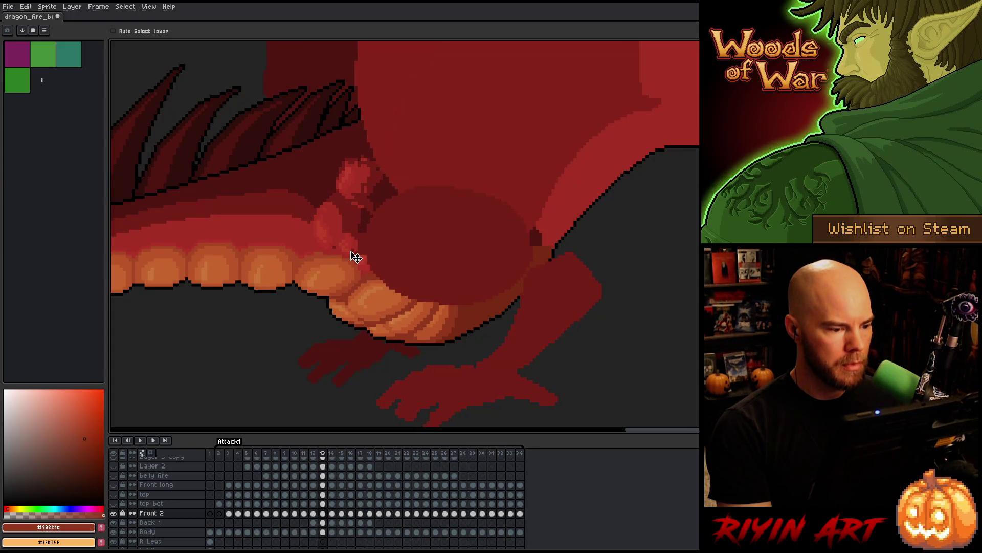
key(Left)
key(Right)
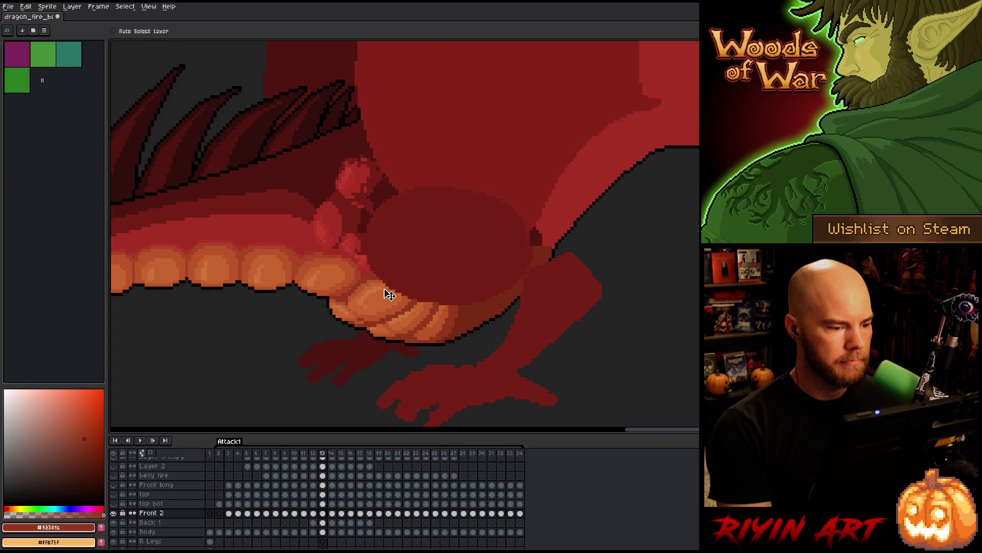
key(Left)
key(Right)
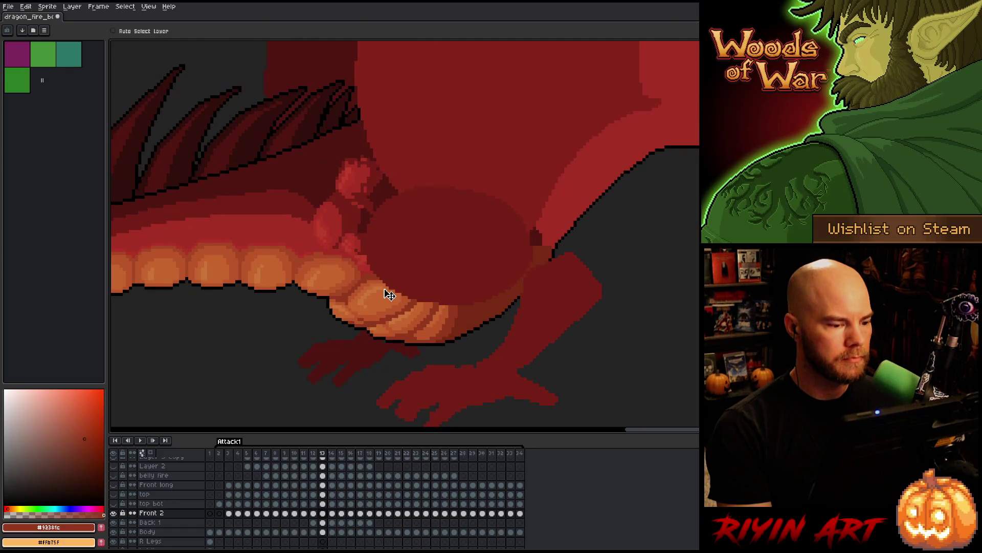
key(Left)
key(Right)
key(Left)
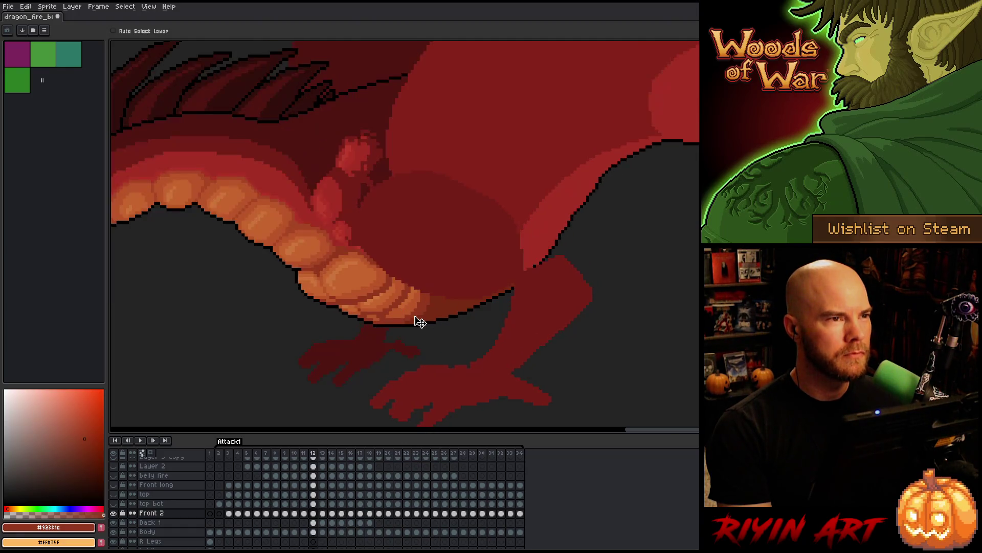
key(Left)
key(Left)
key(Right)
key(Right)
key(Right)
key(Left)
key(Right)
key(Right)
key(Left)
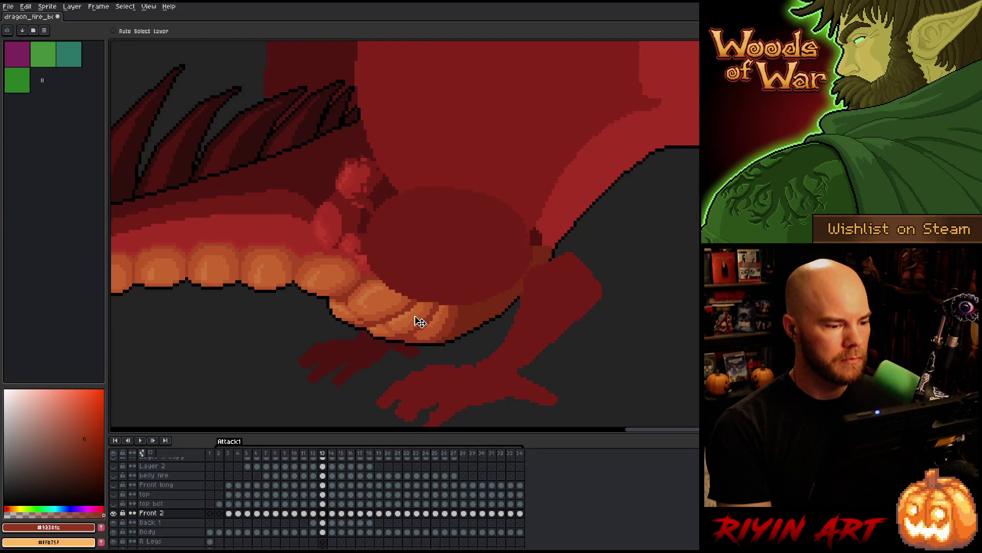
key(Left)
key(Right)
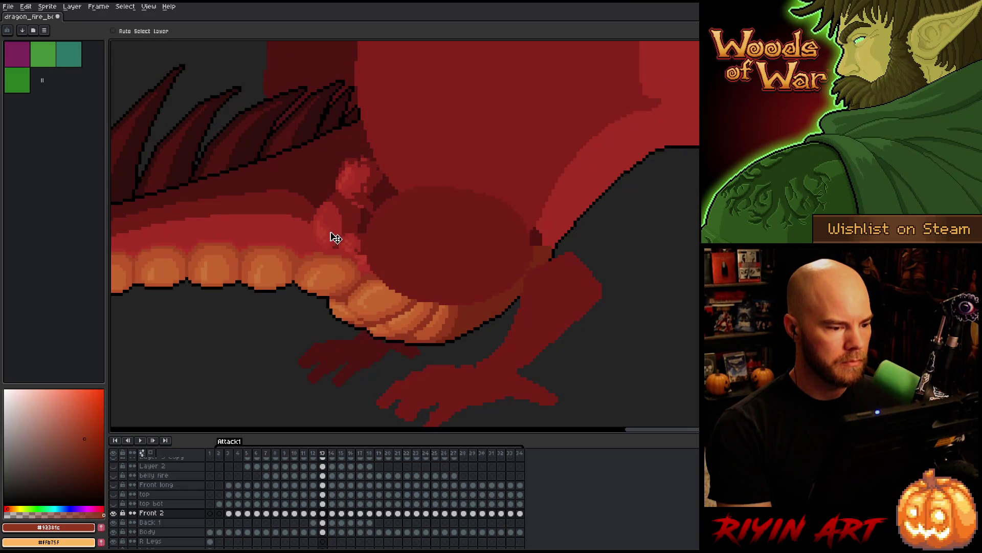
On Back 1 at frame 13, reshape the lighter red leg below the belly, checking it against frame 12
click(323, 522)
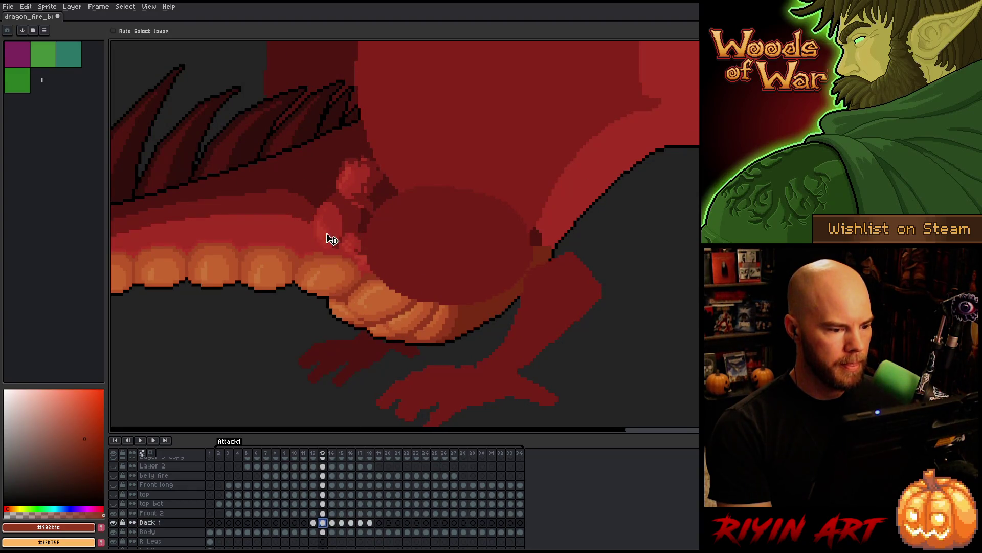
key(Left)
key(Right)
drag(340, 224, 346, 227)
key(Left)
key(Right)
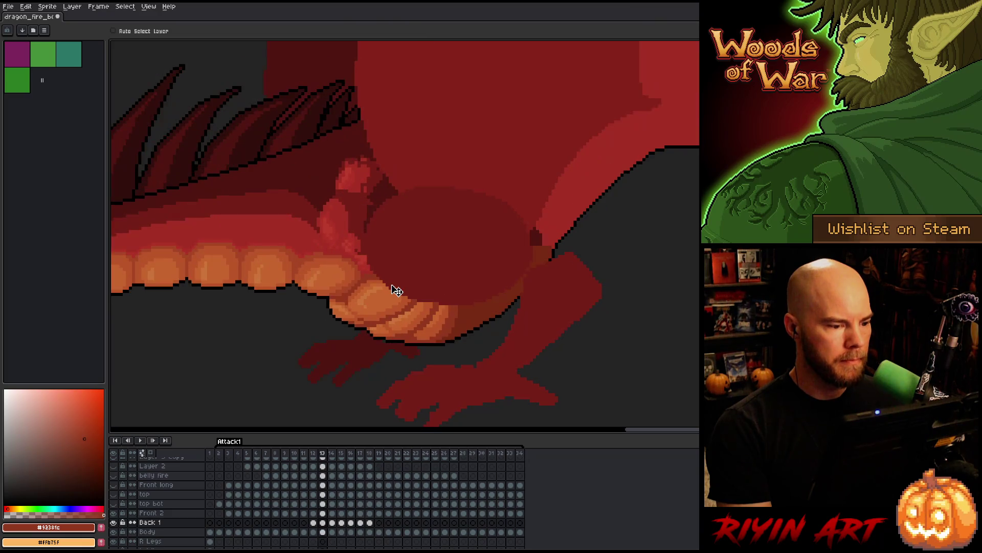
key(Left)
key(Right)
key(Left)
key(Right)
key(Left)
key(Right)
Review the Front 2 dragon pose at frame 13 against its neighbouring frames
click(322, 513)
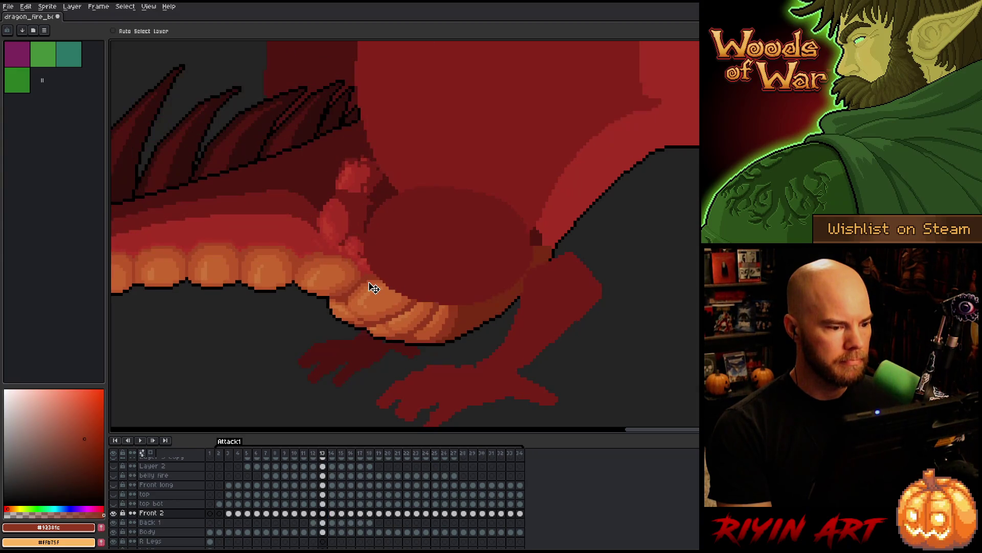
key(Right)
key(Left)
key(Right)
key(Left)
key(Right)
key(Left)
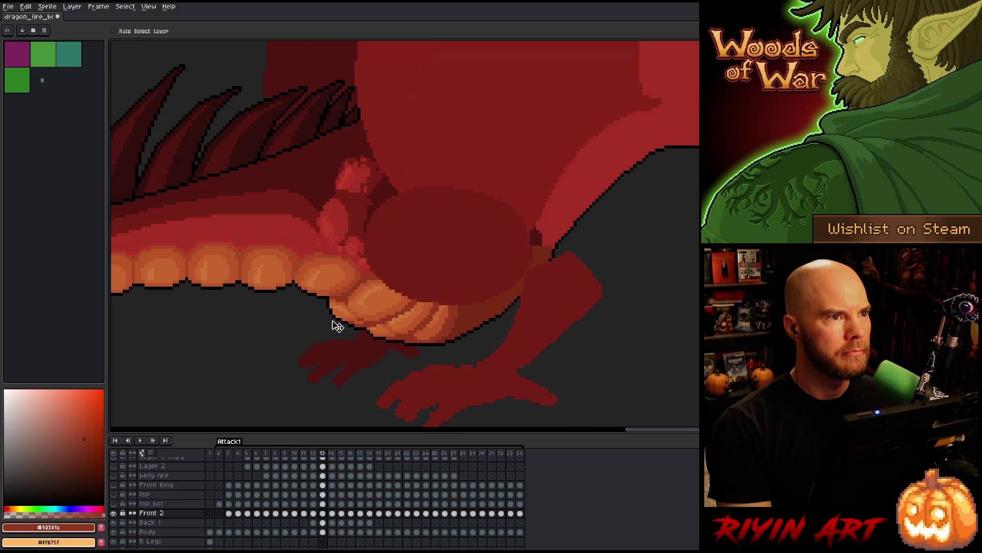
key(Right)
key(Left)
key(Right)
key(Left)
Repaint the pinkish leg-joint shape under the belly on Back 1 at frame 13
click(322, 523)
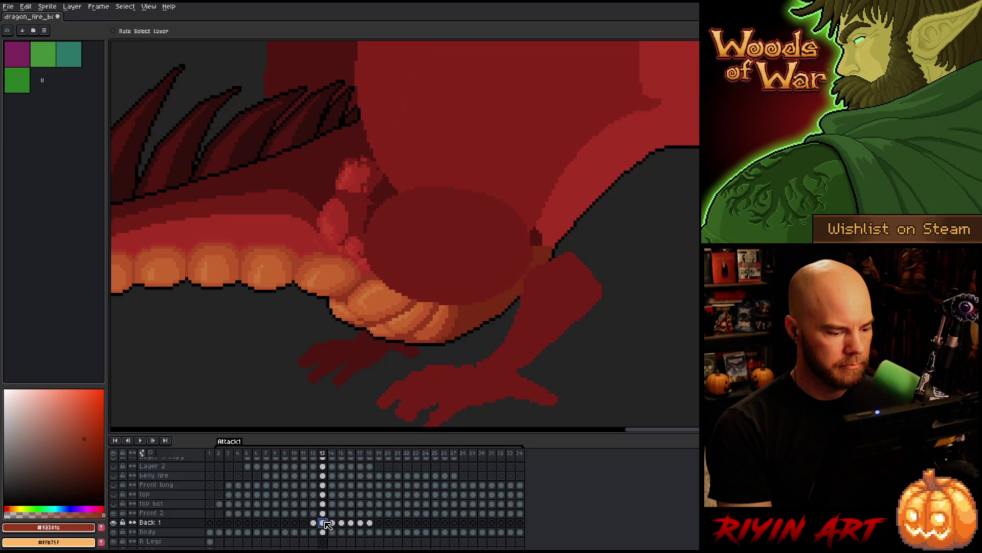
drag(347, 228, 346, 222)
key(Right)
key(Left)
key(Right)
key(Left)
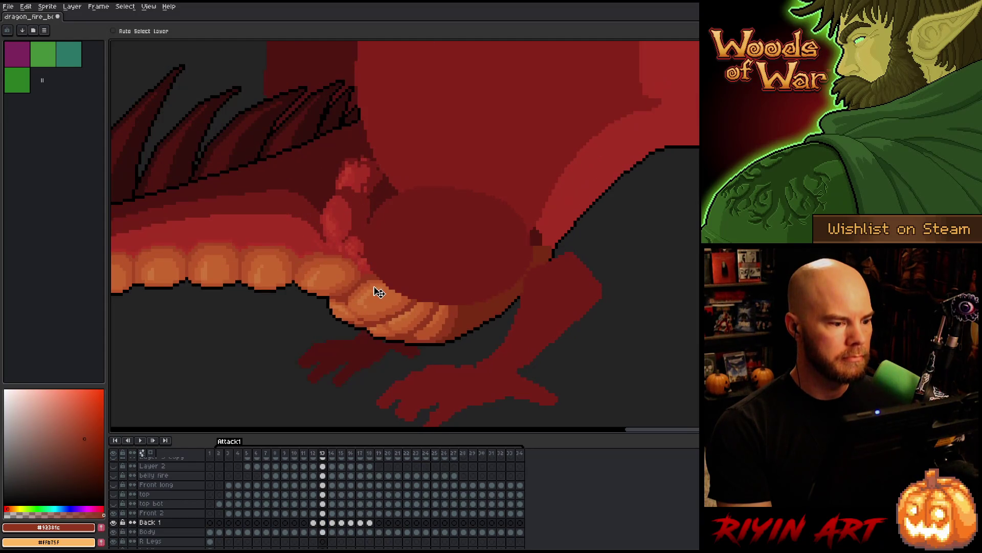
key(Right)
key(Left)
key(Right)
key(Left)
key(Right)
key(Left)
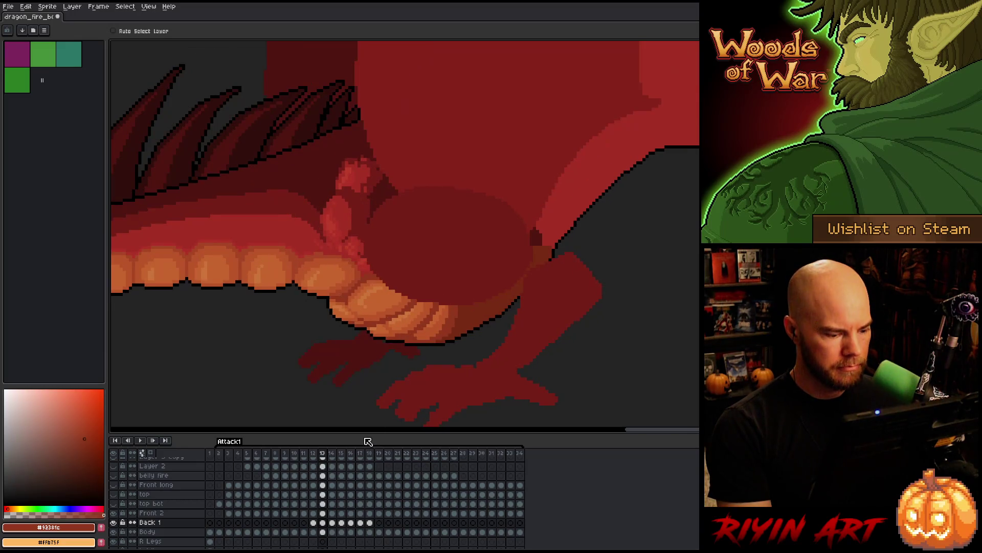
Copy frame 13's Front 2 and Back 1 cels into frame 14 and shift the pink joint
key(Right)
drag(322, 512, 328, 522)
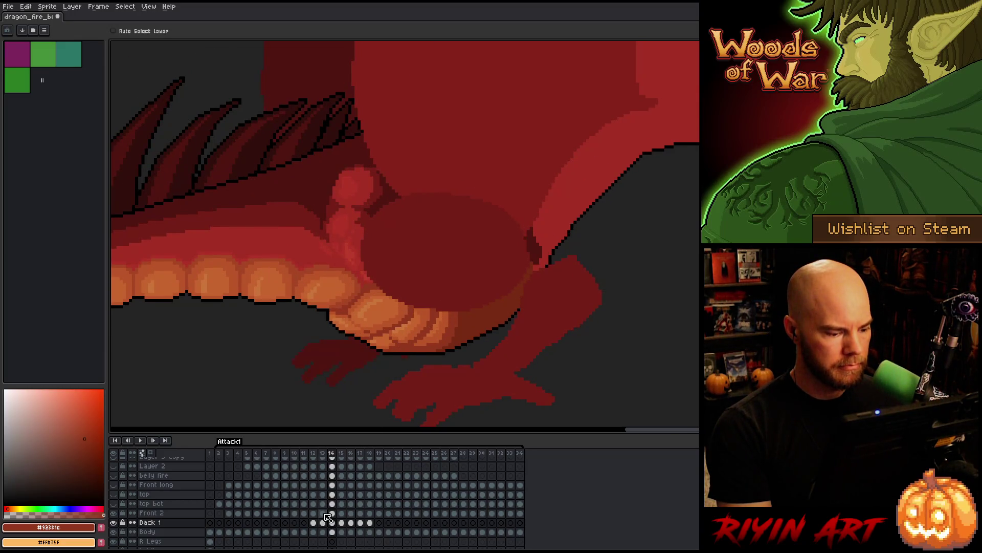
key(ctrl+c)
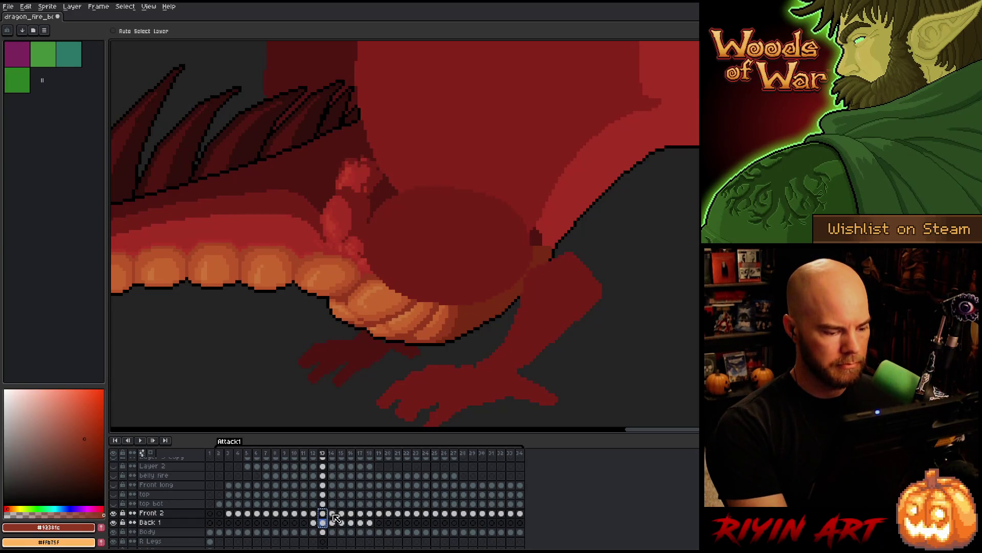
click(333, 514)
key(ctrl+v)
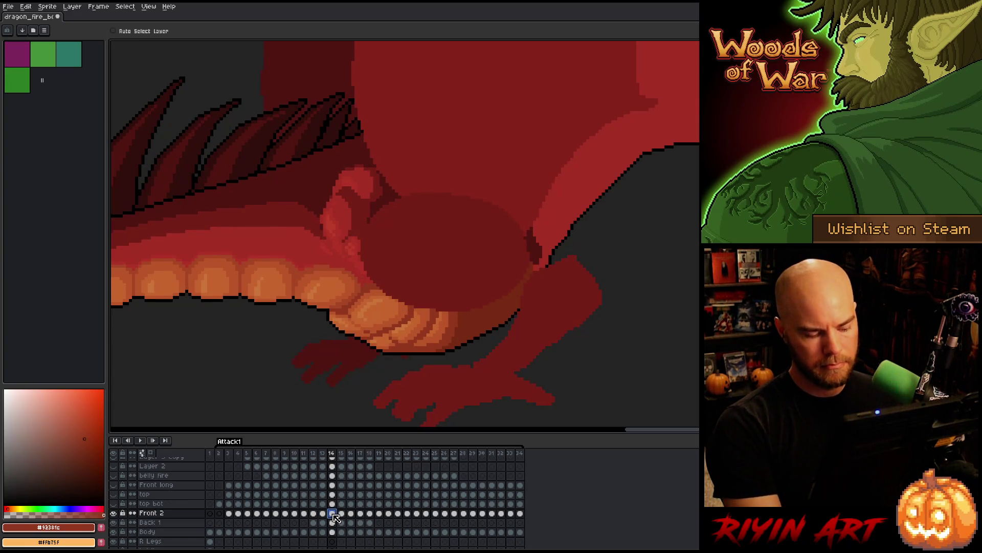
shift+click(337, 520)
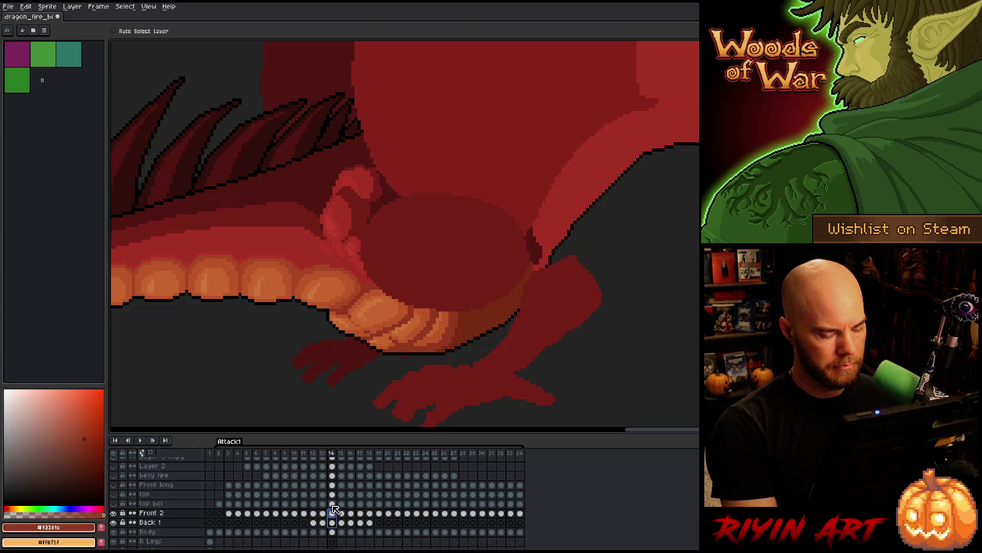
mouse_move(330, 229)
mouse_down()
mouse_move(340, 228)
mouse_move(339, 241)
mouse_up()
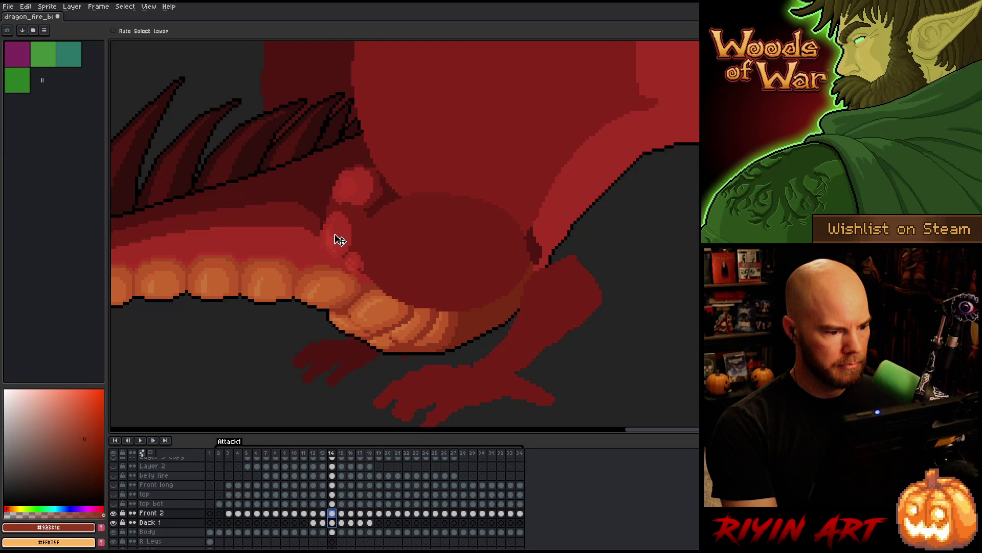
Compare frame 14's shifted joint with frame 13 by flipping between them
key(Left)
key(Right)
key(Left)
key(Right)
key(Left)
key(Right)
key(Left)
key(Right)
key(Left)
key(Right)
key(Left)
key(Right)
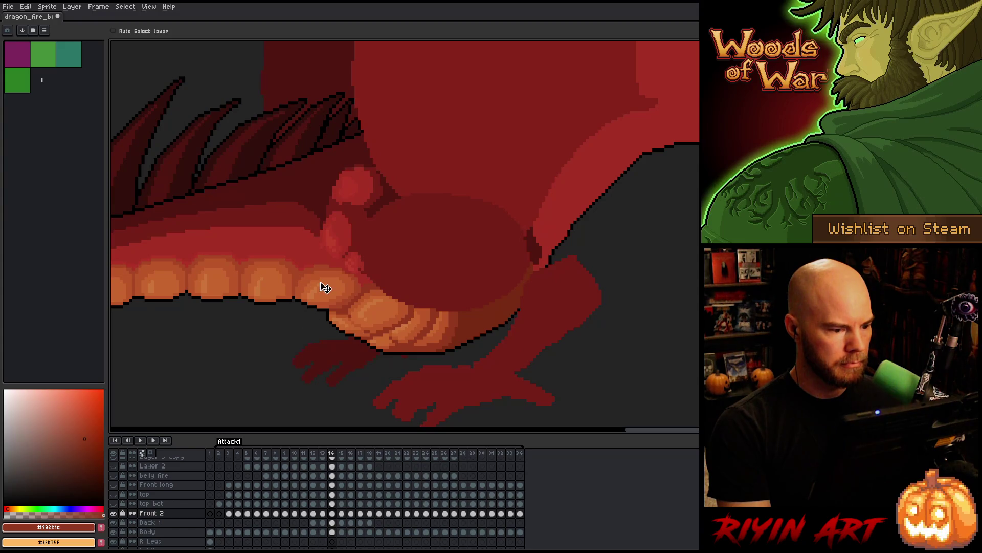
key(Left)
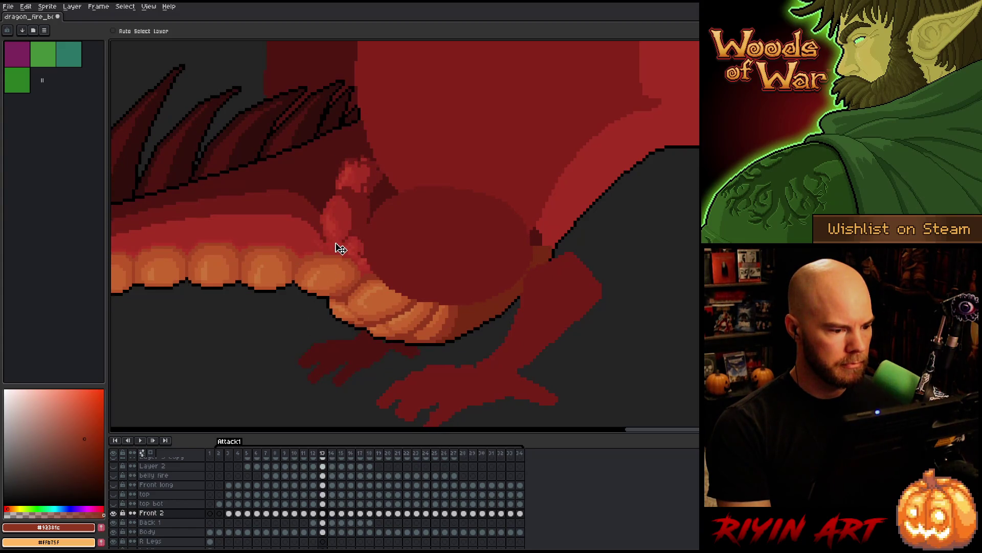
key(Right)
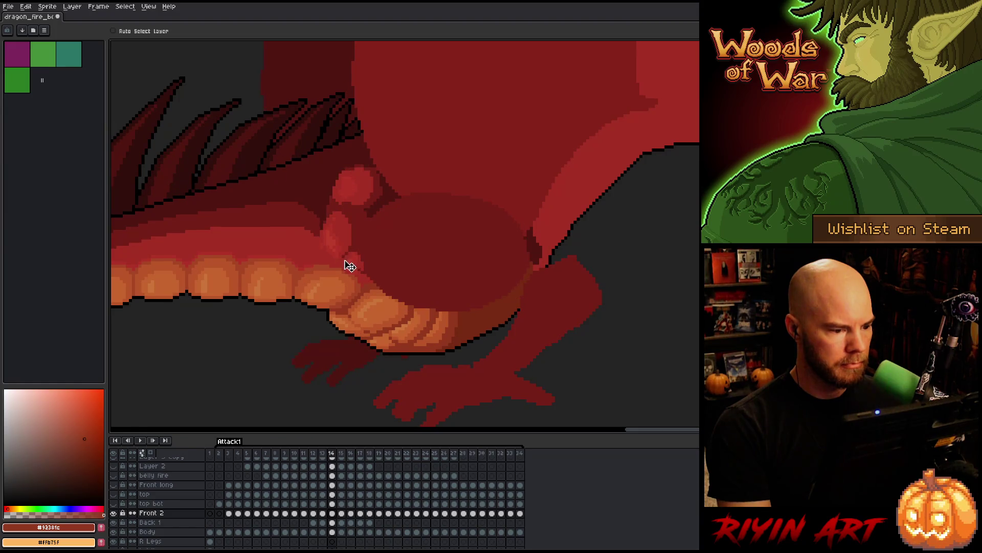
key(Left)
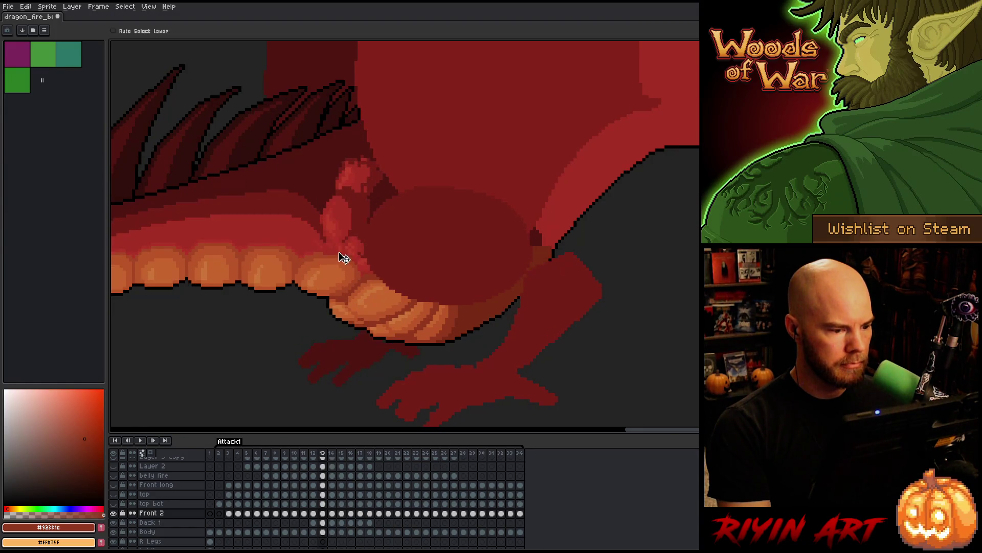
key(Right)
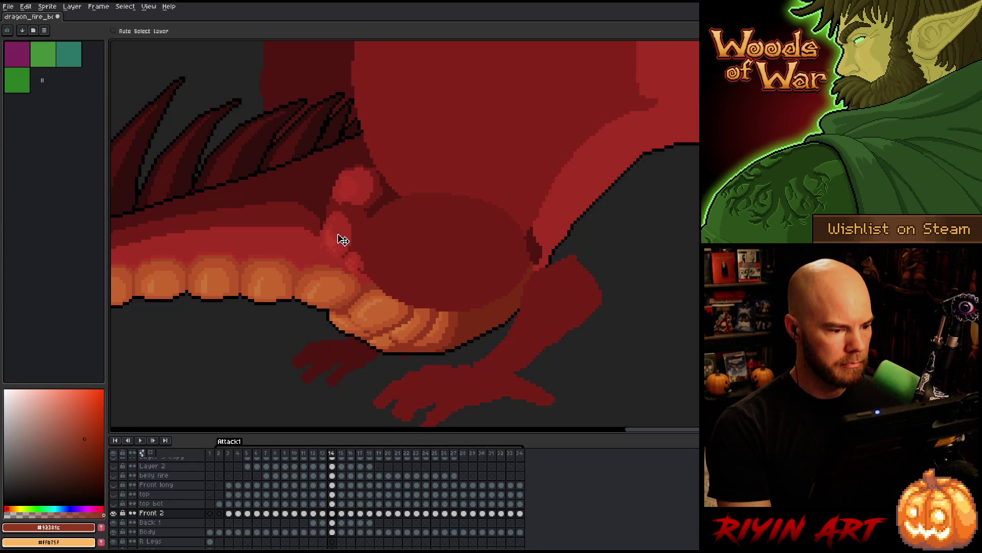
On Back 1, flip between frames 13 and 14 to check the leg joint's motion
click(332, 523)
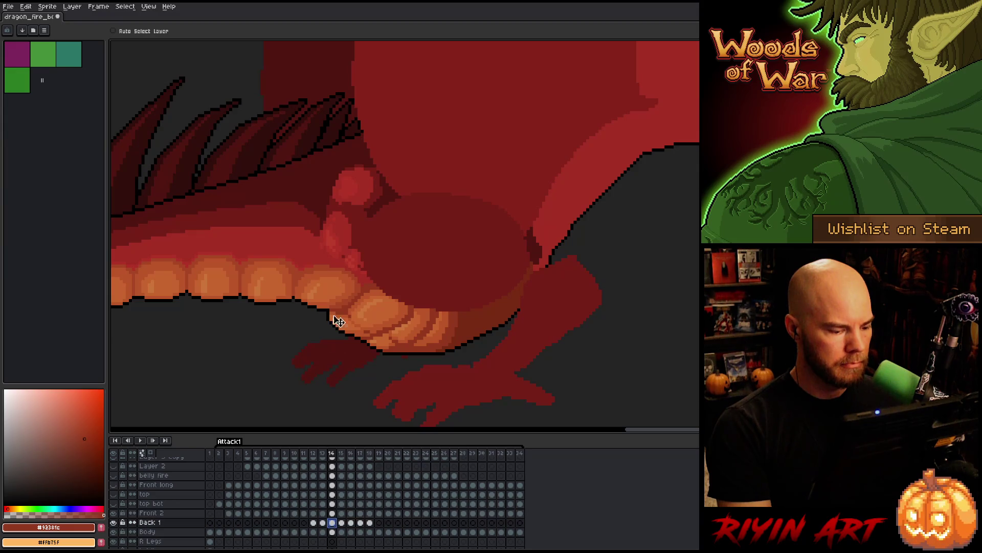
key(Left)
key(Right)
key(Left)
key(Right)
key(Left)
key(Right)
key(Left)
key(Right)
key(Left)
key(Right)
key(Left)
key(Right)
Copy frame 14's Front 2 and Back 1 cels into frame 15
click(331, 513)
key(ctrl+c)
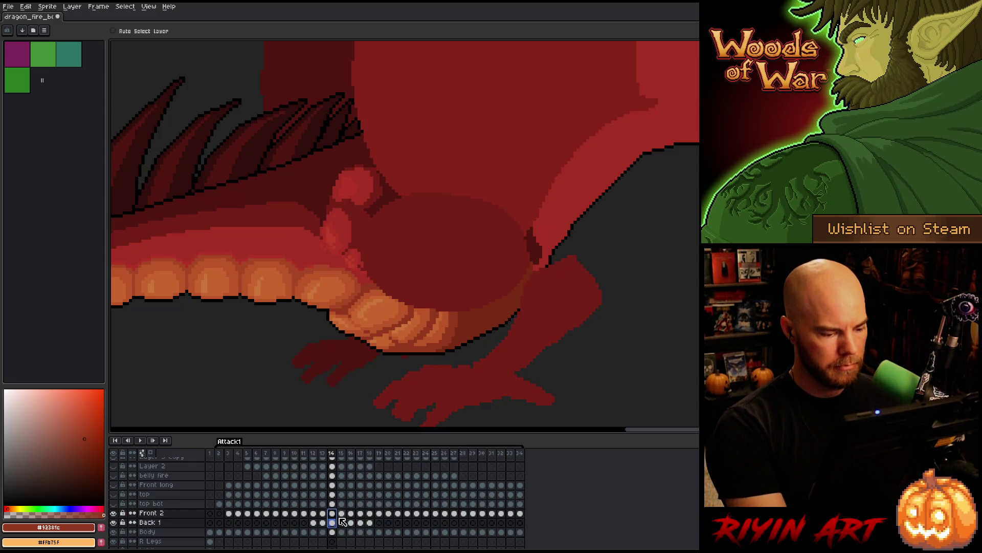
click(342, 513)
key(ctrl+v)
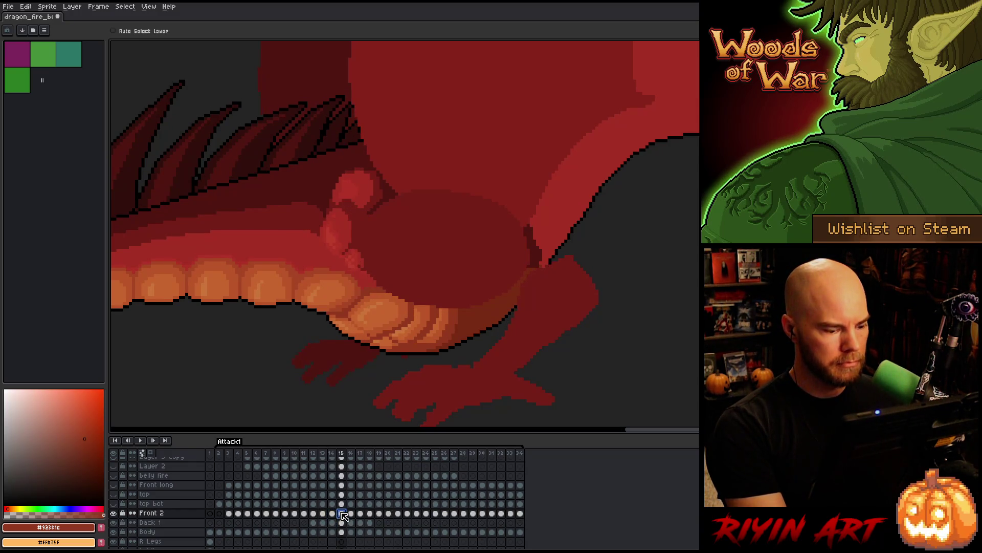
click(345, 523)
click(342, 513)
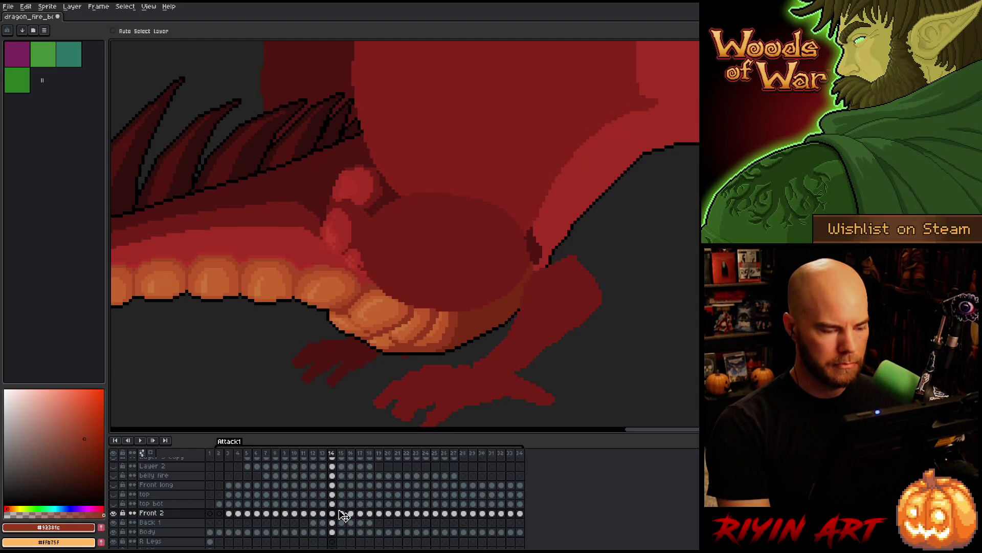
key(Left)
key(Right)
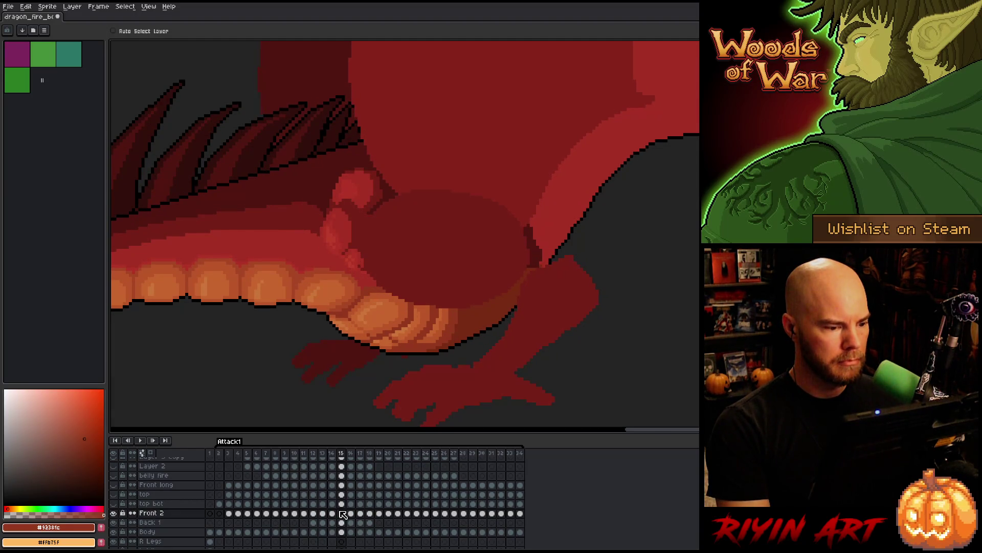
Select frame 15's Front 2 and Back 1 cels and compare the leg against frame 14
drag(342, 513, 343, 523)
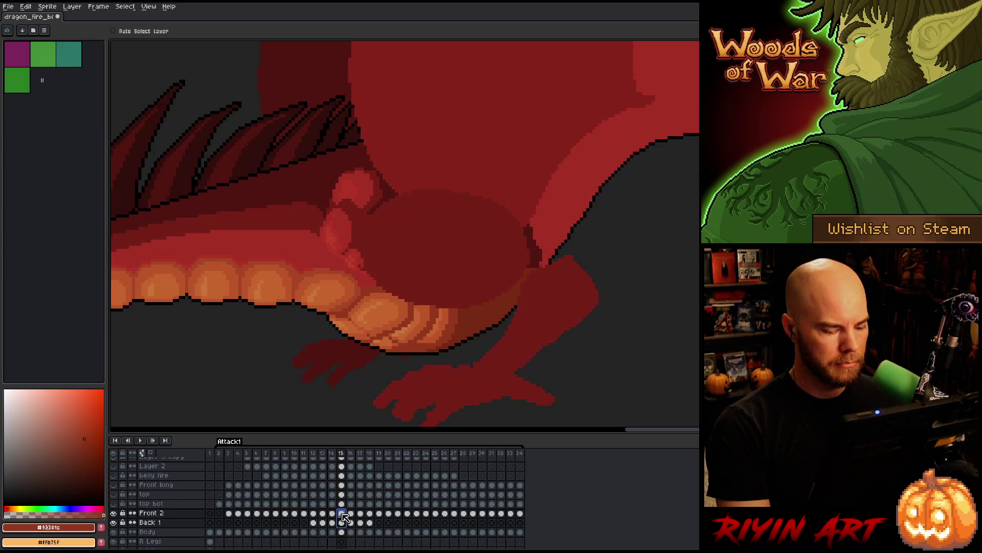
key(Left)
key(Right)
key(Left)
key(Right)
key(Left)
key(Right)
key(Left)
key(Right)
key(Left)
key(Right)
key(Left)
key(Right)
key(Left)
key(Right)
key(Left)
key(Right)
key(Left)
key(Right)
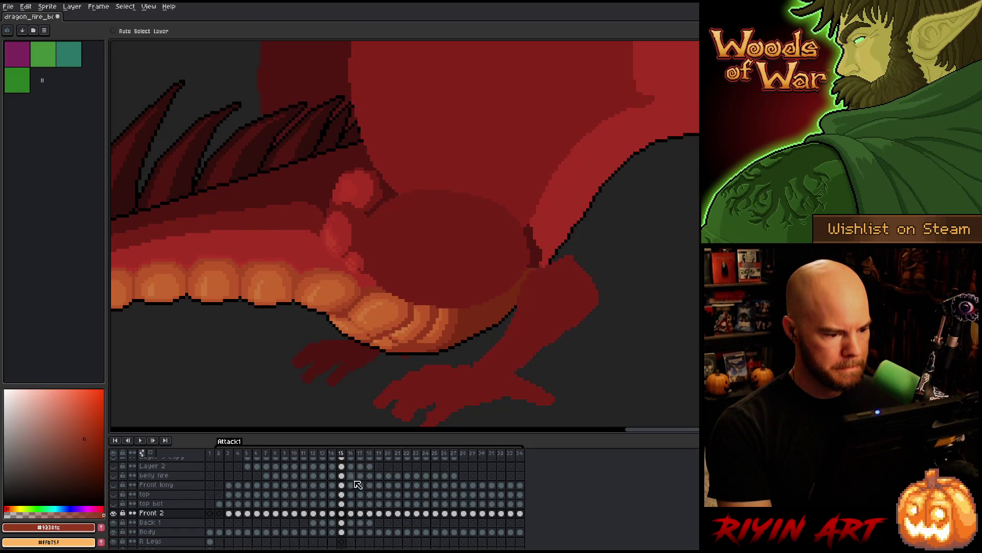
click(342, 522)
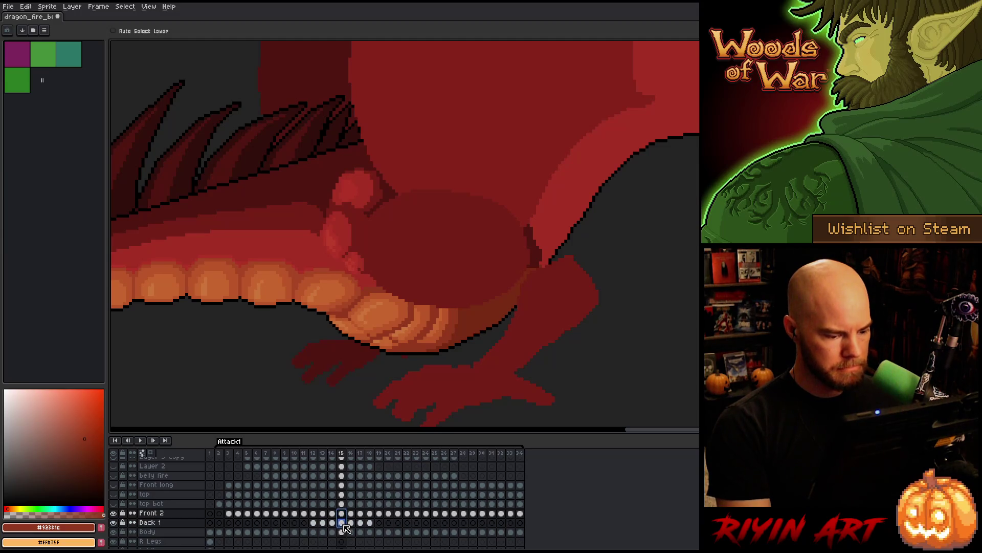
Paste the joint shapes into frame 16 and shift them into place on Front 2 and Back 1
click(352, 513)
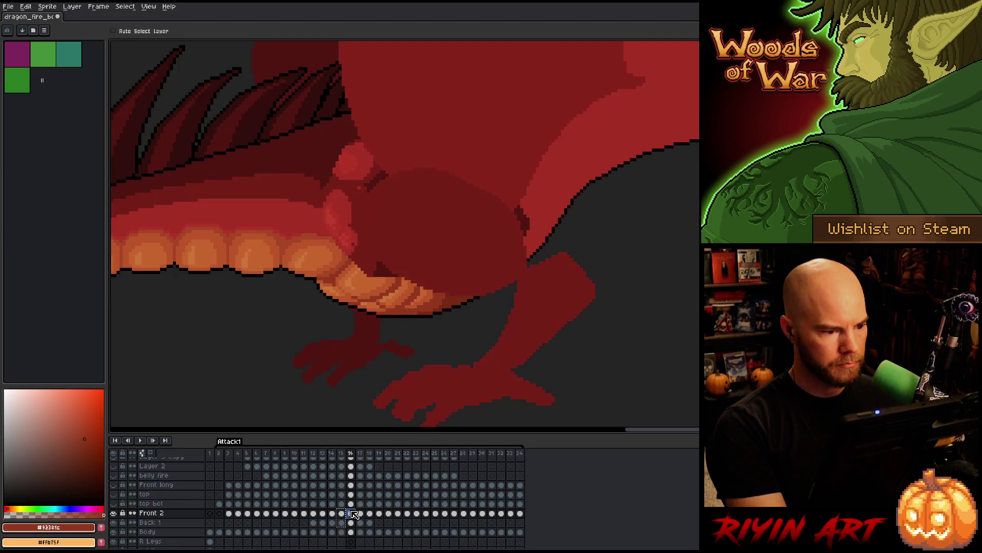
key(ctrl+v)
drag(355, 515, 351, 522)
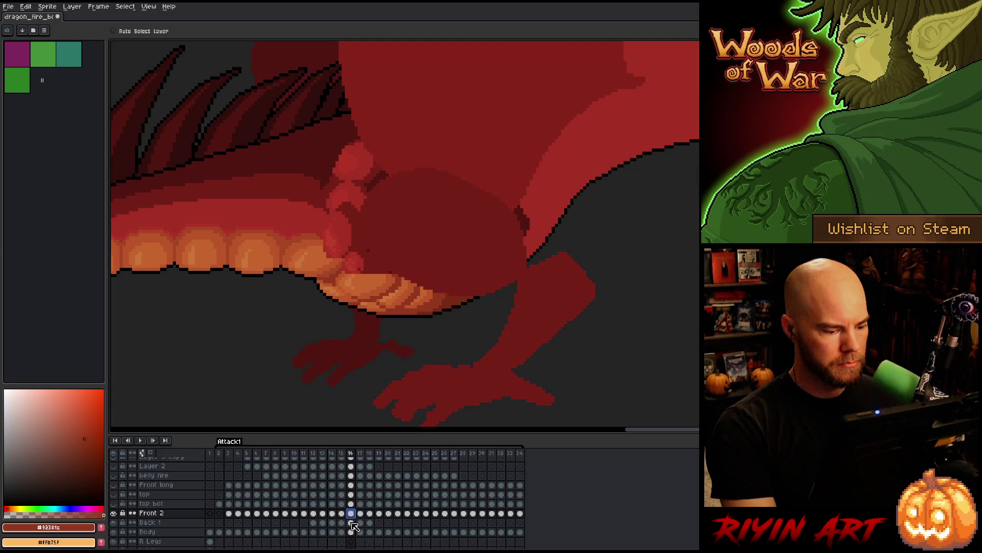
mouse_move(329, 215)
mouse_down()
mouse_move(350, 214)
mouse_move(346, 202)
mouse_move(348, 226)
mouse_up()
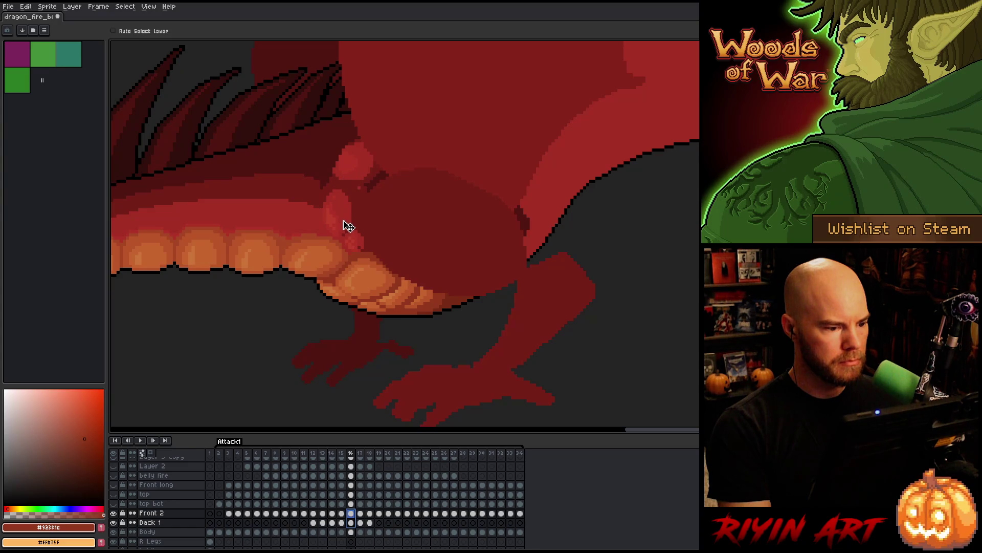
key(Left)
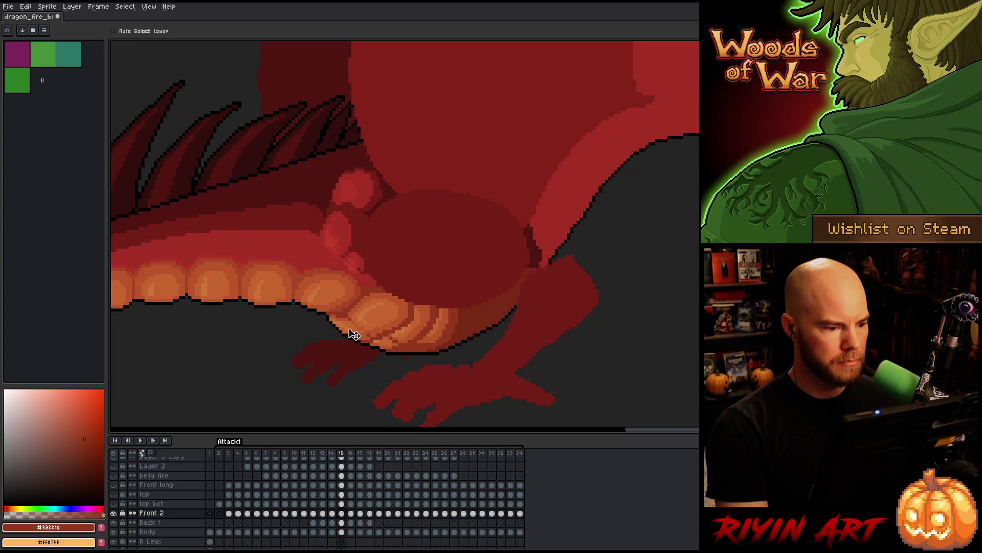
key(Right)
Reselect both frame 16 cels and nudge the joint shapes further, checking against frame 15
click(351, 522)
drag(351, 522, 351, 513)
drag(344, 217, 336, 213)
key(Left)
key(Right)
key(Left)
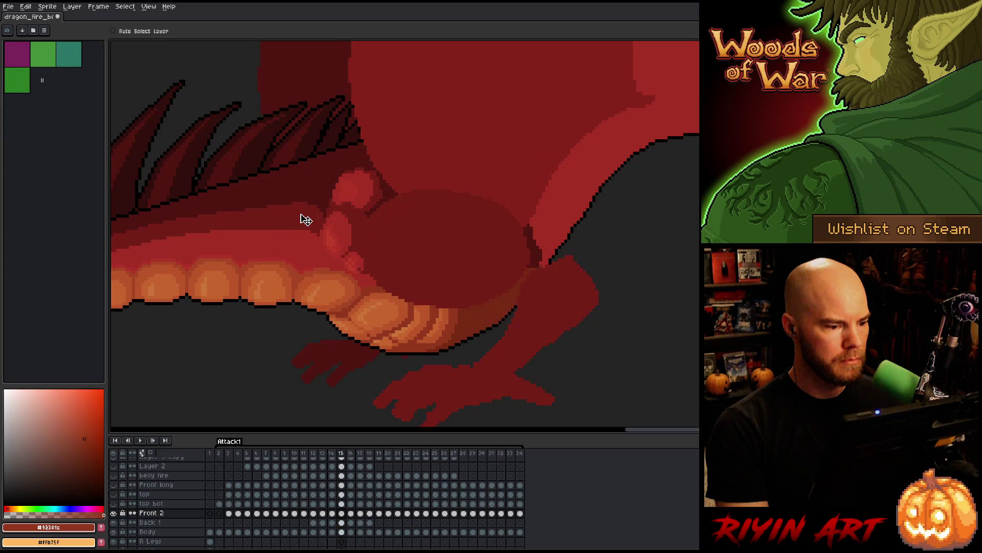
key(Right)
key(Left)
key(Right)
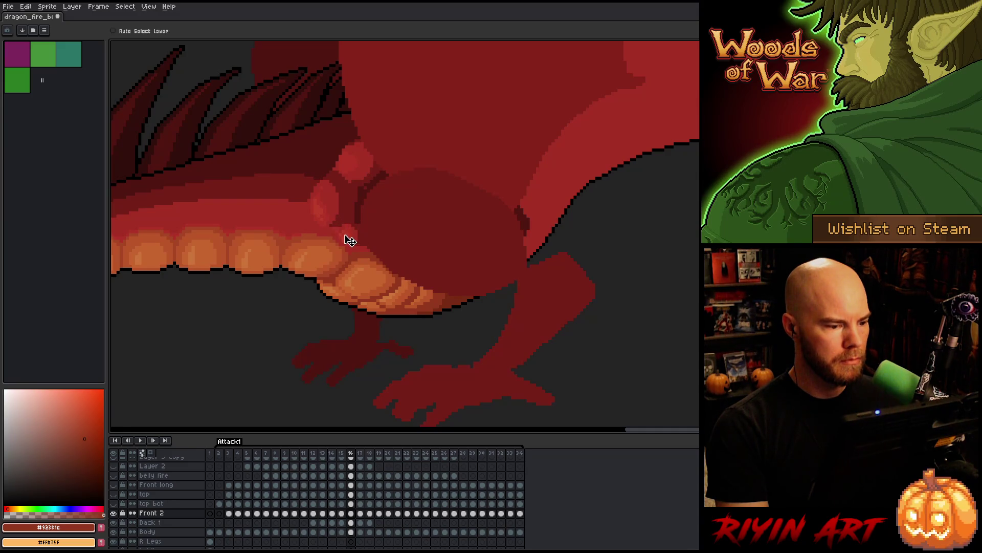
key(Left)
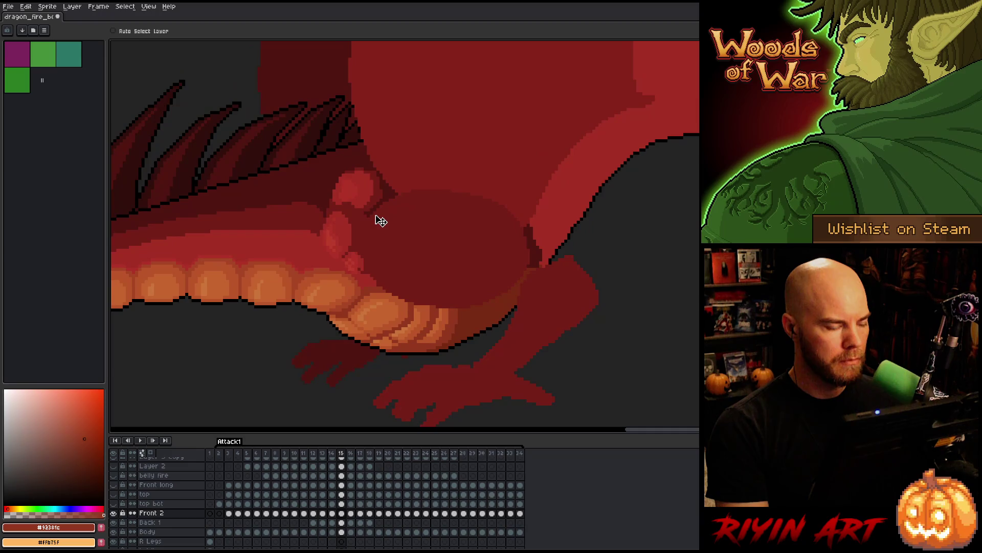
key(Right)
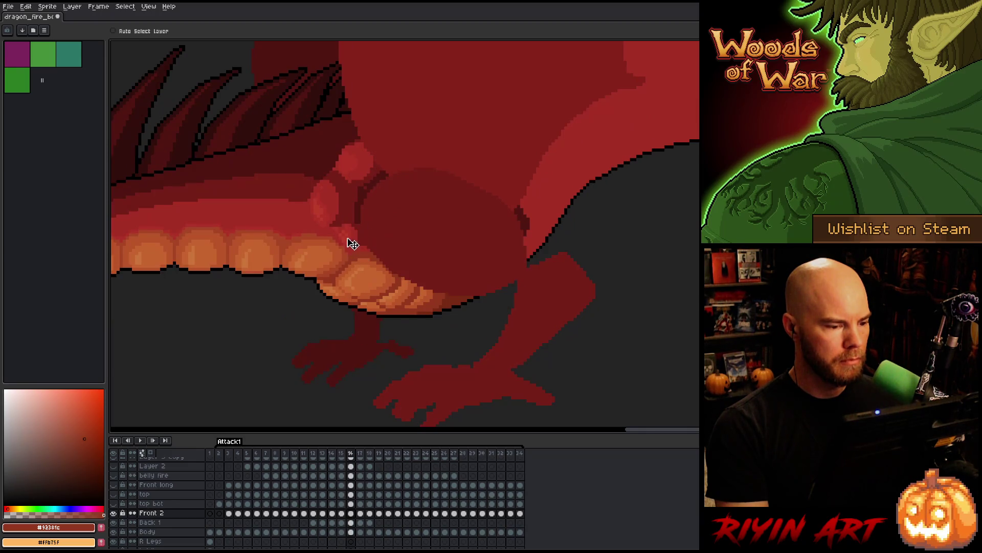
Flip between frames 15 and 16 to confirm the leg joint lines up smoothly
key(Left)
key(Right)
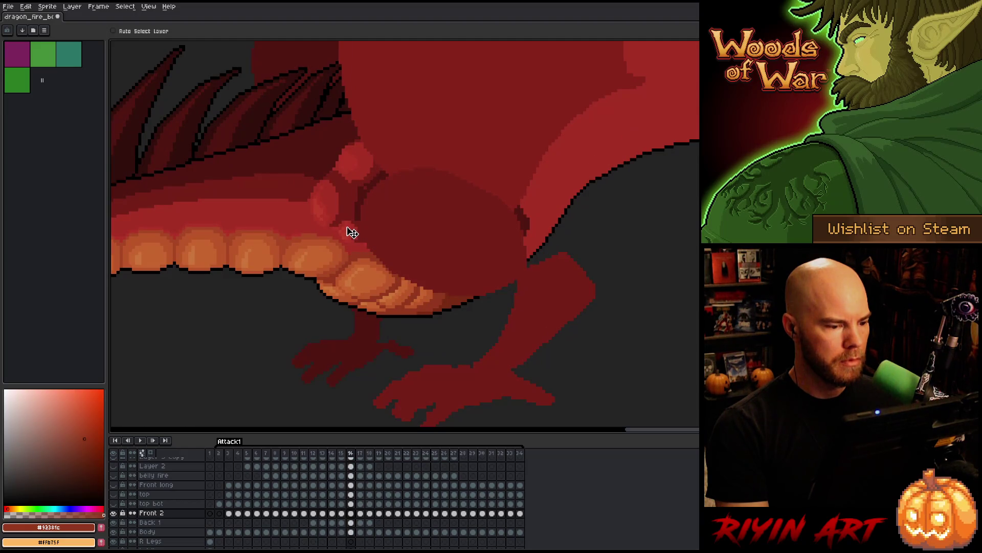
key(Left)
key(Right)
key(Left)
key(Right)
click(351, 523)
key(Left)
key(Right)
key(Left)
key(Right)
key(Left)
key(Right)
key(Left)
key(Right)
key(Left)
key(Right)
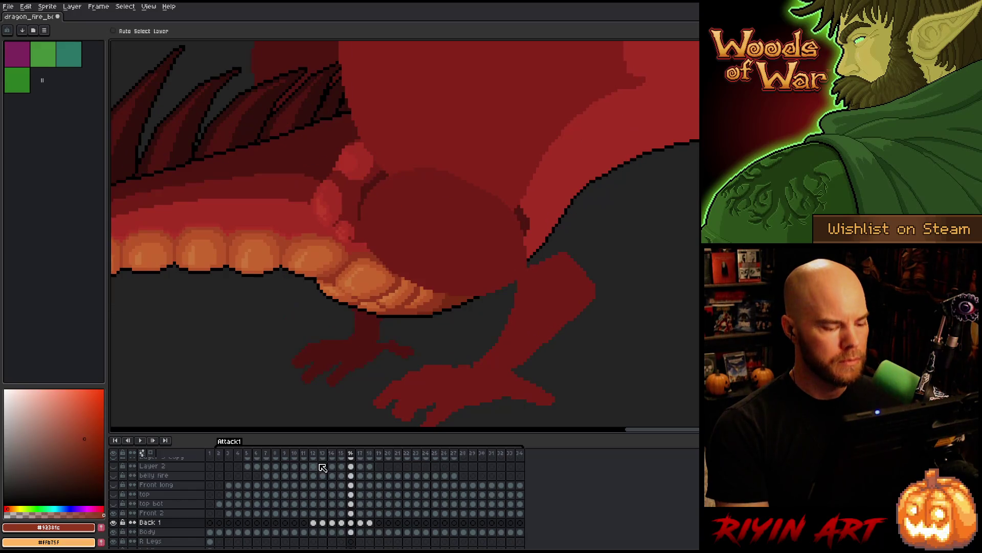
Play the Attack1 animation from frame 13 to review the leg motion, then step to frame 17
click(360, 523)
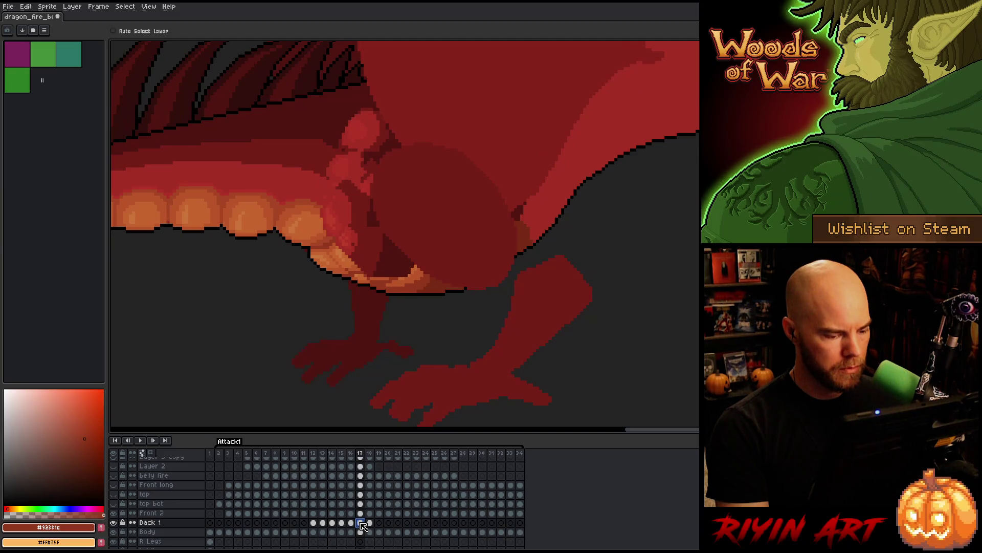
click(313, 513)
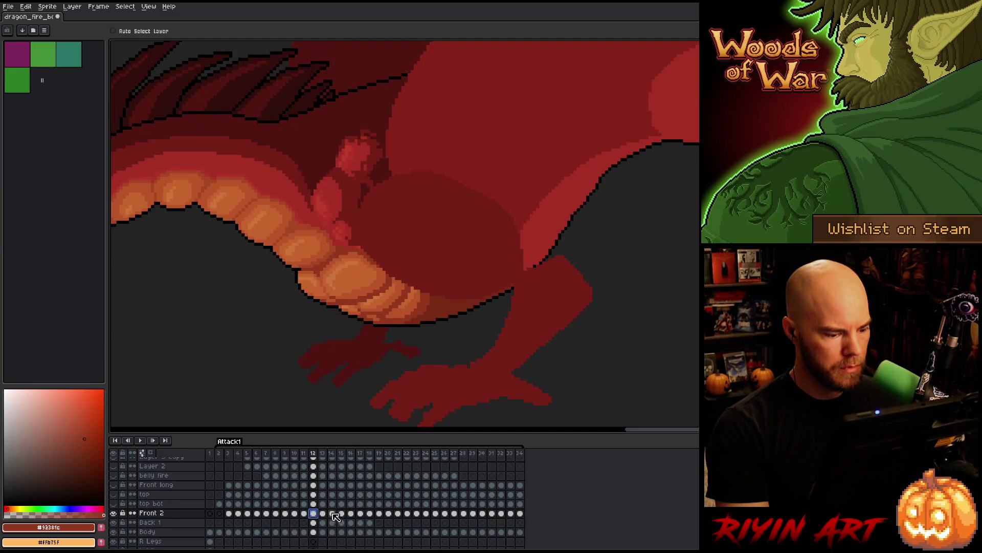
click(324, 513)
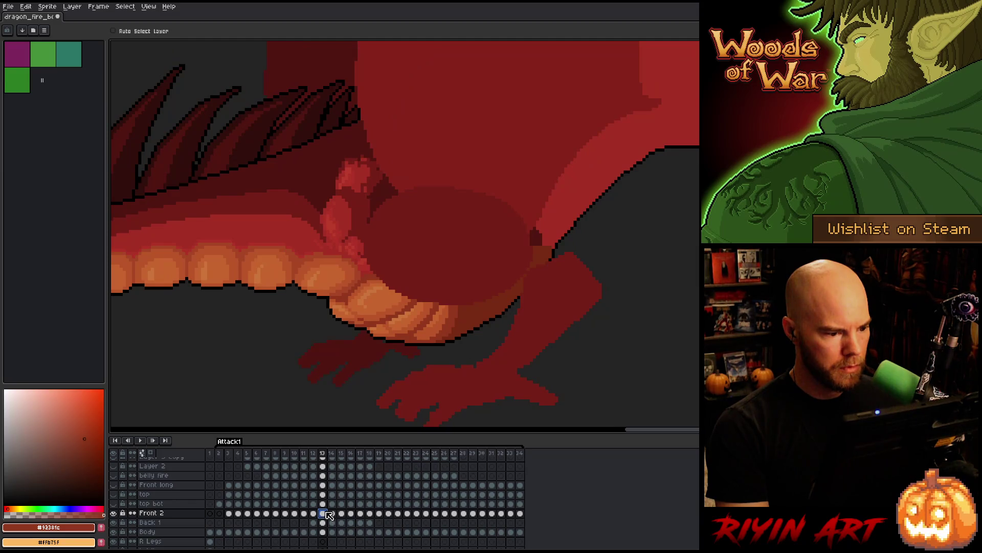
key(Return)
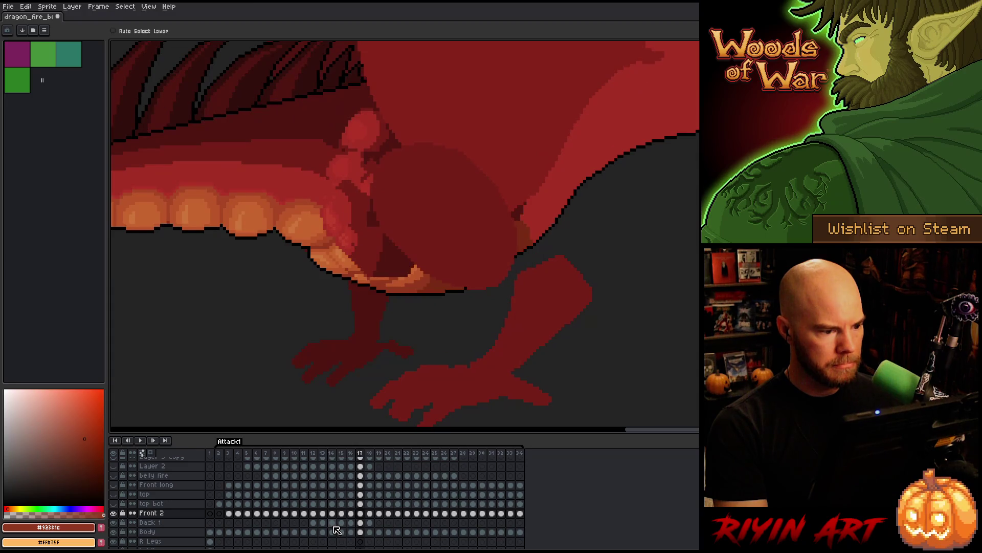
click(322, 514)
mouse_move(326, 519)
mouse_down()
mouse_move(315, 521)
mouse_move(338, 518)
mouse_up()
key(Right)
key(Right)
key(Right)
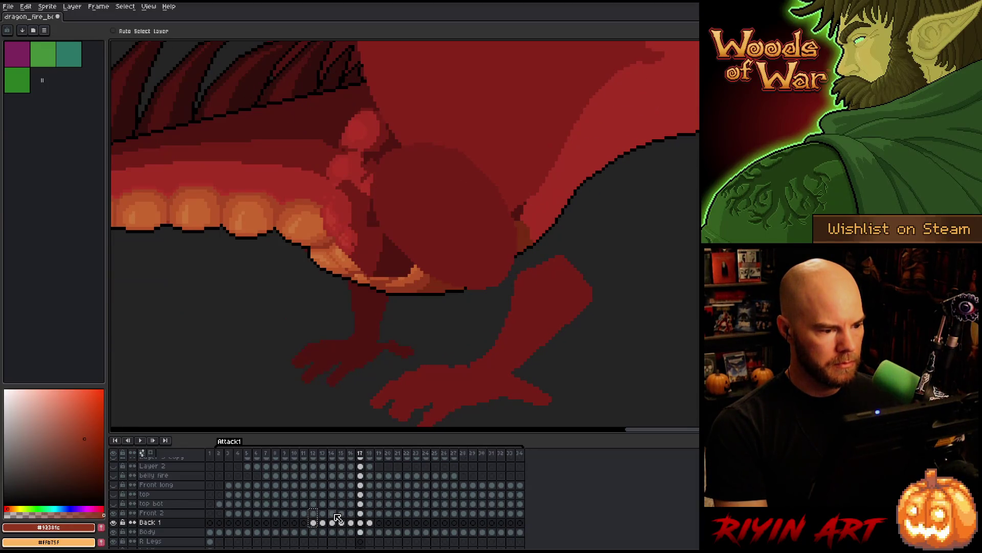
On frame 17, move the Front 2 and Back 1 joint up and right, then raise the joint shapes two pixels
click(361, 513)
click(365, 522)
shift+click(360, 513)
mouse_move(351, 197)
mouse_down()
mouse_move(372, 156)
mouse_move(359, 182)
mouse_up()
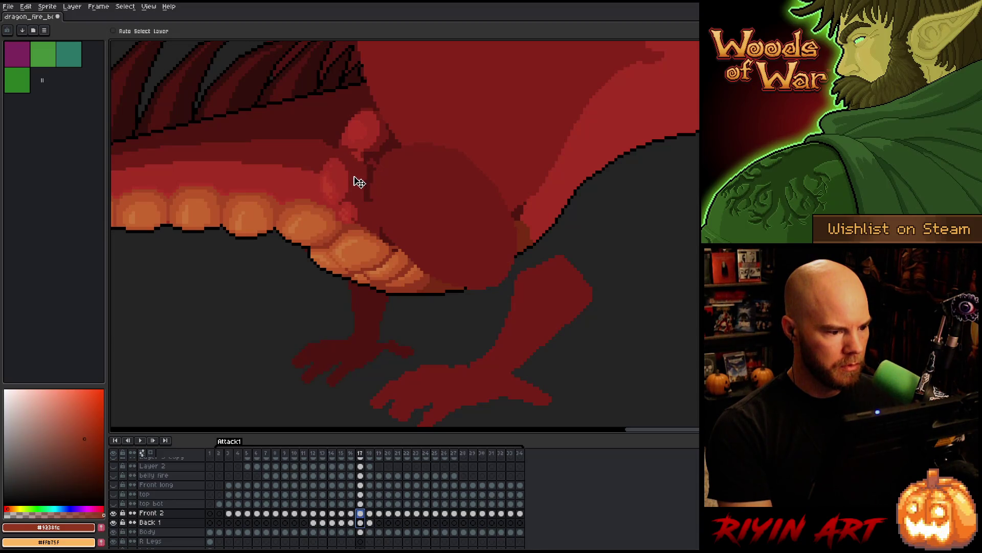
key(comma)
key(period)
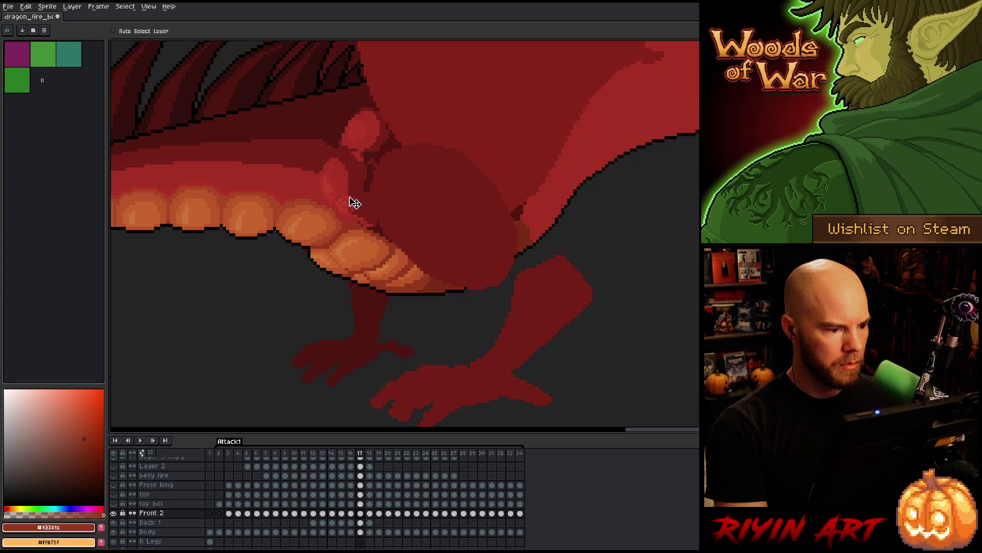
click(360, 518)
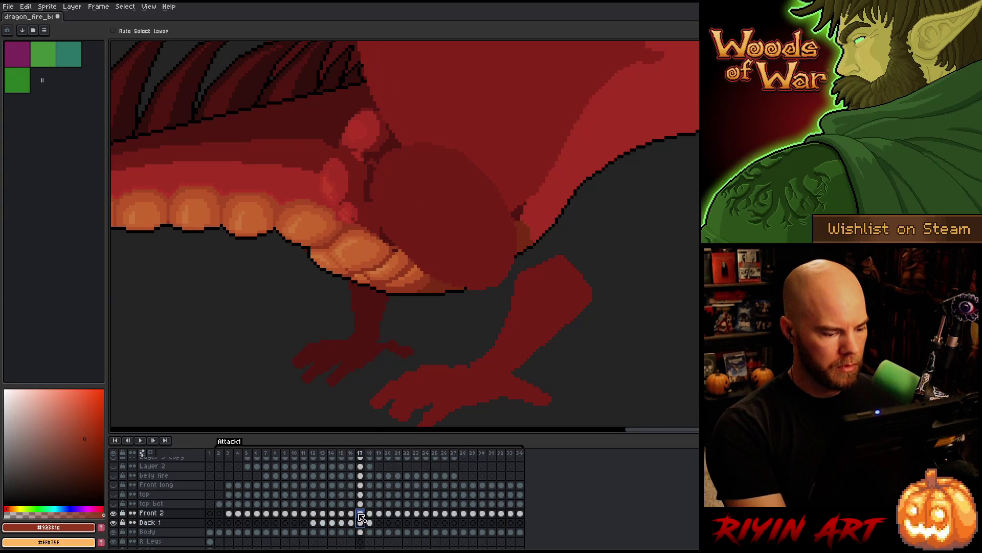
drag(365, 220, 360, 211)
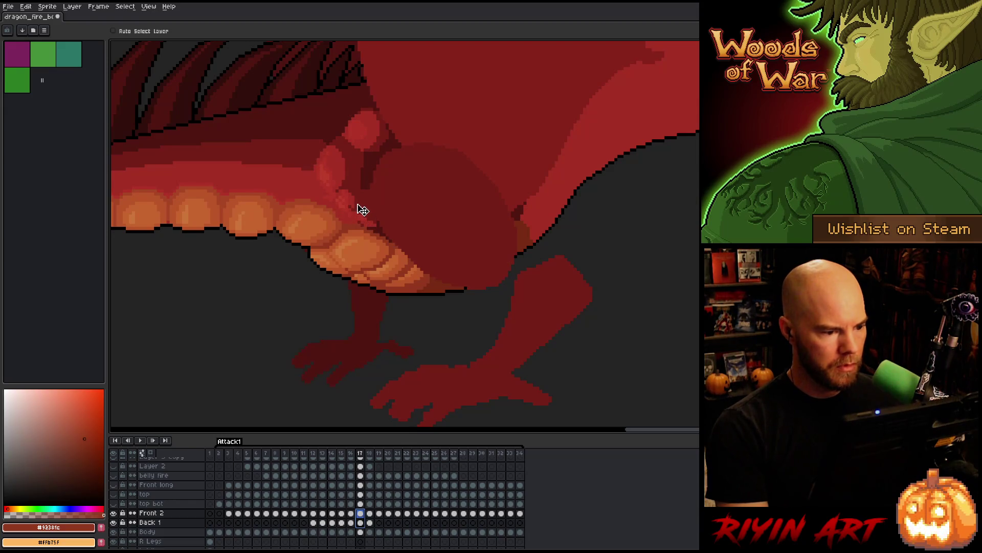
Flip between frames 16 and 17 to check the joint motion, ending on the Back 1 cel of frame 17
key(comma)
key(period)
key(comma)
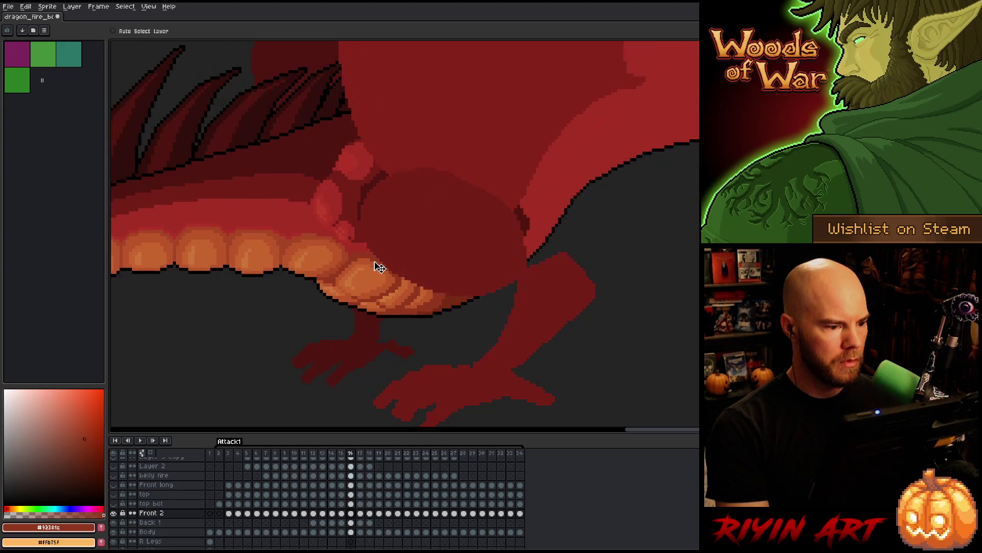
key(period)
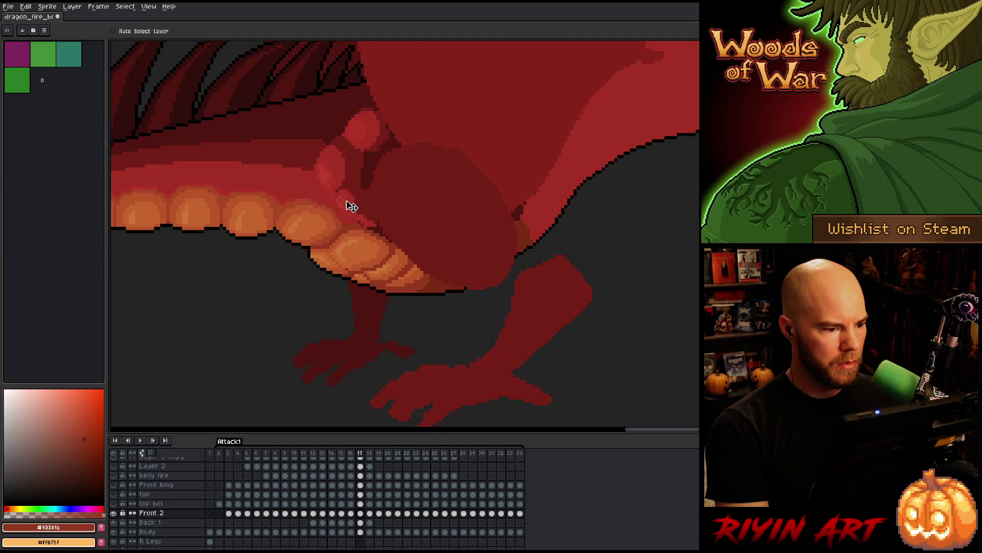
key(comma)
key(period)
key(comma)
key(period)
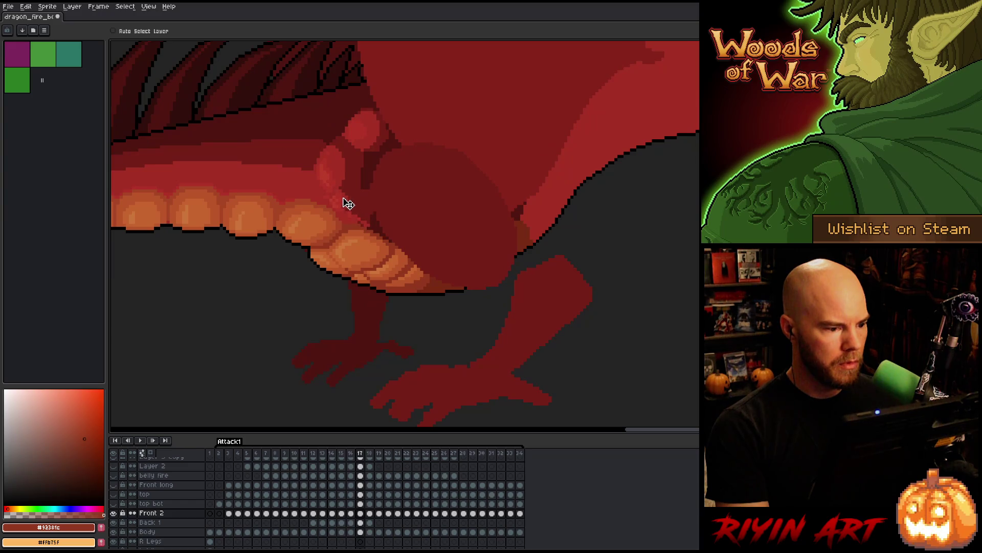
key(comma)
key(period)
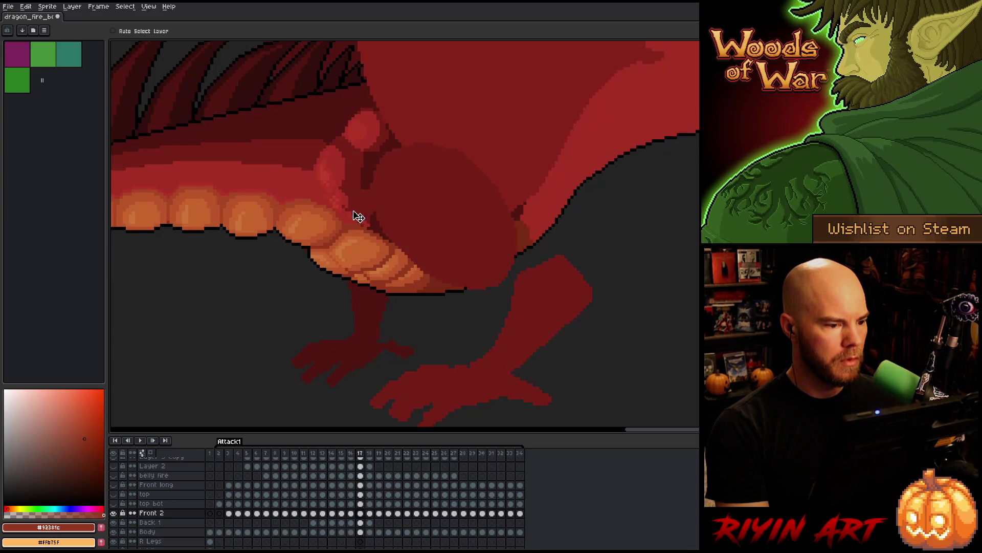
key(comma)
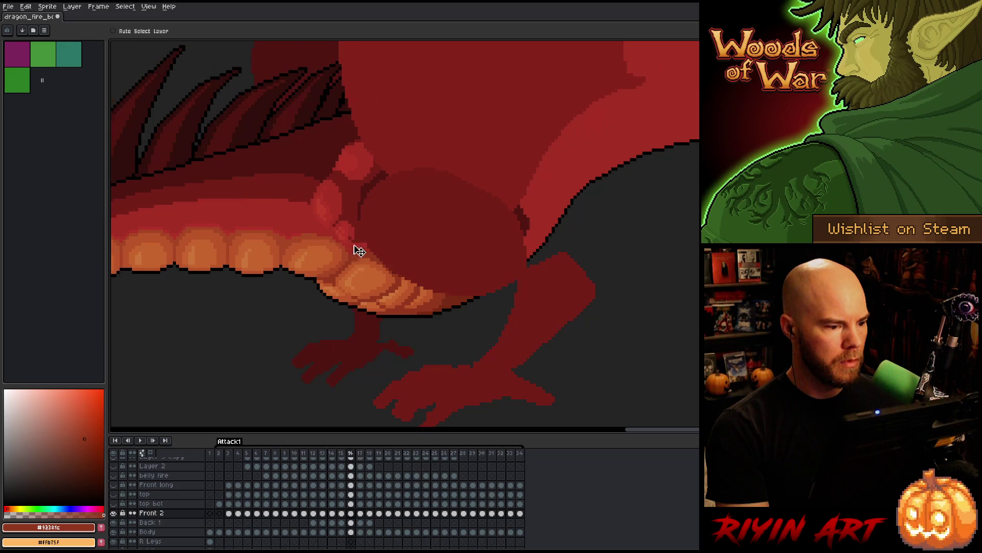
key(period)
key(comma)
key(period)
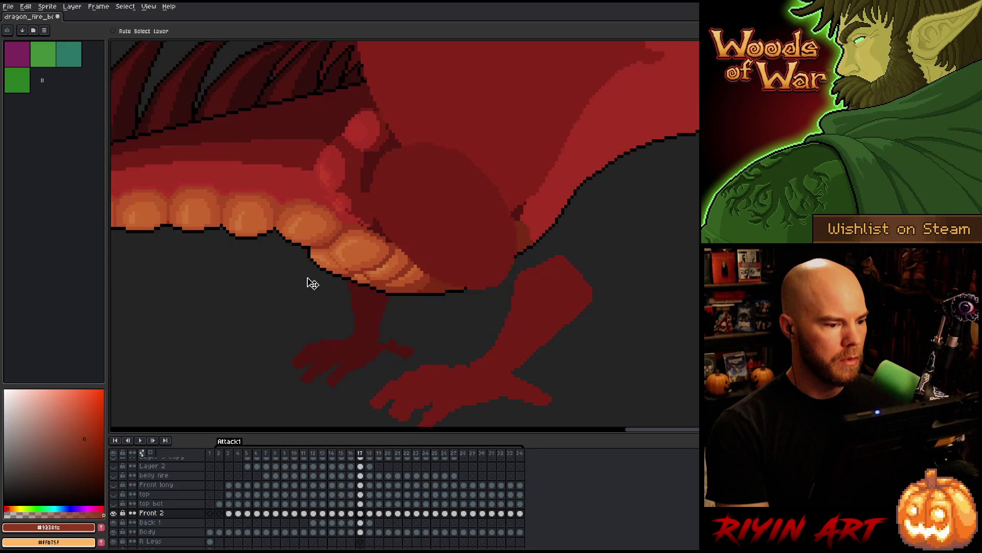
key(comma)
key(period)
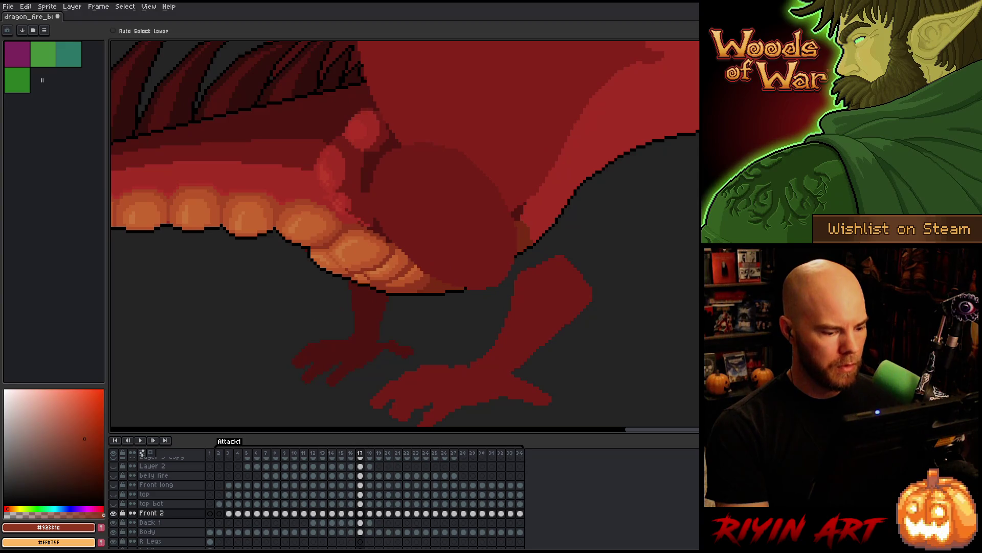
click(361, 522)
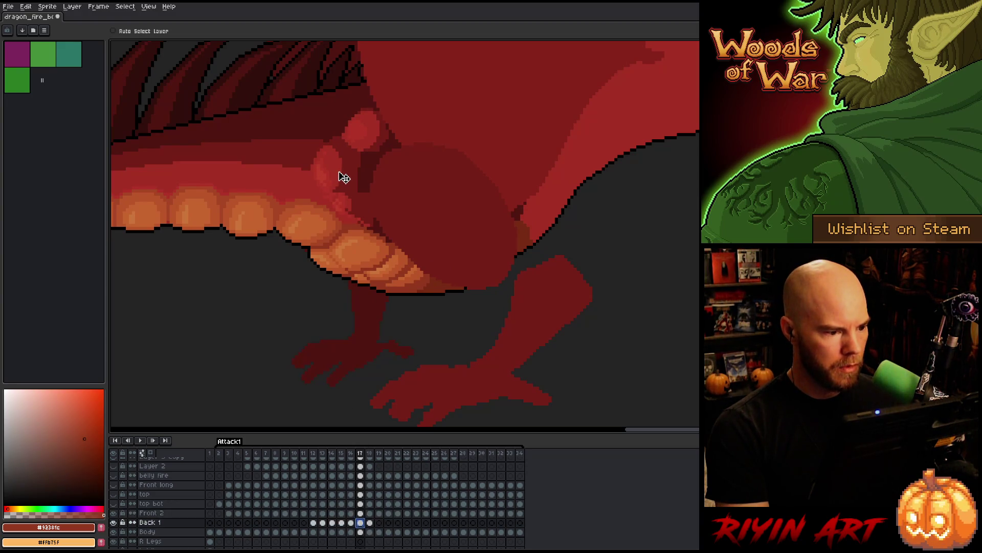
drag(343, 177, 342, 178)
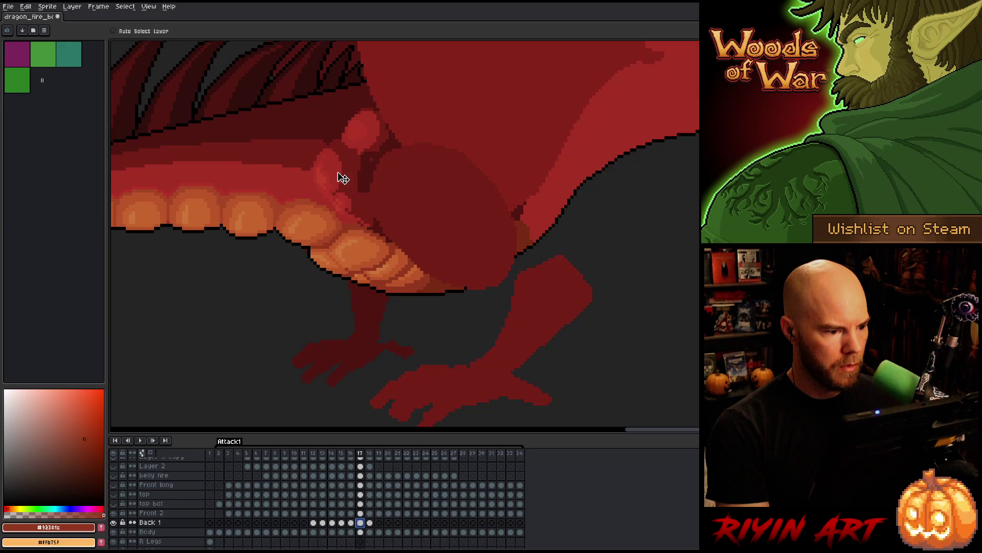
key(comma)
key(period)
key(comma)
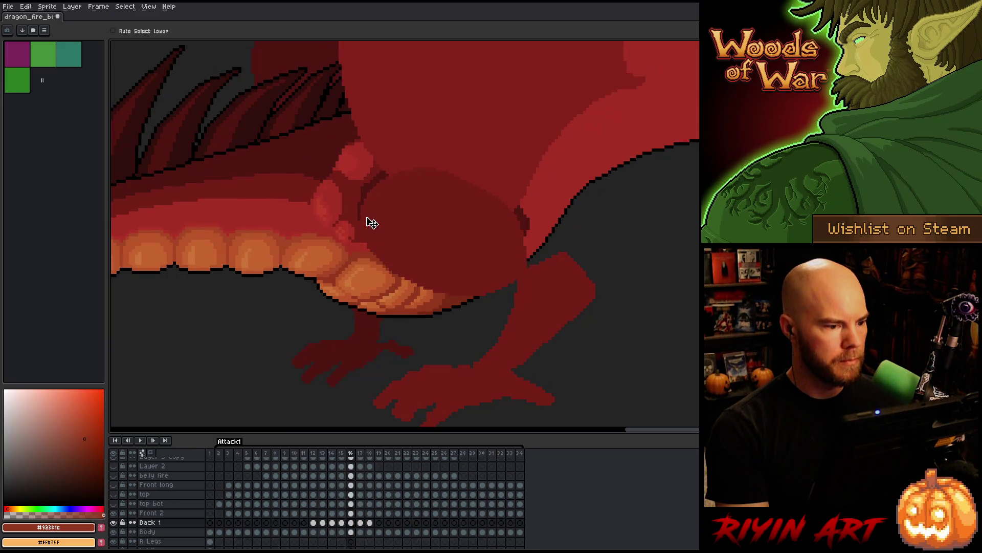
key(period)
key(comma)
key(period)
key(comma)
key(period)
key(comma)
key(period)
key(comma)
key(period)
key(comma)
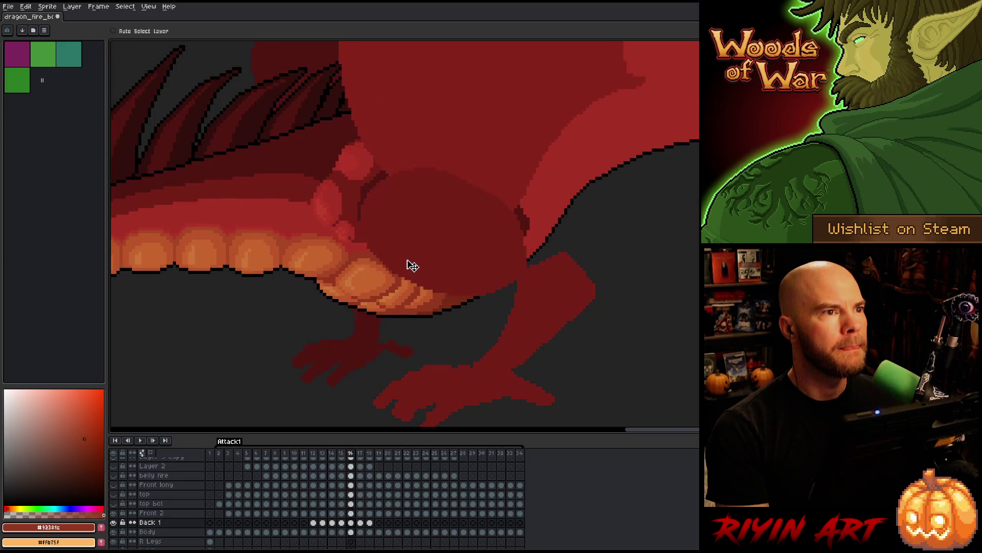
key(comma)
key(comma)
key(period)
key(period)
key(period)
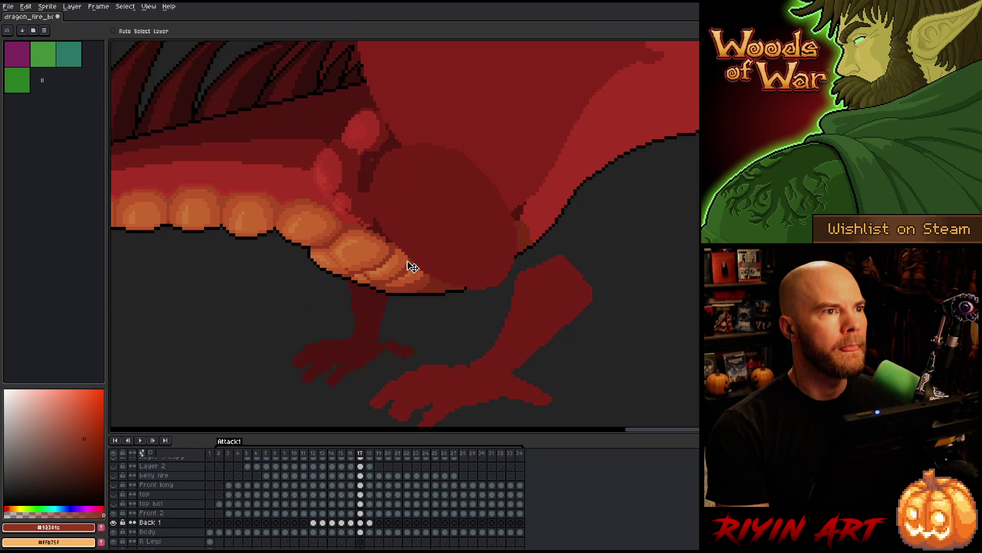
key(comma)
key(comma)
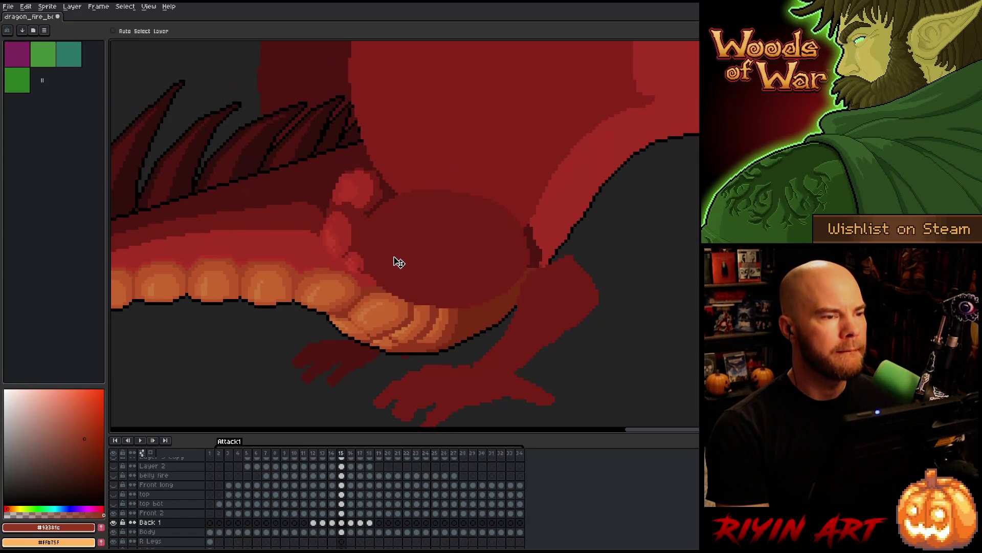
key(period)
click(351, 513)
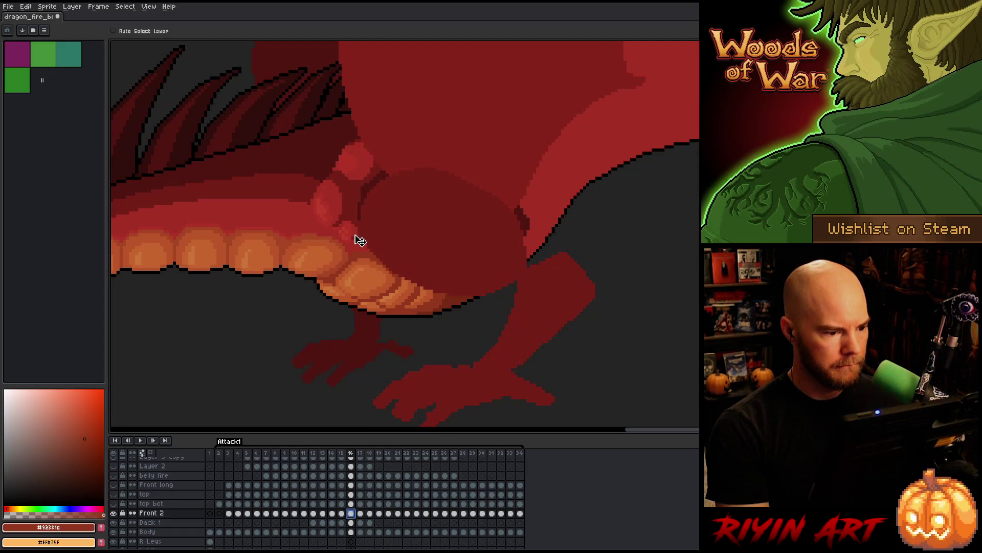
key(comma)
key(period)
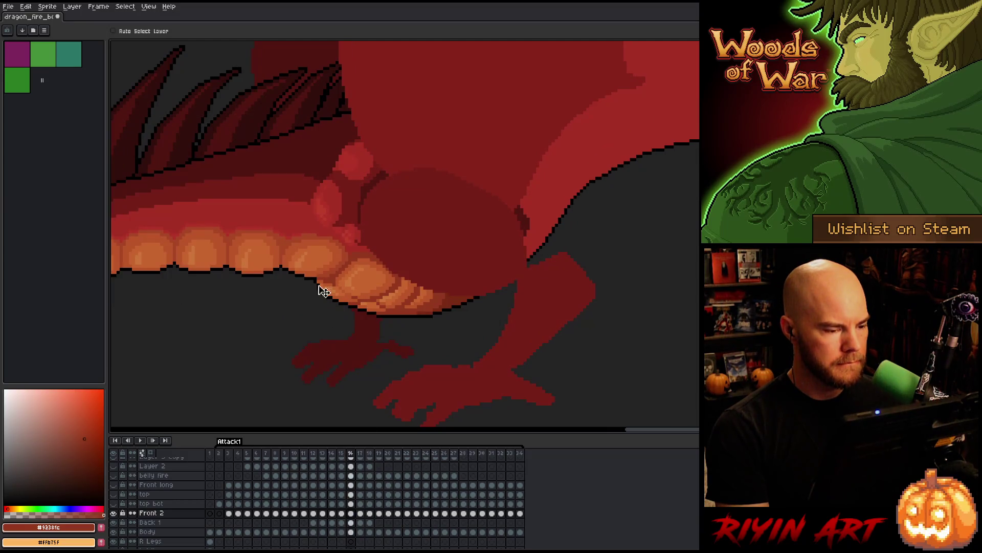
click(351, 523)
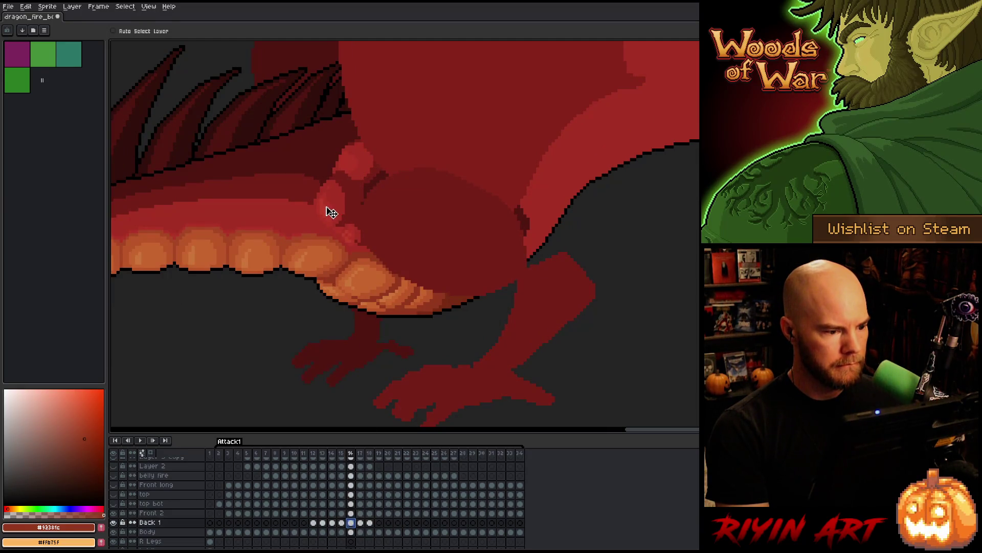
key(period)
key(comma)
key(period)
key(comma)
key(period)
key(comma)
key(period)
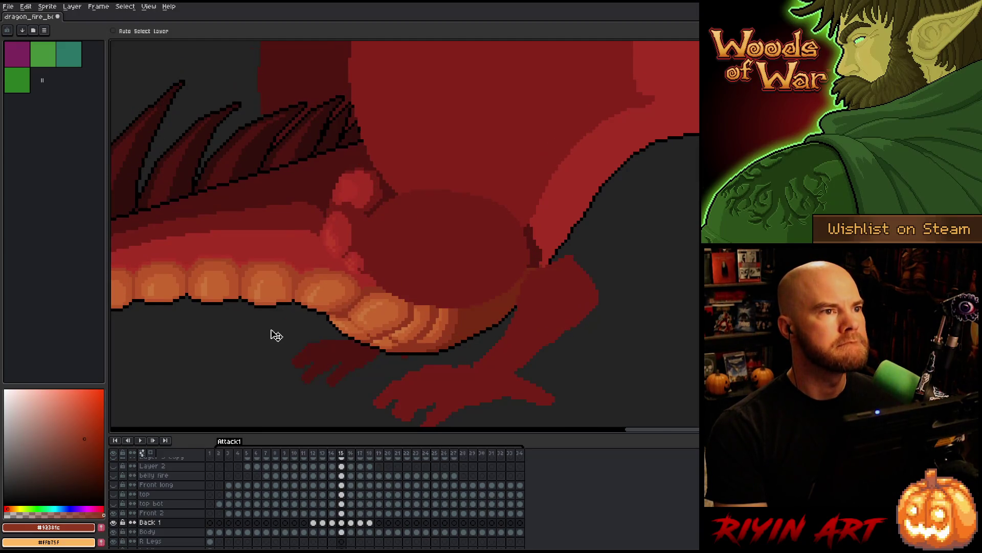
key(comma)
key(period)
key(comma)
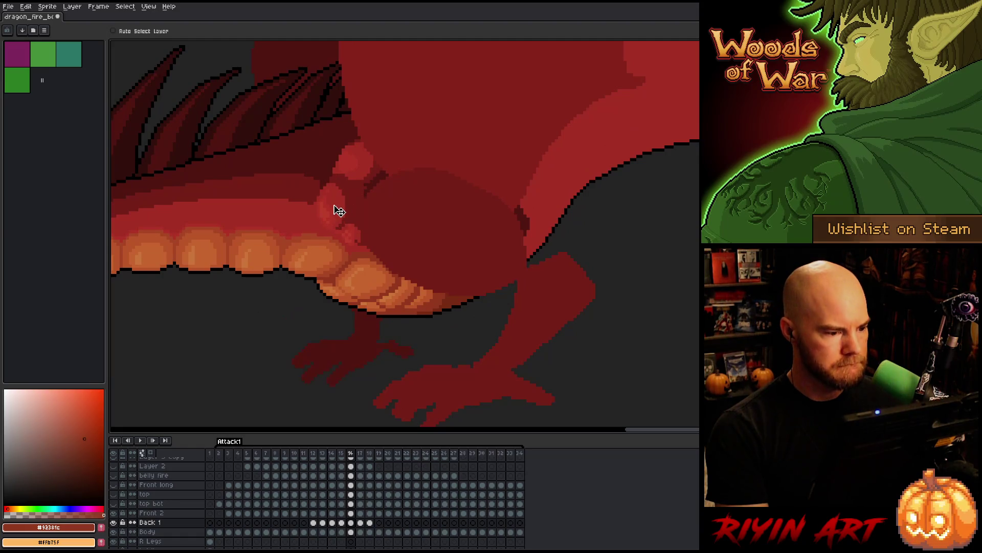
click(352, 524)
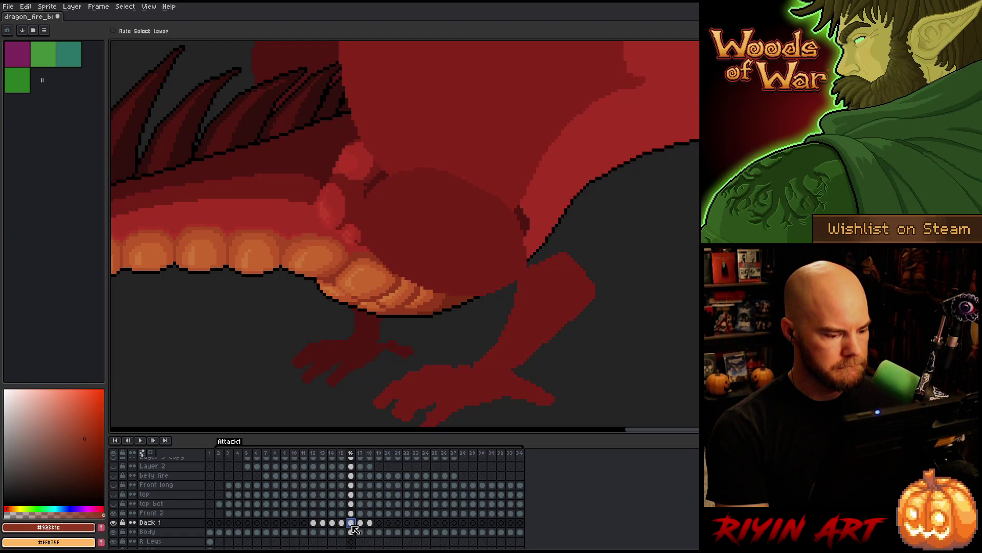
click(351, 513)
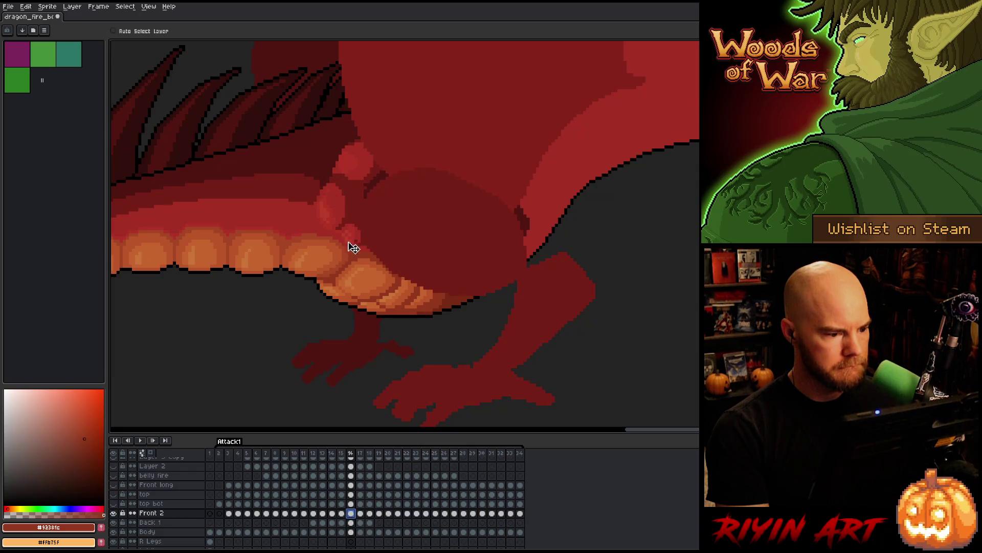
key(Left)
key(Right)
key(Left)
key(Right)
key(Left)
key(Right)
key(Left)
key(Right)
key(Left)
key(Right)
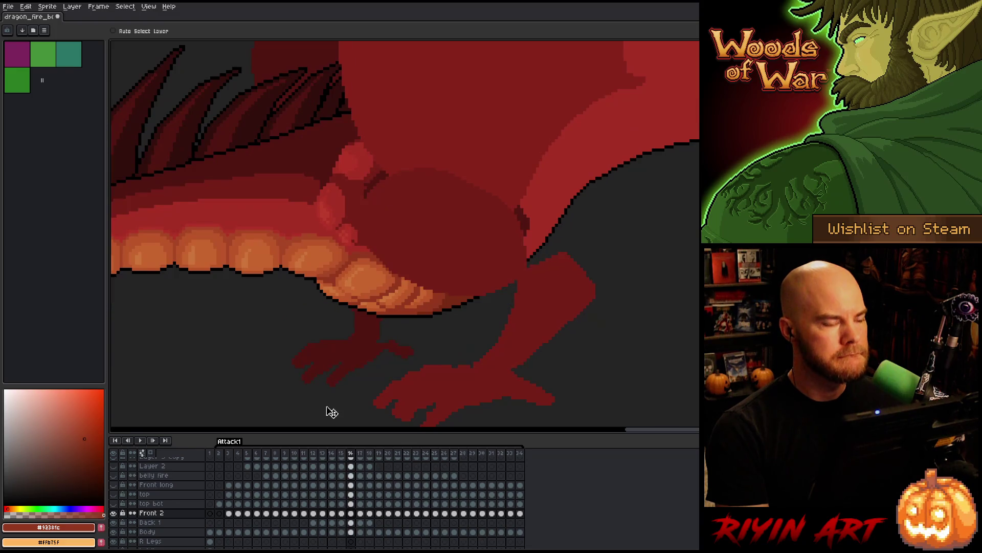
Step through frames 12 to 18 on the Front 2 and Back 1 layers to review the leg joint
click(352, 522)
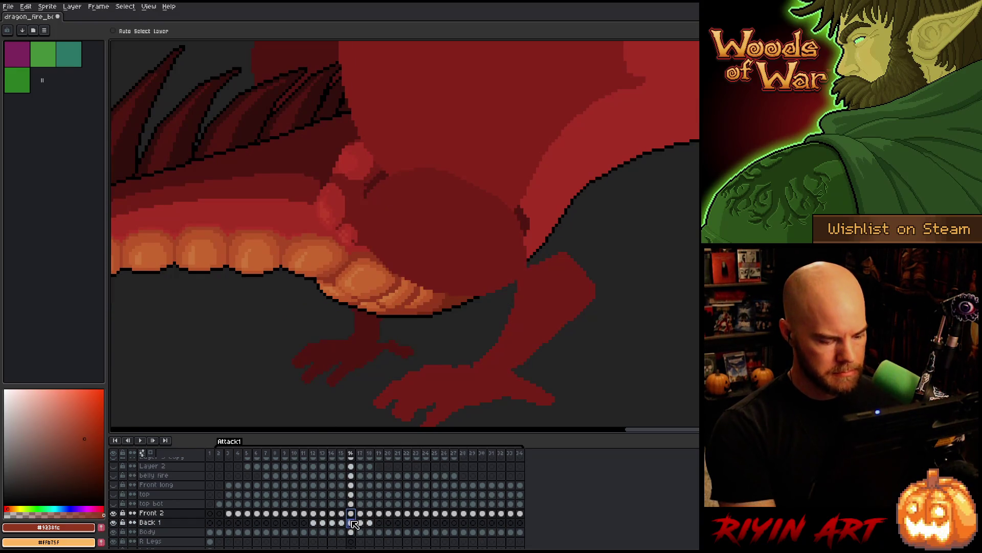
click(361, 513)
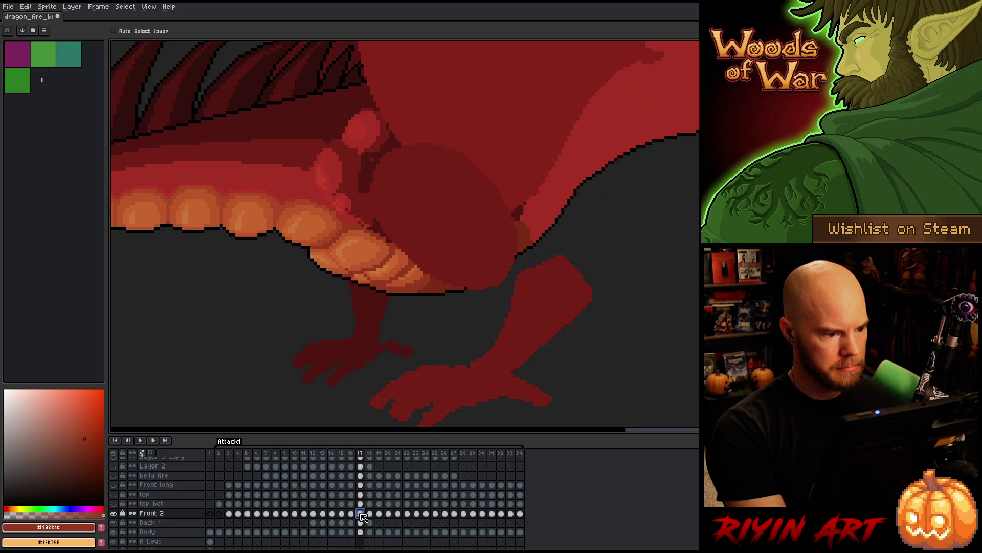
click(314, 513)
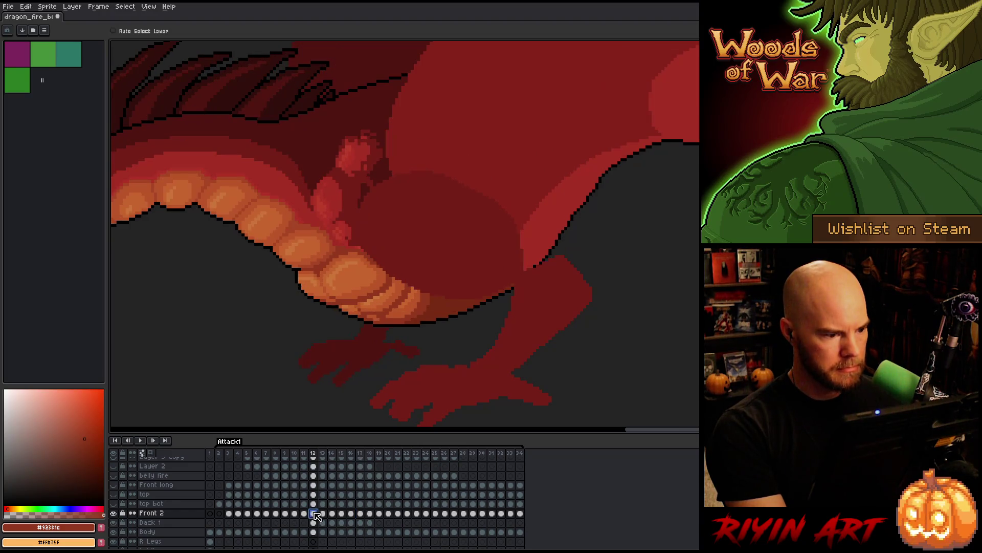
click(324, 513)
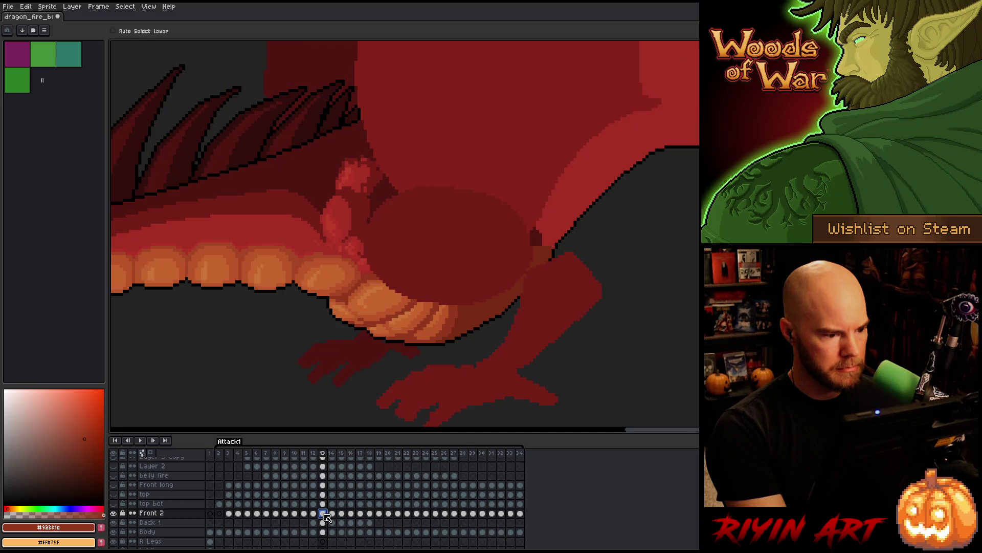
click(315, 514)
click(314, 522)
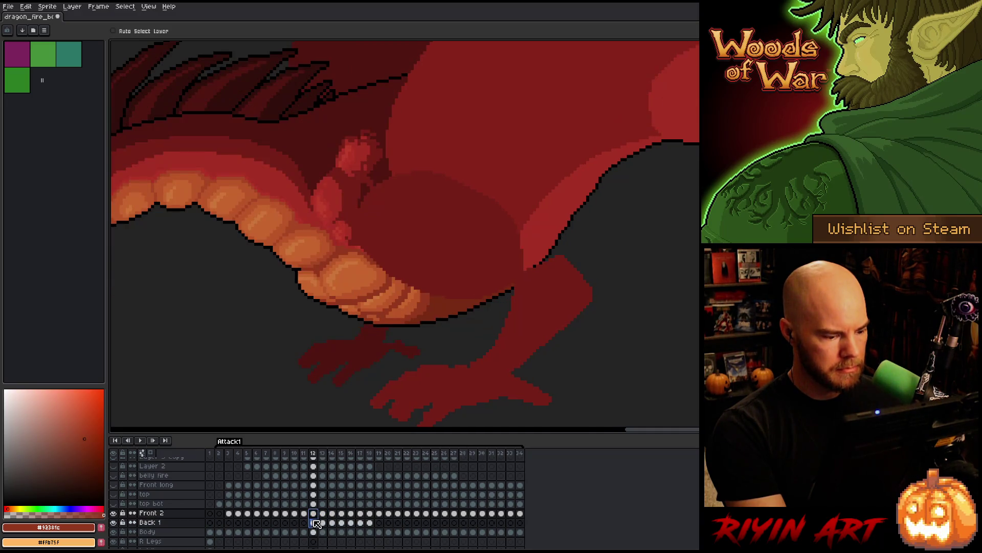
click(369, 513)
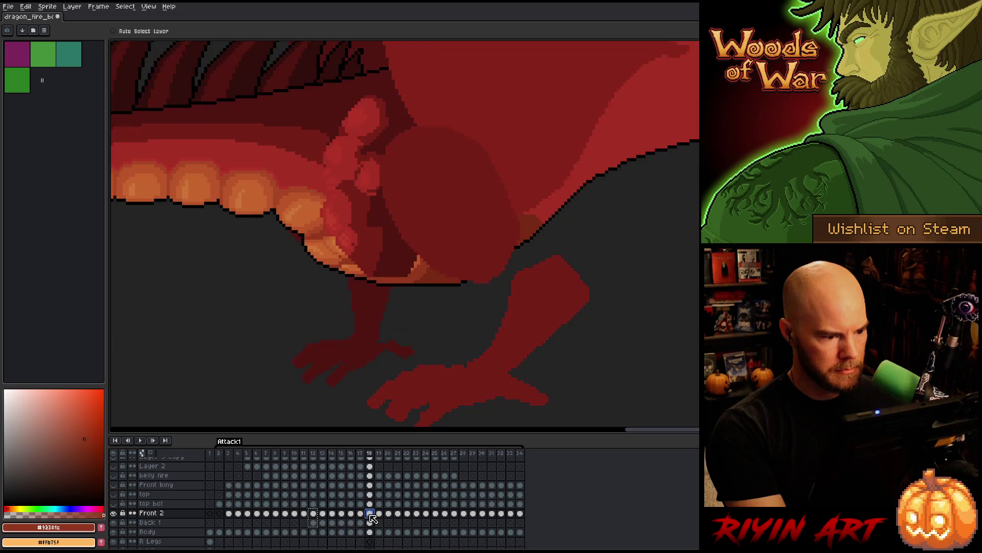
click(361, 514)
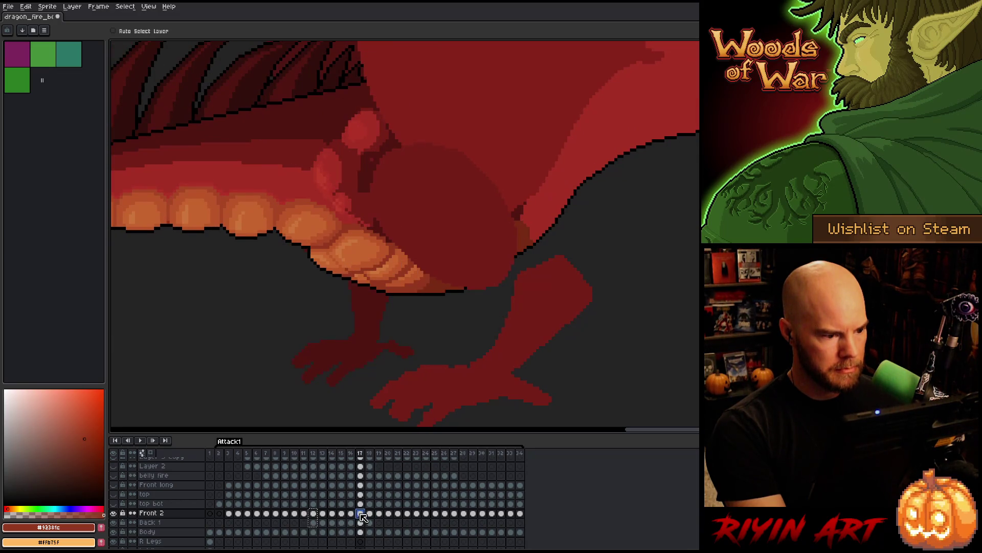
click(351, 514)
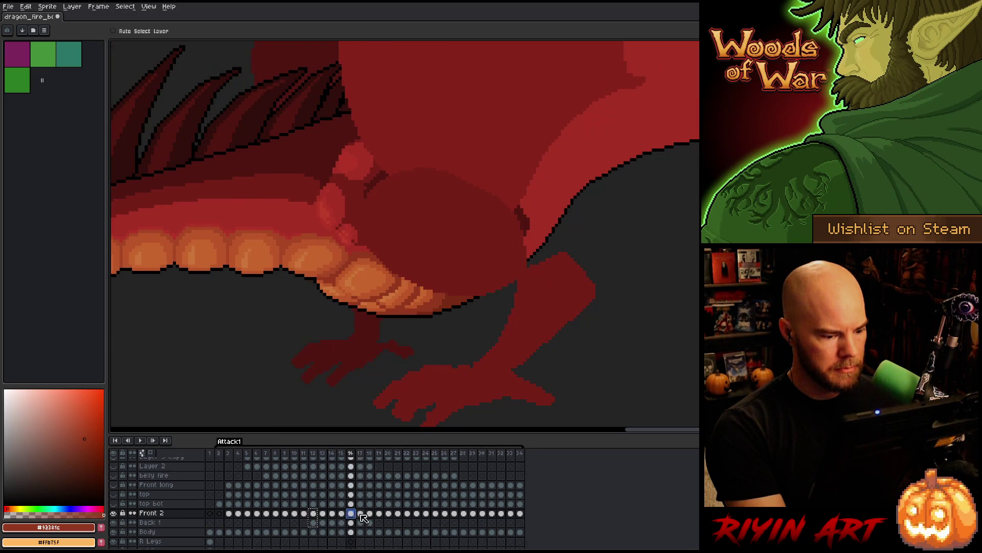
click(361, 514)
click(370, 514)
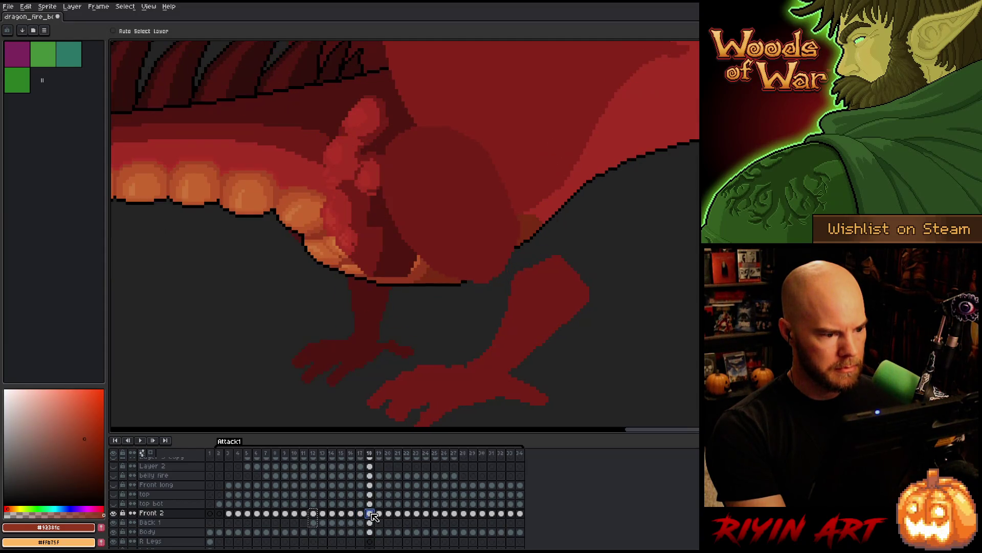
Undo the last change, then move the frame 18 Front 2 and Back 1 joint up and right
key(ctrl+z)
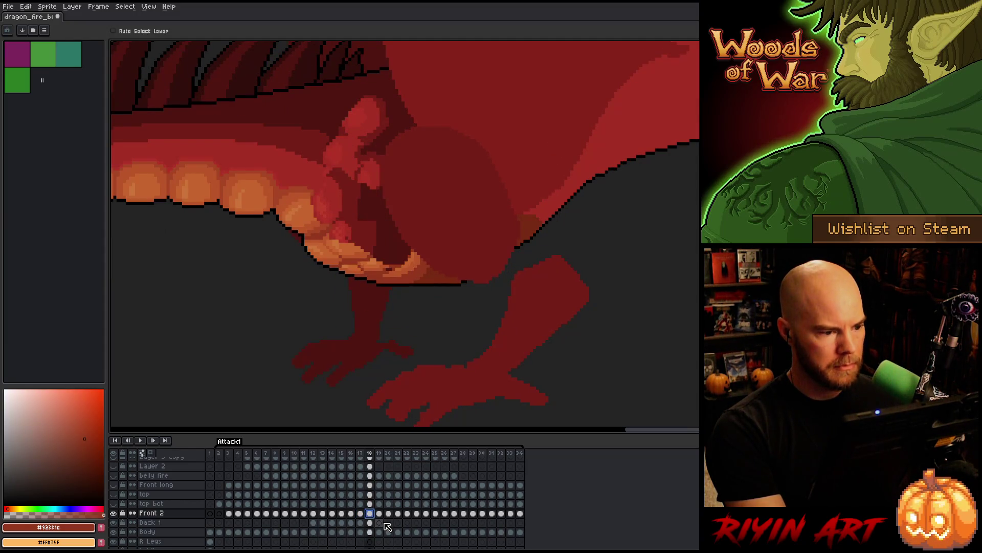
drag(370, 523, 372, 512)
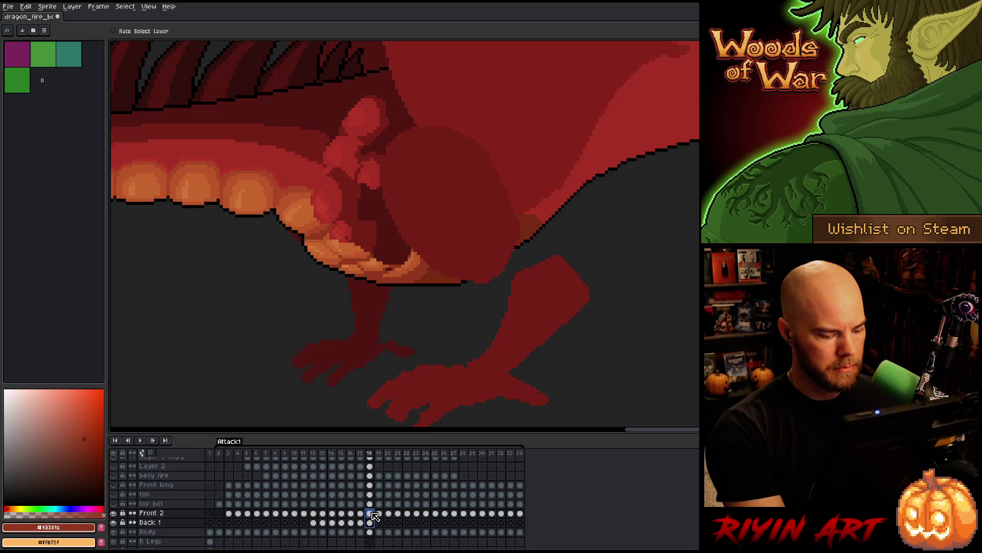
mouse_move(354, 226)
mouse_down()
mouse_move(382, 188)
mouse_move(368, 210)
mouse_up()
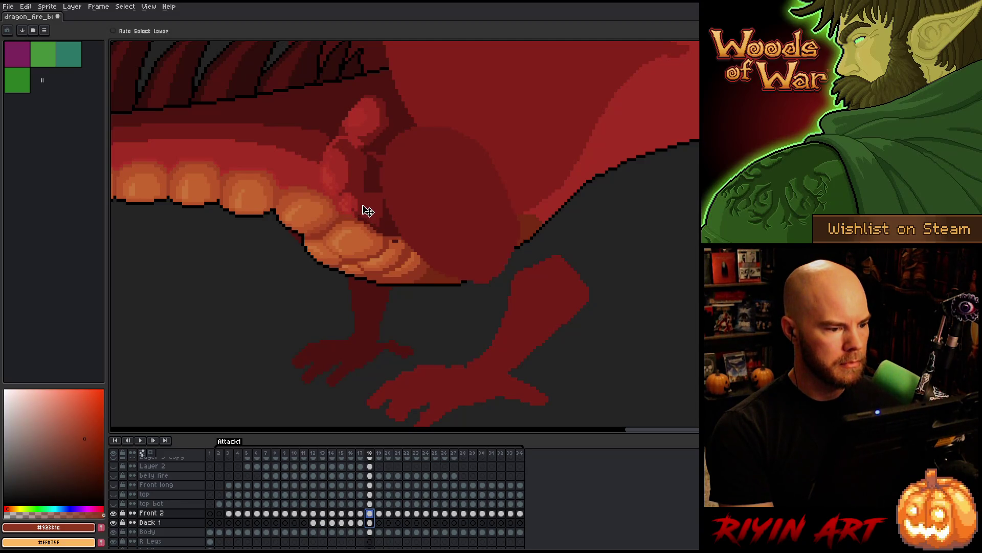
Flick back and forth between frames 17 and 18 to compare the leg-joint pose
key(Left)
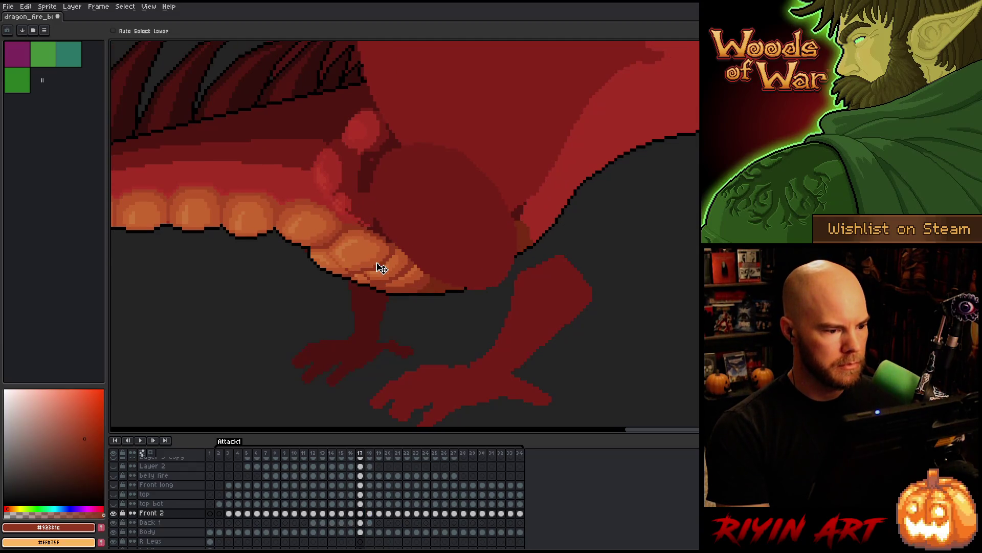
key(Right)
key(Left)
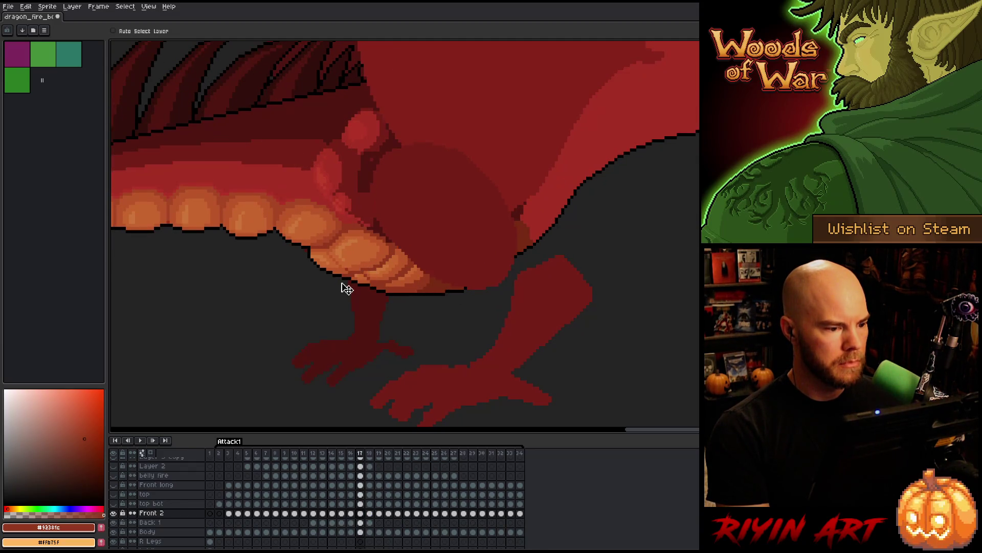
key(Right)
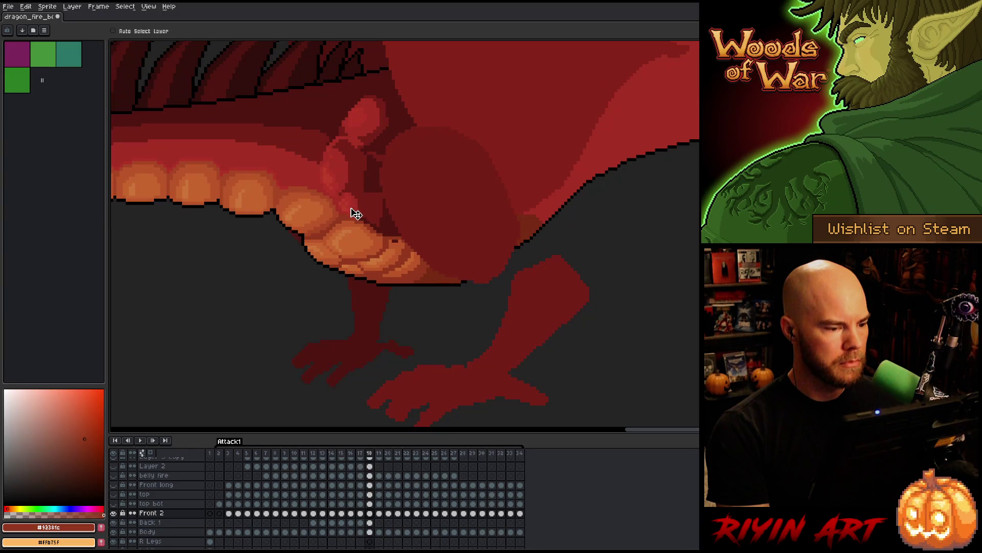
key(Left)
key(Right)
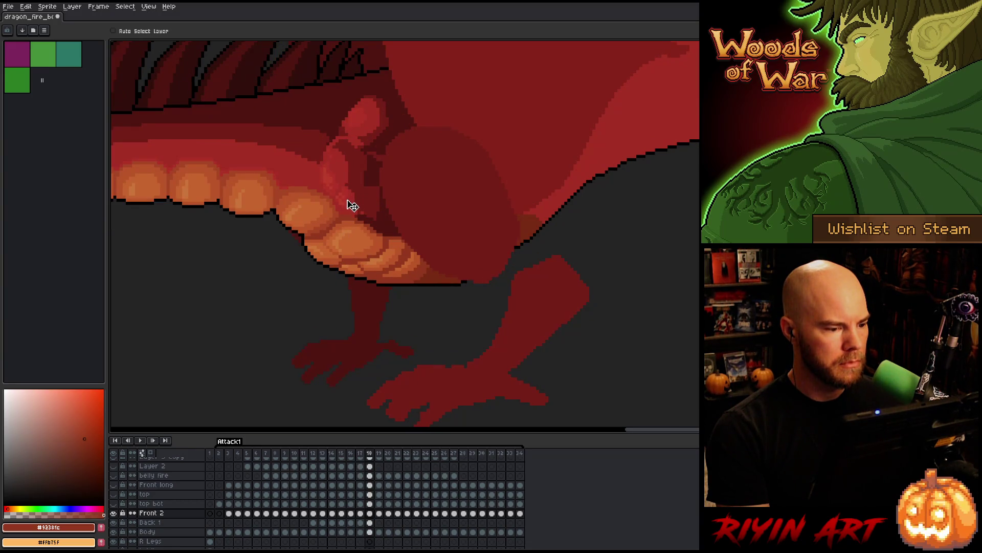
key(Left)
key(Right)
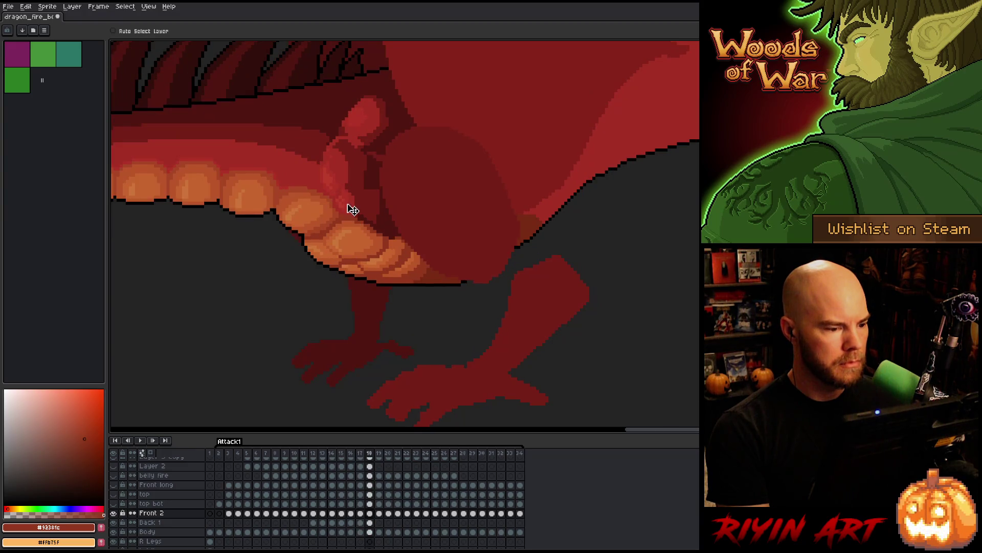
key(Left)
key(Right)
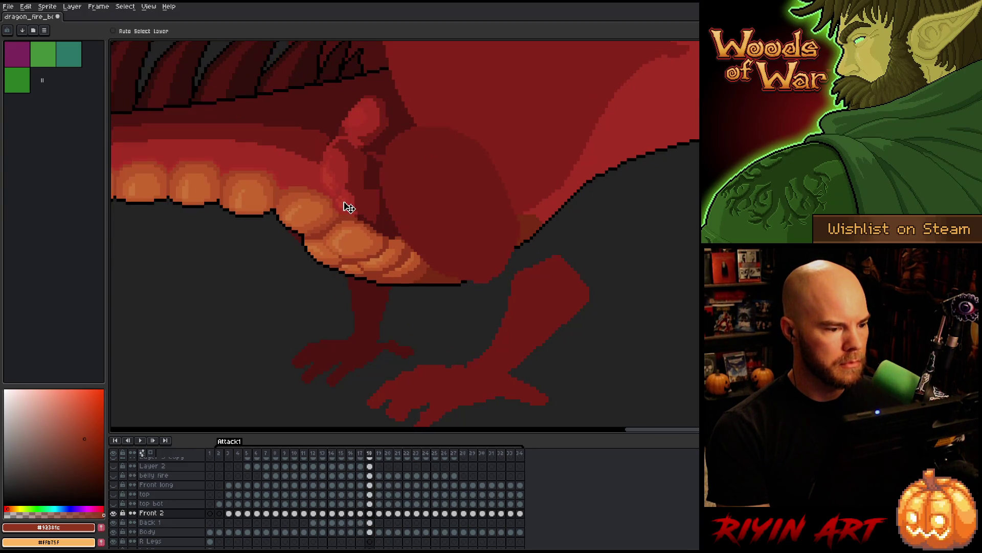
key(Left)
key(Right)
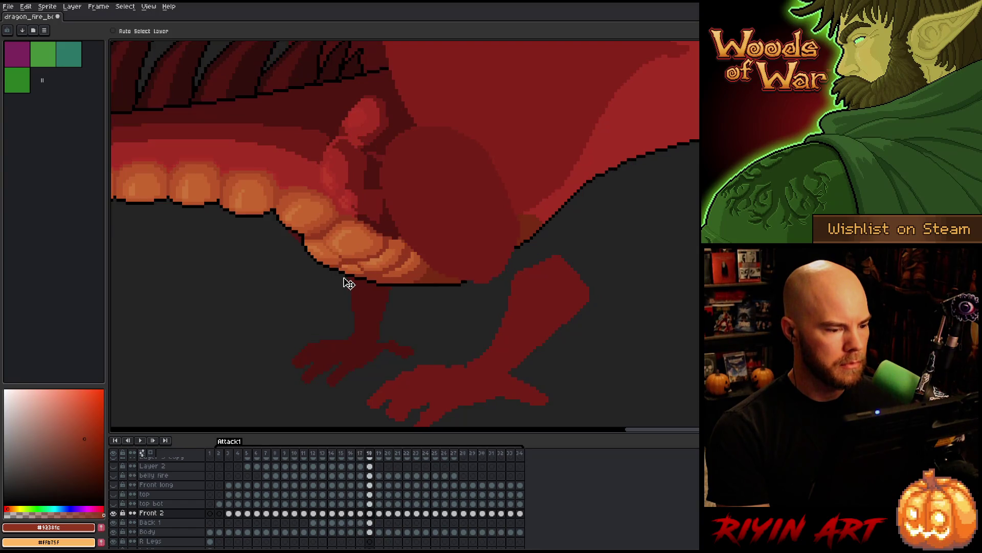
key(Left)
key(Right)
key(Left)
key(Right)
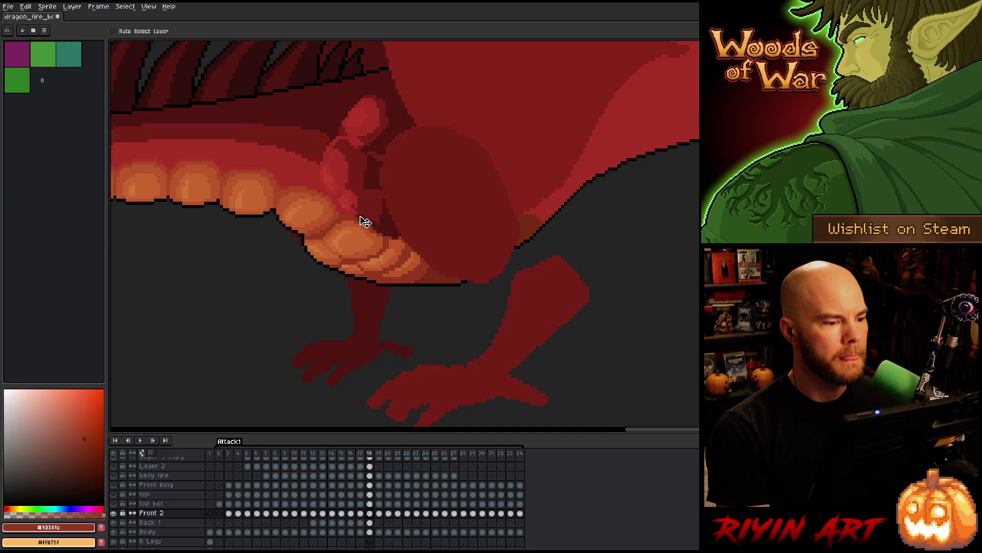
Step through frames 16 to 18 again and settle on the Back 1 cel of frame 17
key(Left)
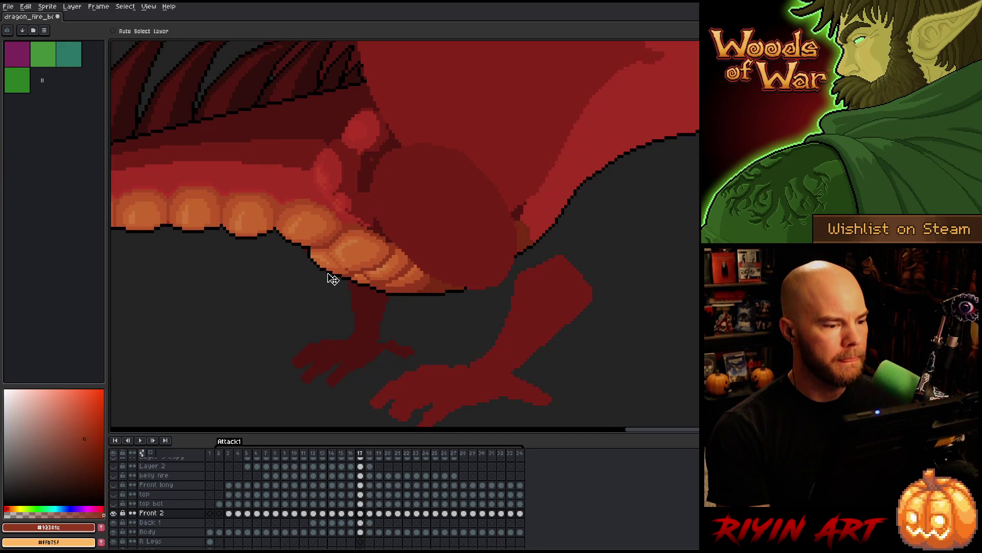
key(Left)
key(Right)
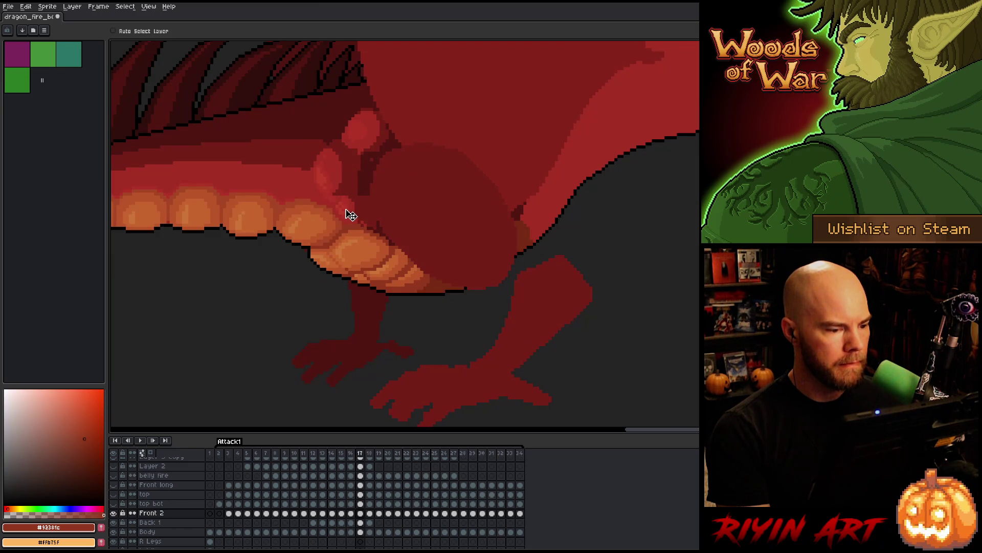
key(Right)
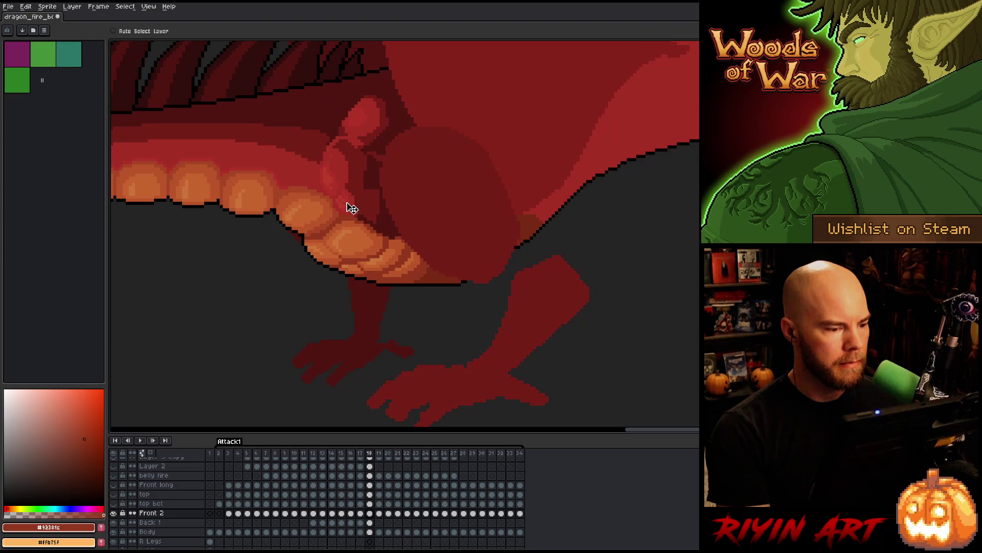
key(Left)
key(Right)
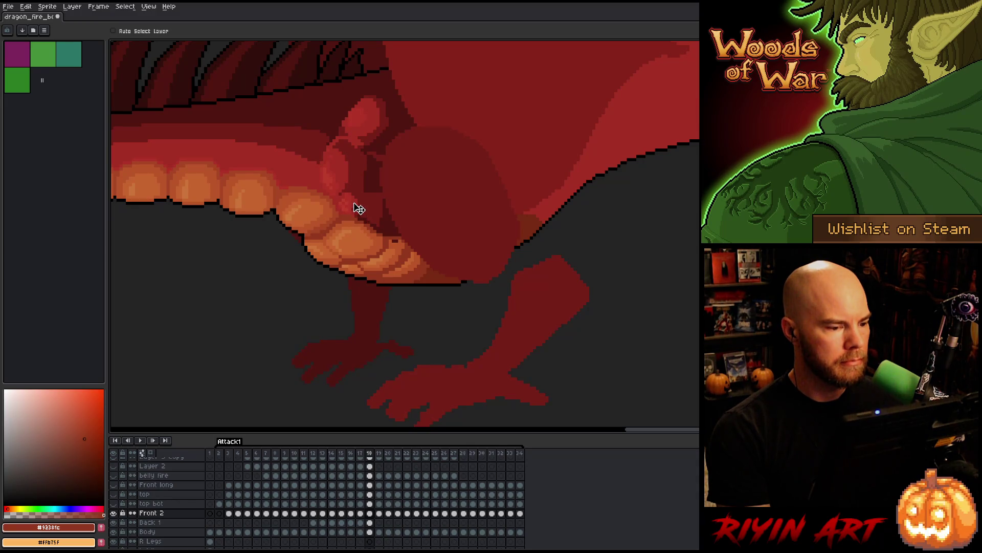
key(Left)
key(Right)
key(Left)
key(Right)
key(Left)
key(Right)
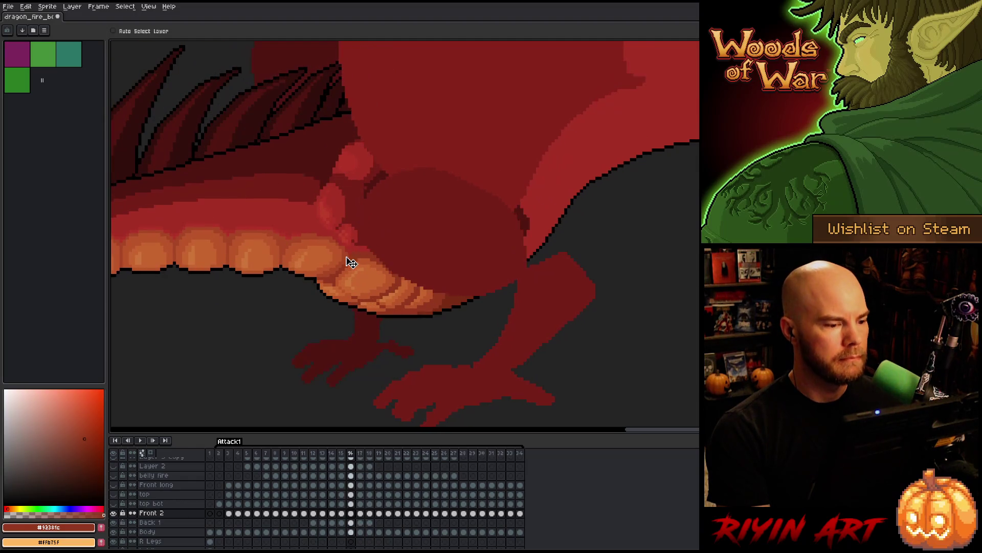
key(Left)
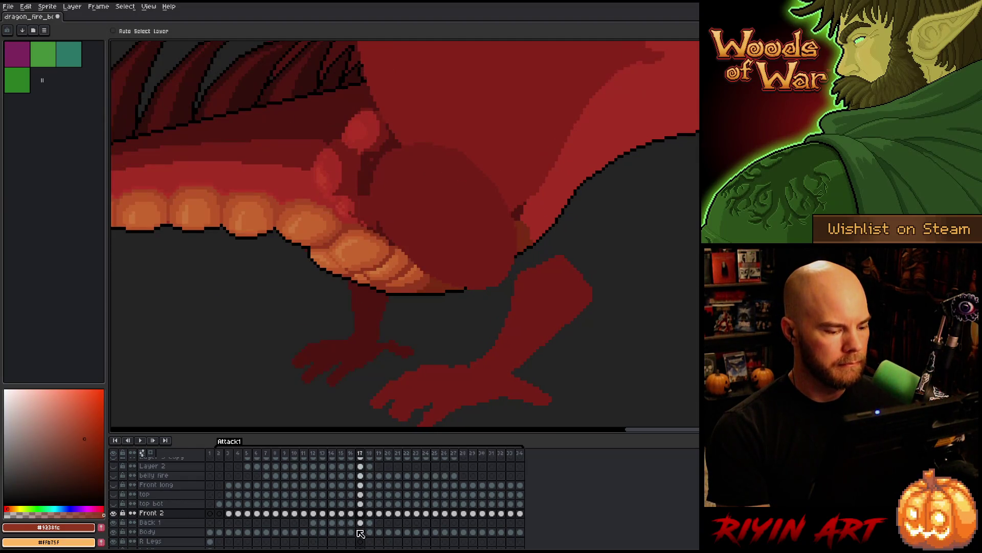
click(360, 522)
Nudge the Back 1 leg shapes on frame 17, save the dragon file, and check frames 16–18
mouse_move(354, 192)
mouse_down()
mouse_move(344, 180)
mouse_move(355, 231)
mouse_move(368, 216)
mouse_move(362, 197)
mouse_move(389, 191)
mouse_up()
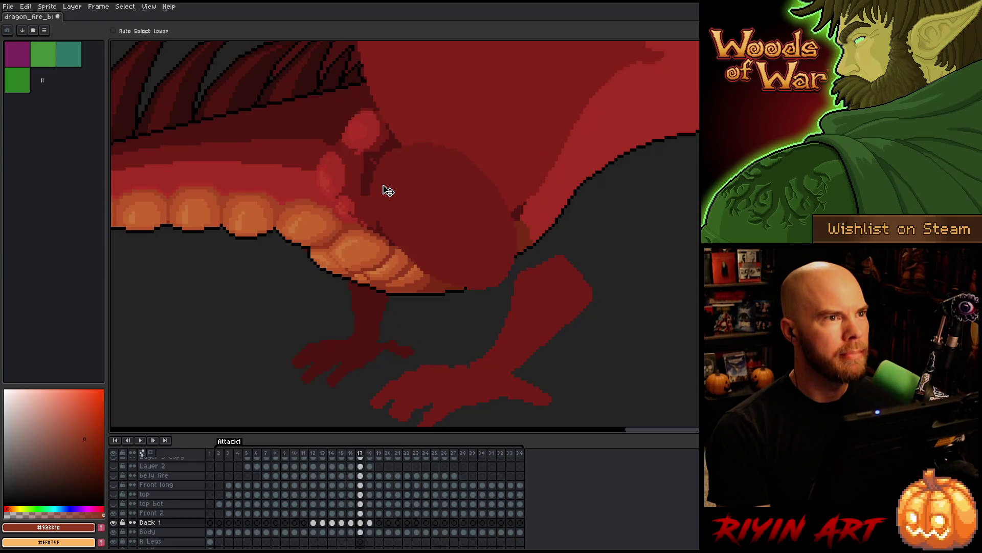
key(ctrl+s)
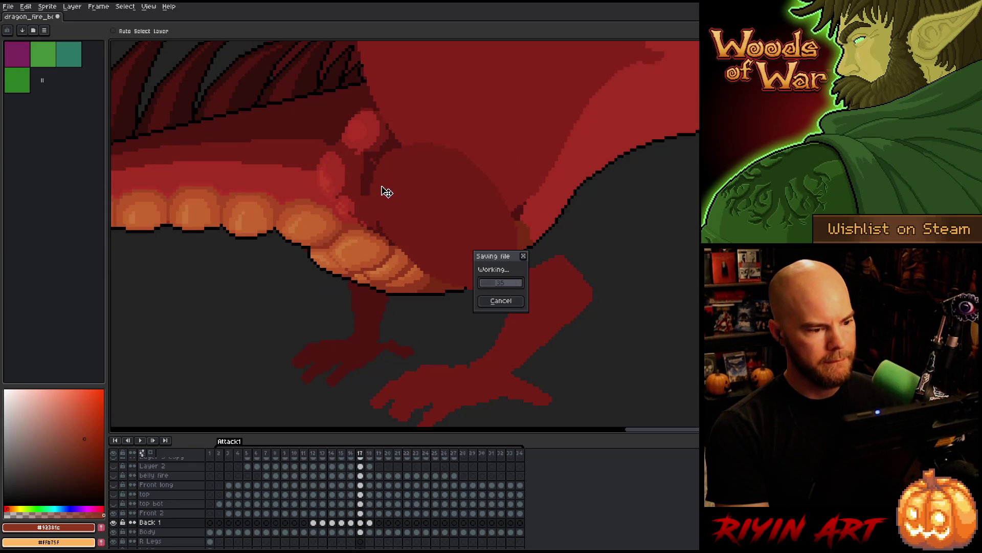
key(Right)
key(Left)
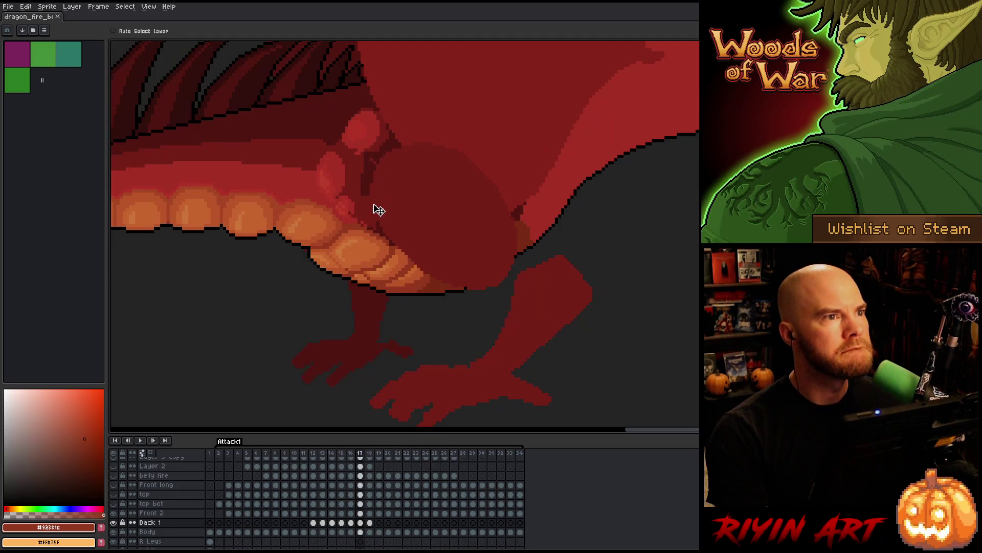
key(Right)
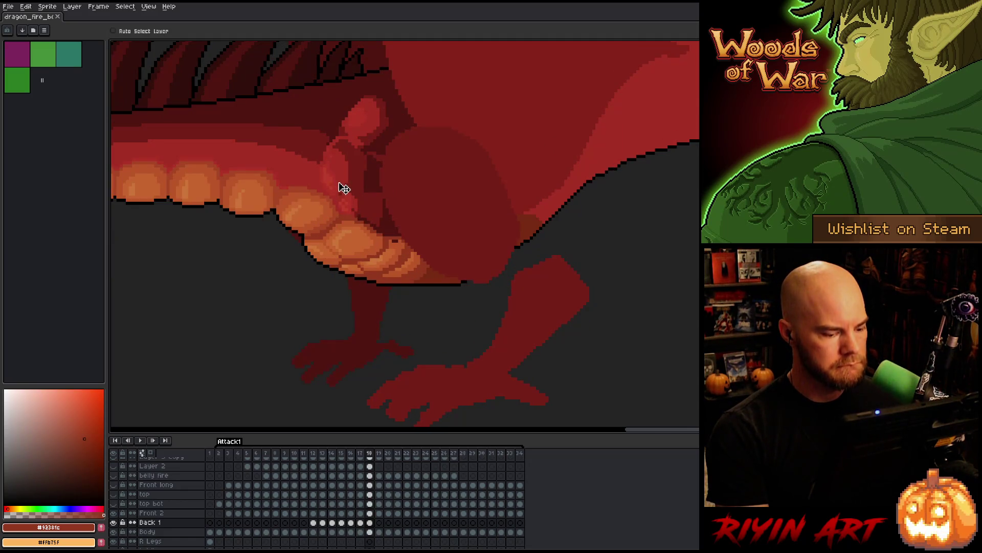
key(Left)
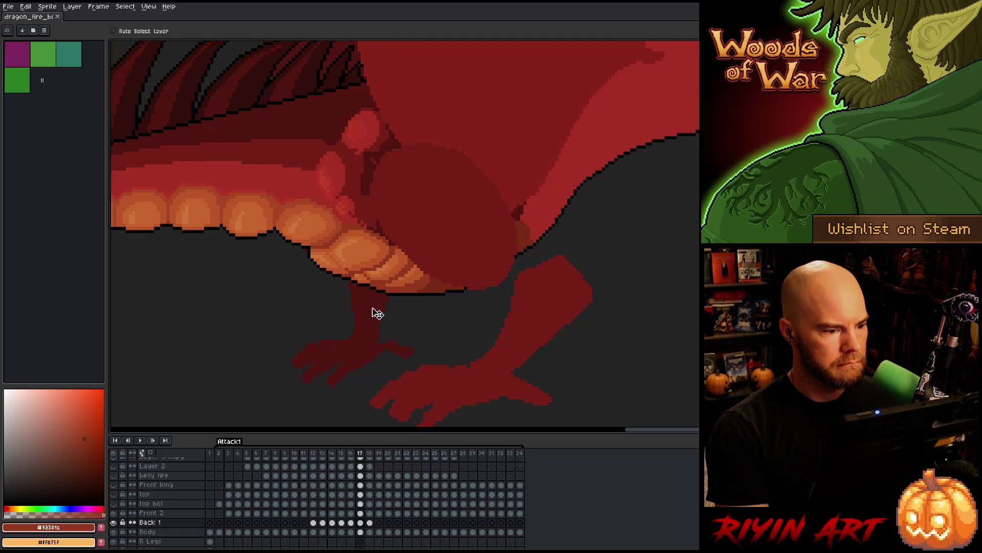
key(Left)
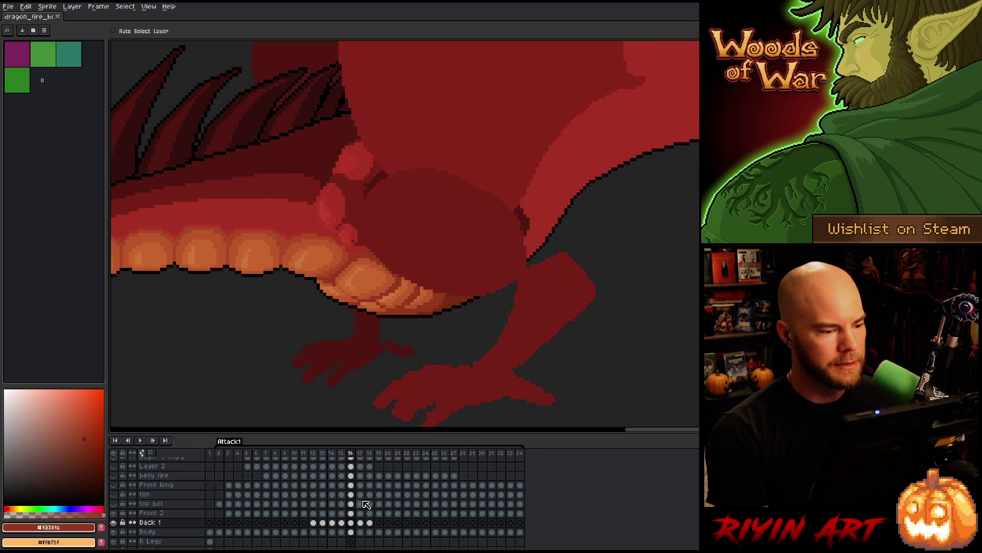
Compare frame 18's Front 2 and Back 1 cels against frame 17, ending on frame 18's Back 1 cel
click(369, 522)
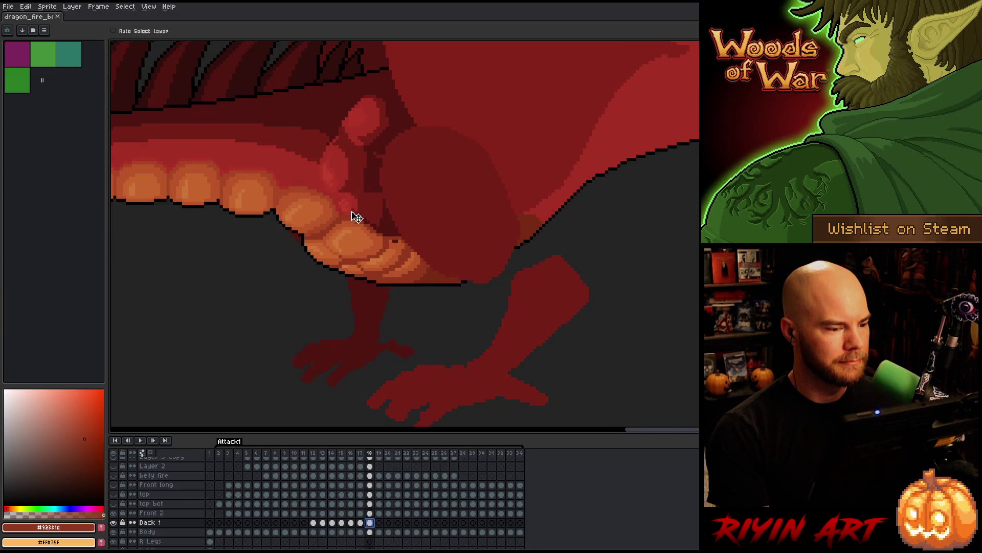
click(372, 514)
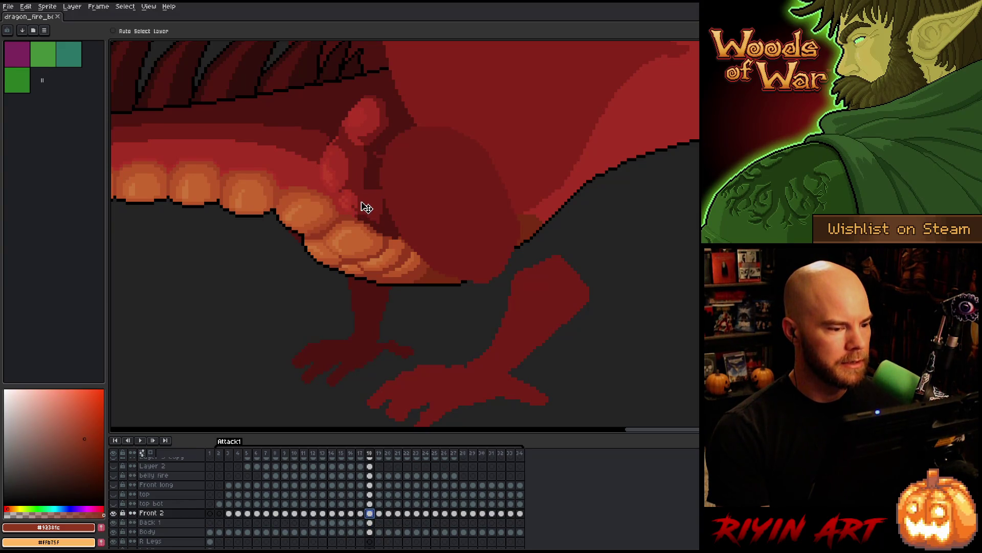
key(Left)
key(Right)
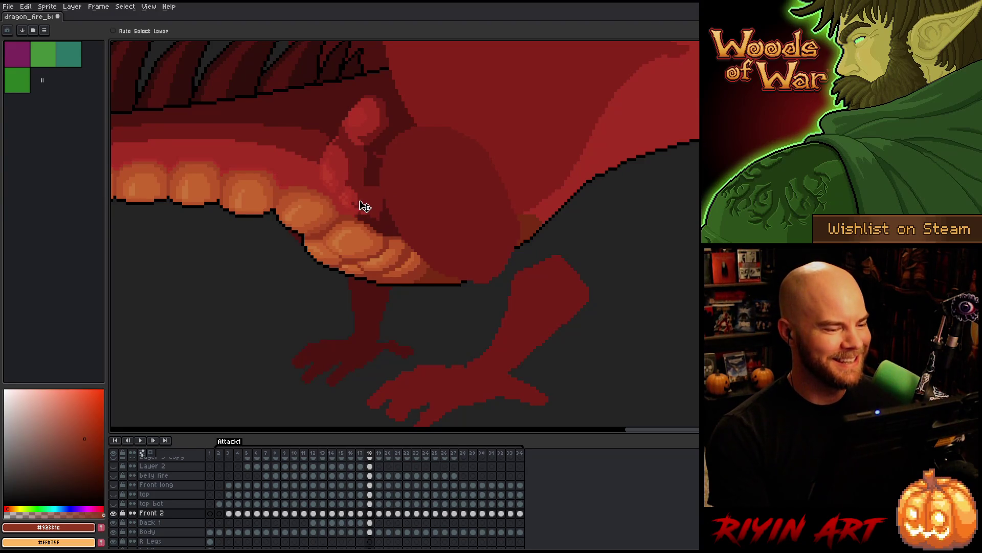
key(Left)
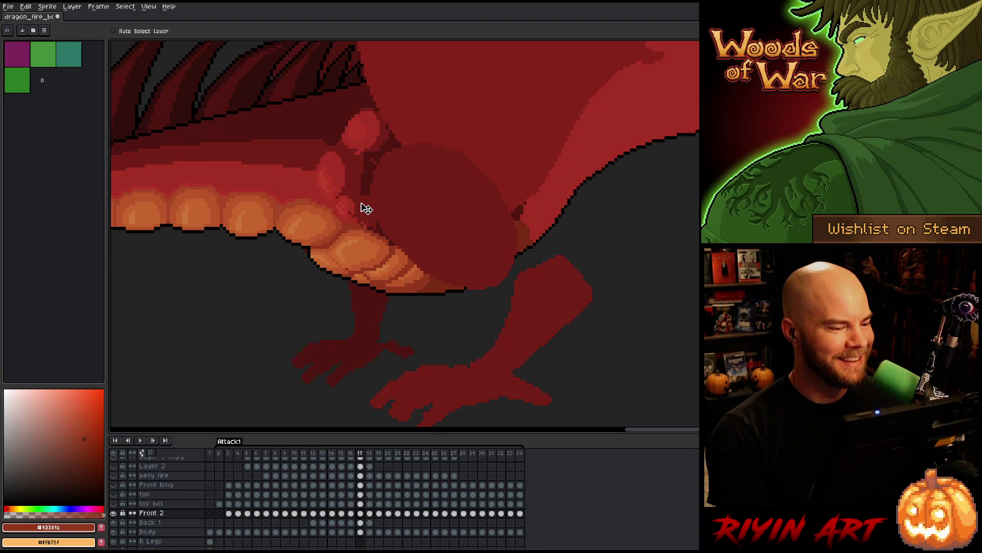
key(Right)
key(Left)
key(Right)
key(Left)
key(Right)
key(Left)
key(Right)
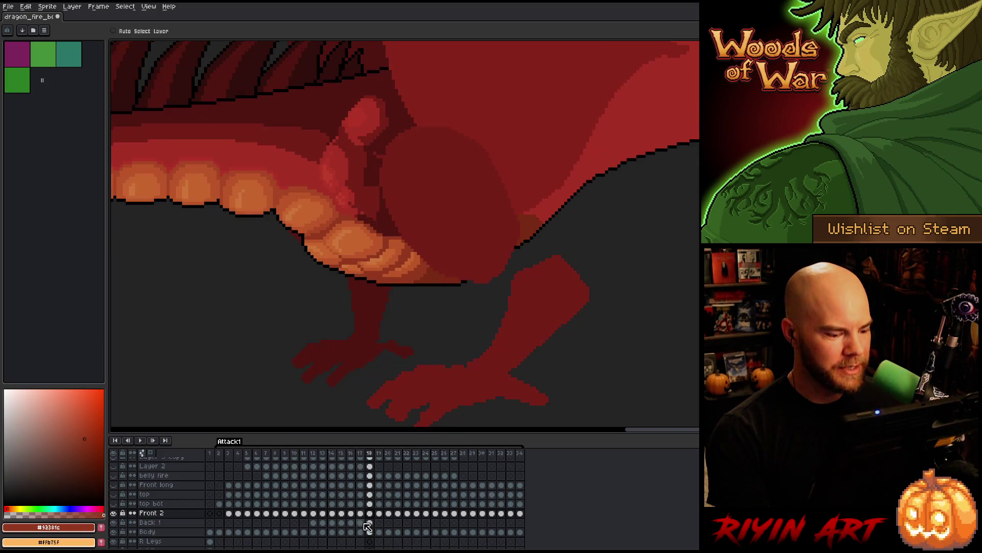
click(371, 522)
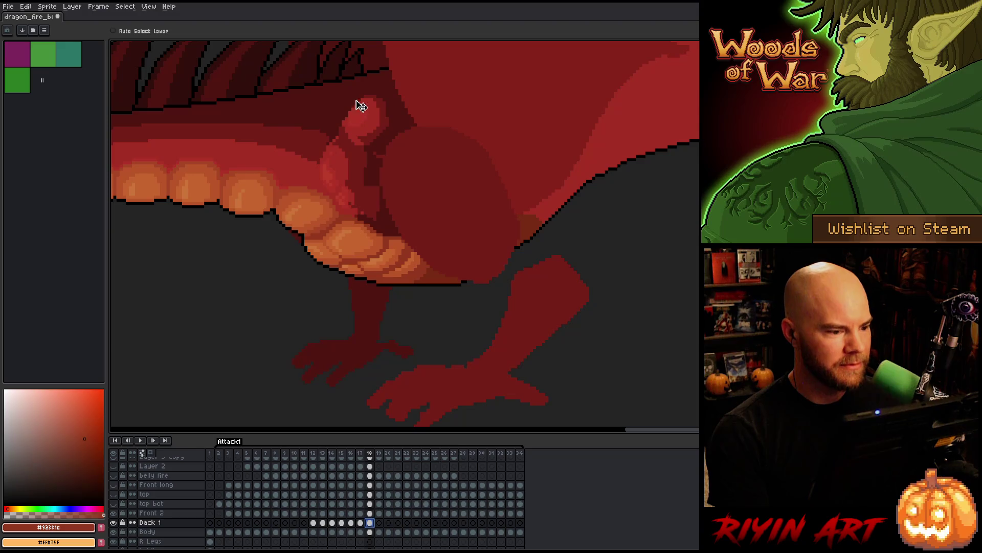
Clear the cel selection and rapidly flick between frames 17 and 18 to check the belly and joint
click(365, 215)
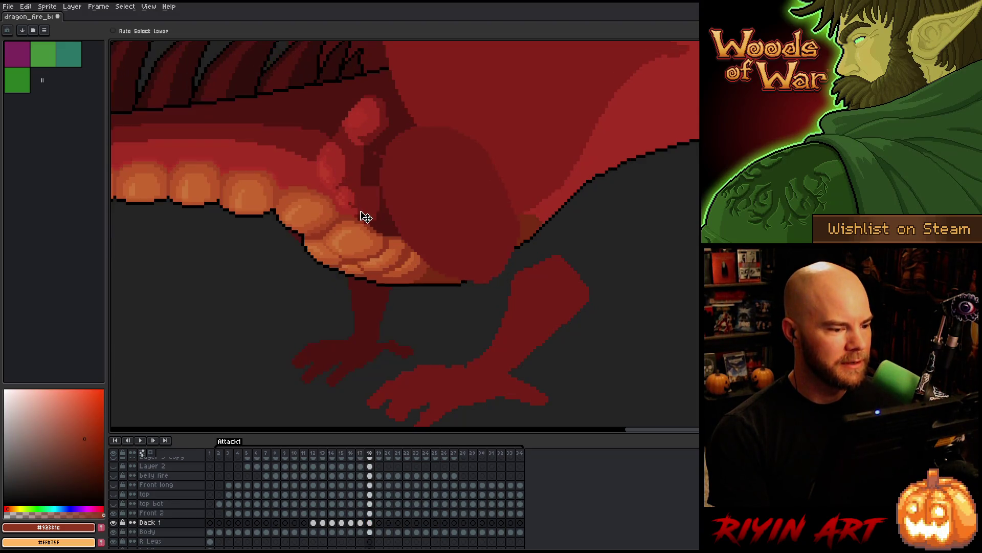
key(Left)
key(Right)
key(Left)
key(Right)
key(Left)
key(Right)
key(Left)
key(Right)
key(Left)
key(Right)
key(Left)
key(Right)
key(Left)
key(Right)
key(Left)
key(Right)
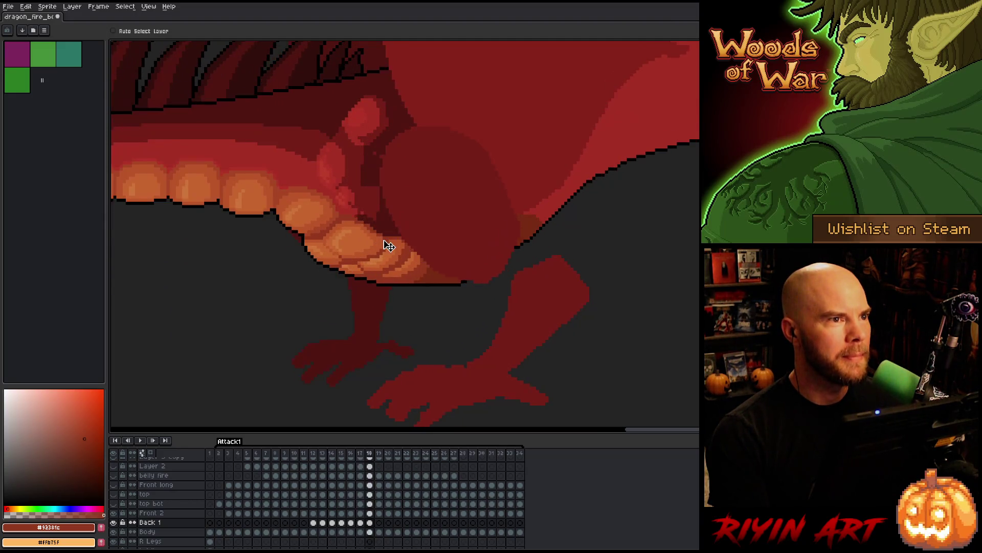
key(Left)
key(Right)
key(Left)
key(Right)
key(Left)
key(Right)
key(Left)
key(Right)
key(Left)
key(Right)
key(Left)
key(Right)
key(Left)
key(Right)
key(Left)
key(Right)
key(Left)
key(Right)
Step through frames 15 to 18 and settle on frame 16
key(Left)
key(Right)
key(Left)
key(Left)
key(Left)
key(Right)
key(Right)
key(Right)
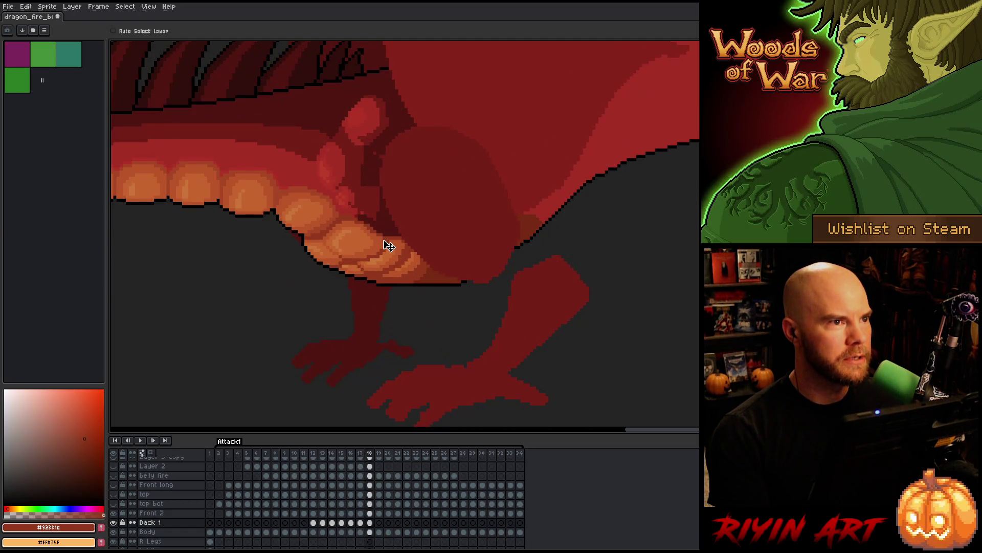
key(Left)
key(Left)
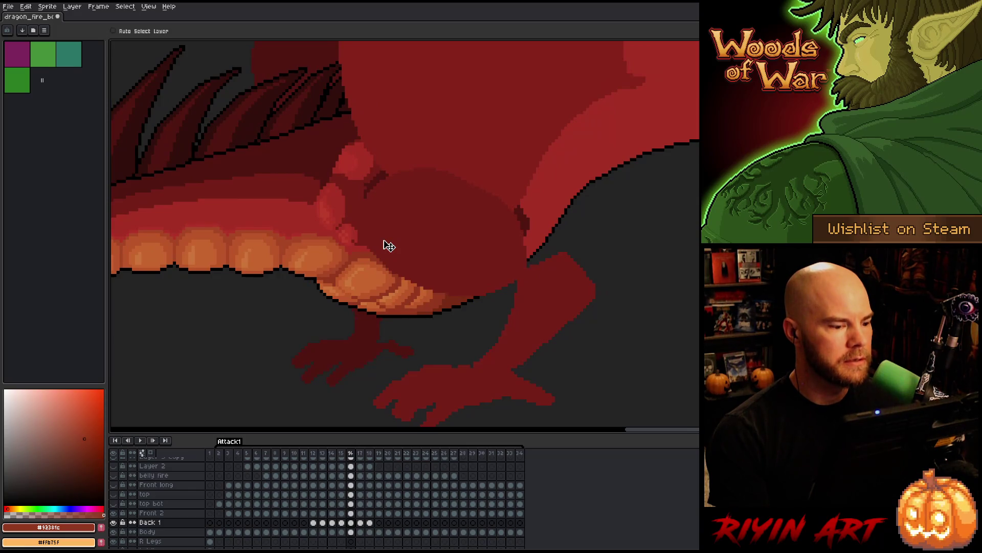
key(Left)
key(Right)
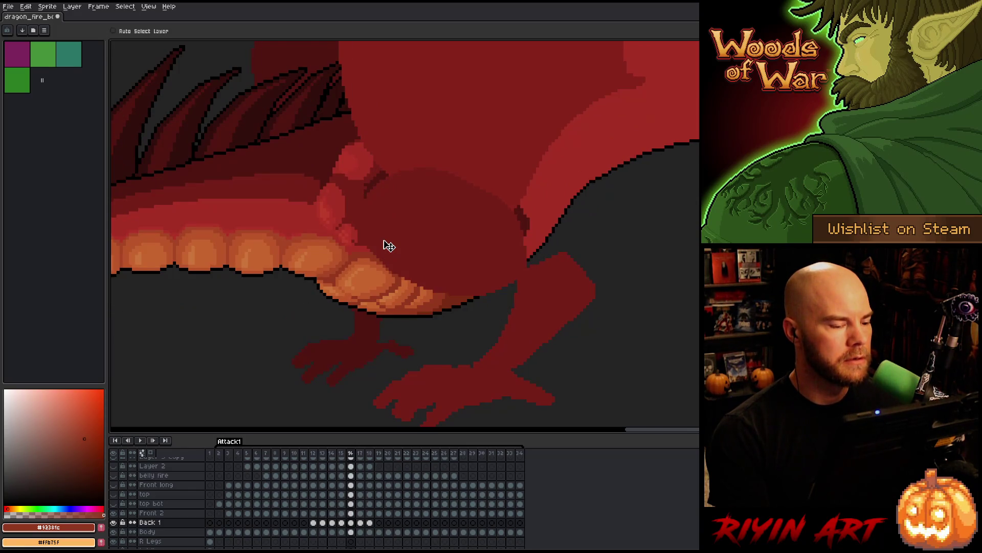
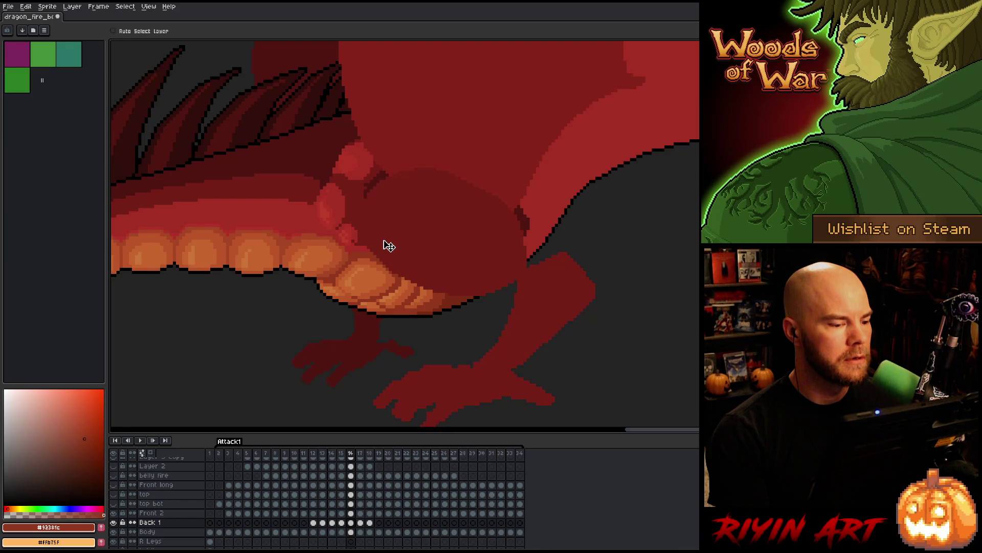
Advance to frames 17 and 18 and flip between them to compare the belly fold
key(Right)
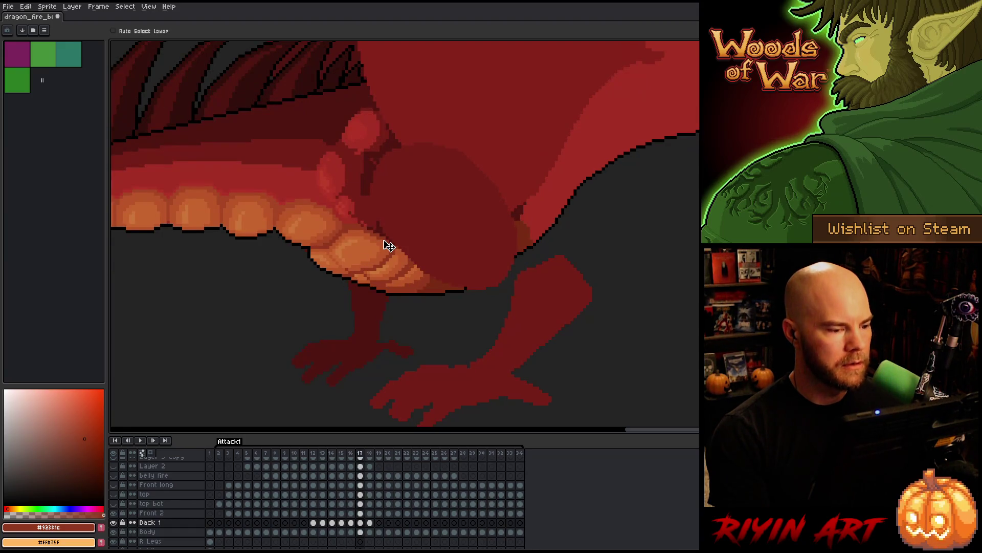
key(Right)
key(Left)
key(Right)
Shift the Back 1 belly shape on frame 18 down and to the right
click(369, 513)
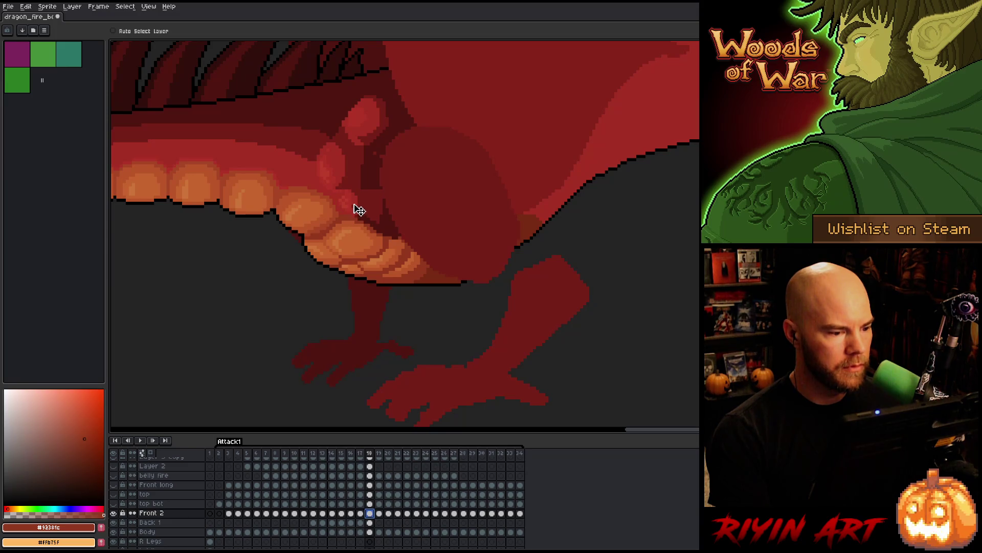
click(373, 523)
drag(341, 165, 351, 184)
key(Right)
key(Left)
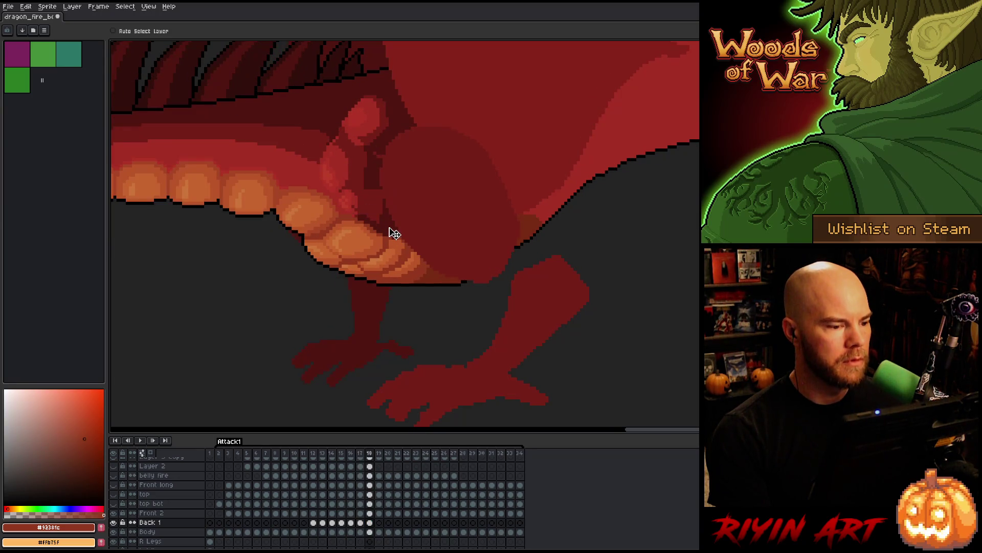
Flip between frames 16, 17 and 18 to check the repositioned belly fold
key(Left)
key(Right)
key(Left)
key(Left)
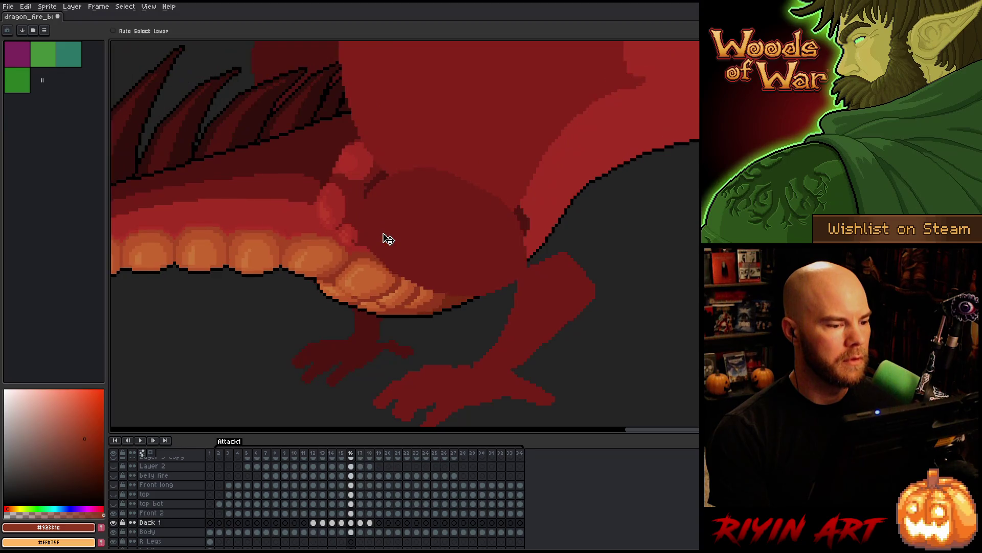
key(Right)
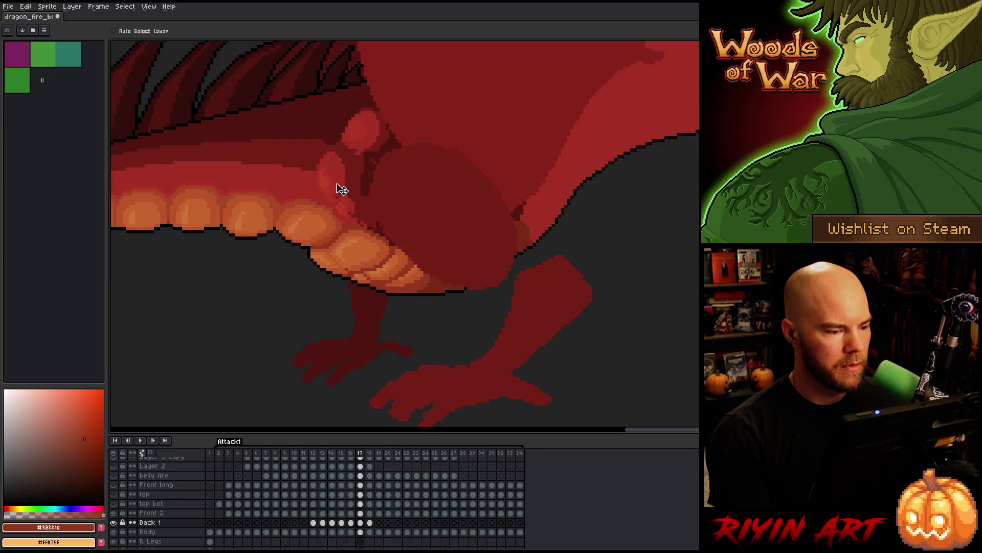
key(Right)
key(Left)
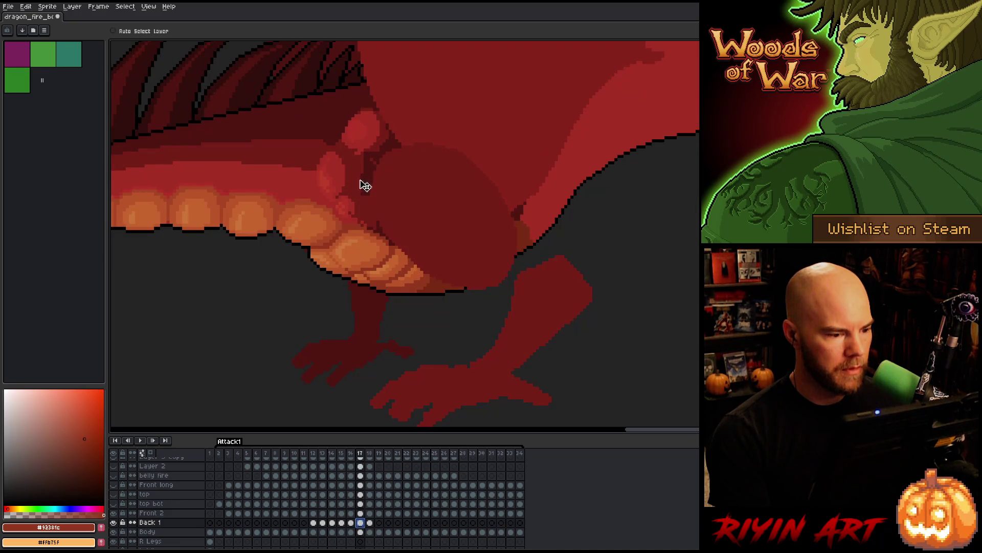
Select the Front 2 and Back 1 cels at frame 17 and compare with neighbouring poses
shift+click(361, 514)
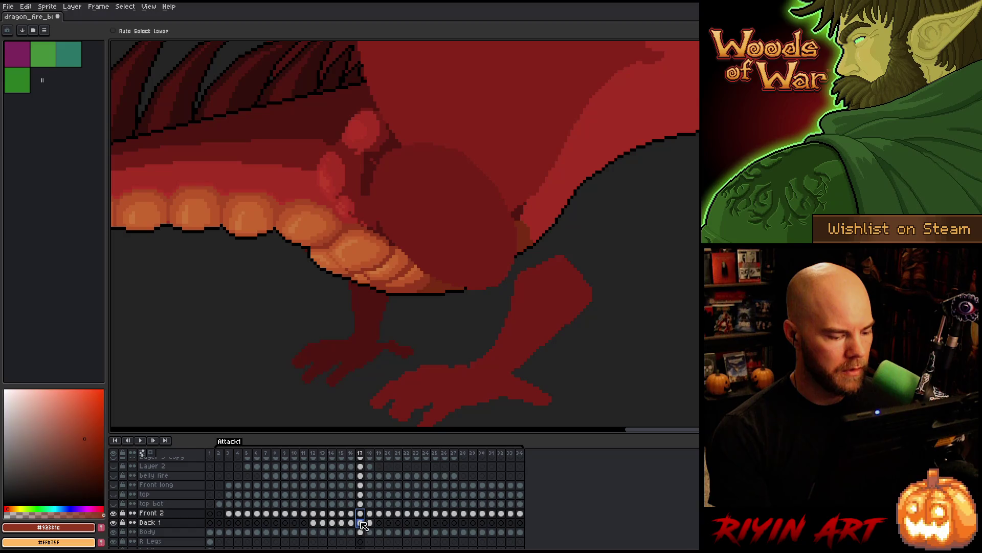
key(Right)
key(Left)
key(Right)
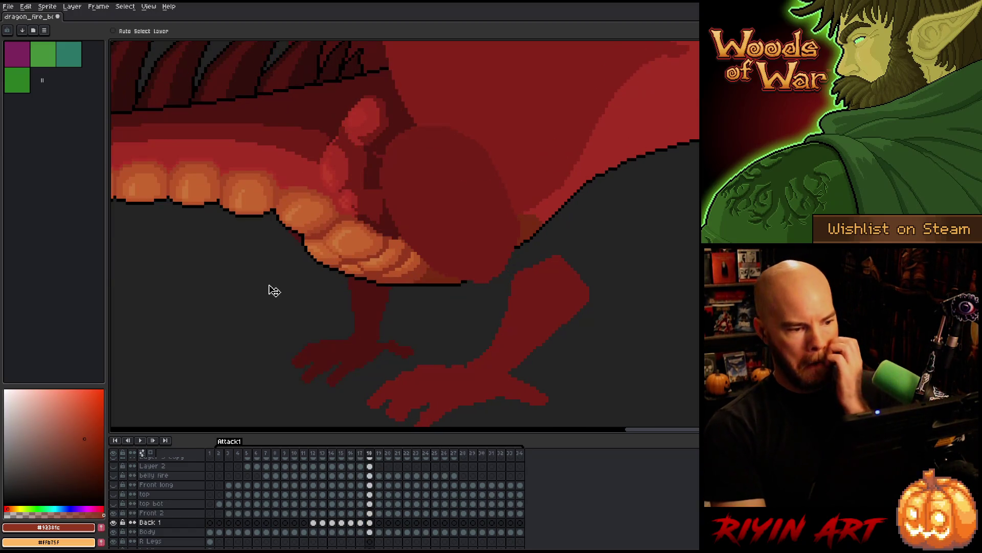
key(Left)
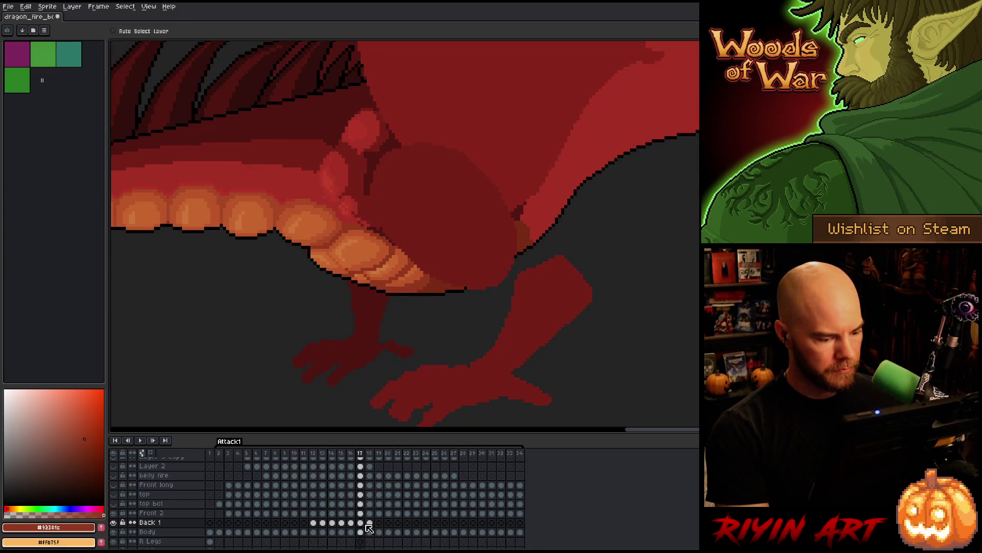
shift+click(361, 513)
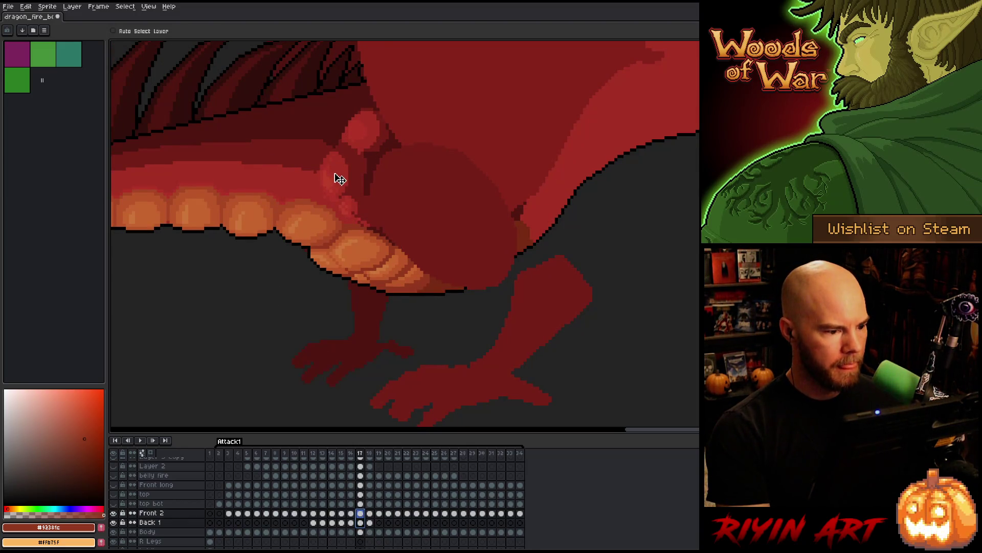
Flip between frames 16 and 18 to confirm the fold flows smoothly, ending near frame 13
key(Left)
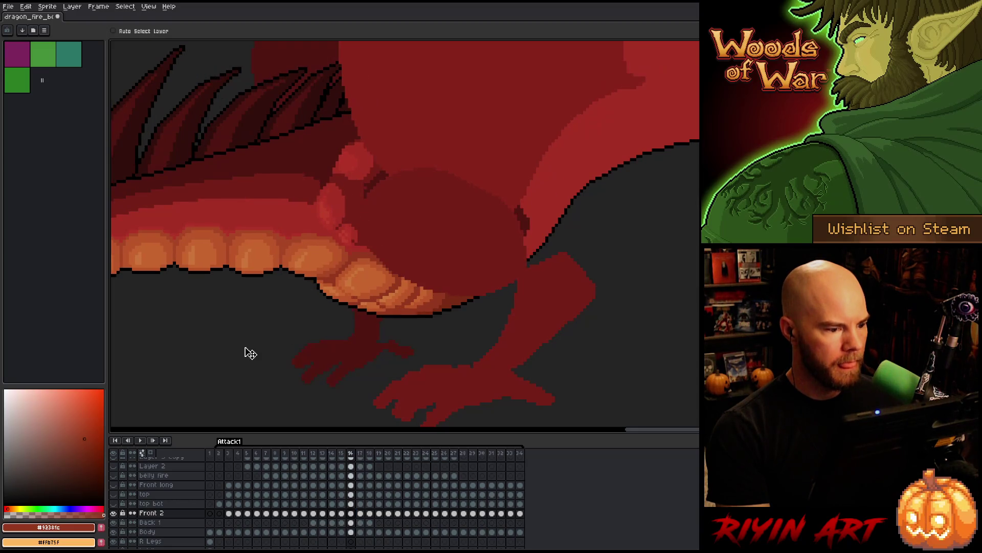
key(Right)
key(Right)
key(Left)
key(Left)
key(Right)
key(Right)
key(Left)
key(Left)
key(Right)
key(Right)
key(Left)
key(Left)
key(Right)
key(Right)
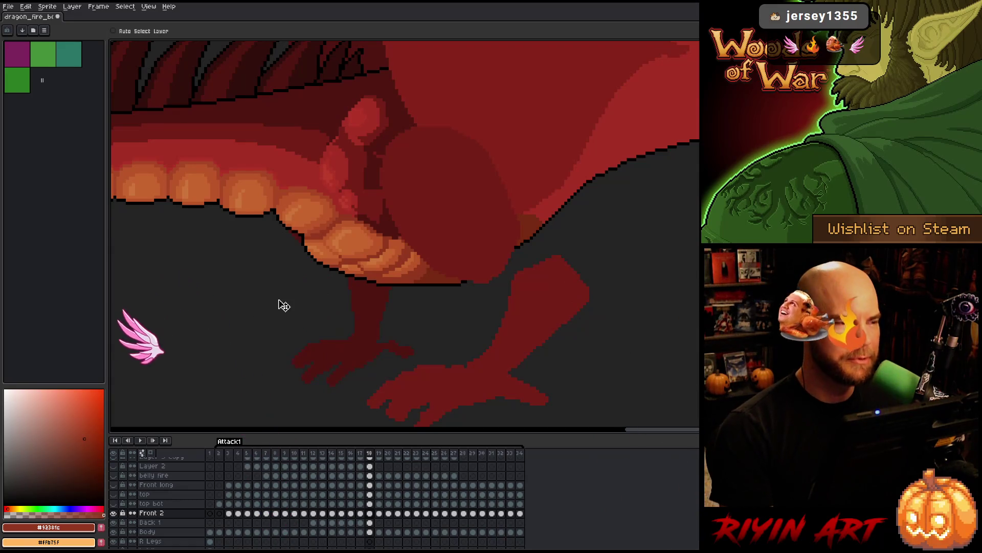
key(Left)
key(Left)
key(Left)
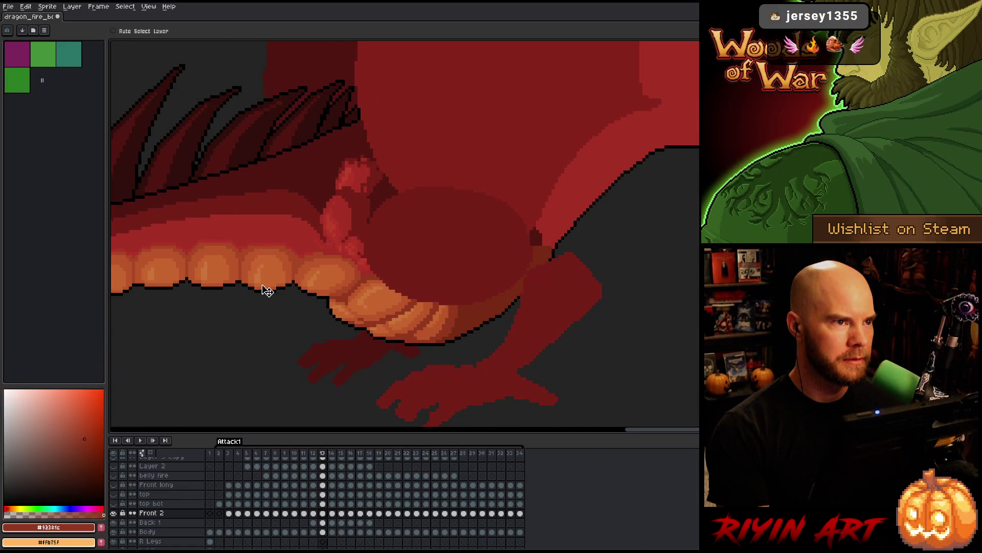
Step through frames 14 to 19 comparing the belly and leg fold poses
key(Right)
key(Right)
key(Right)
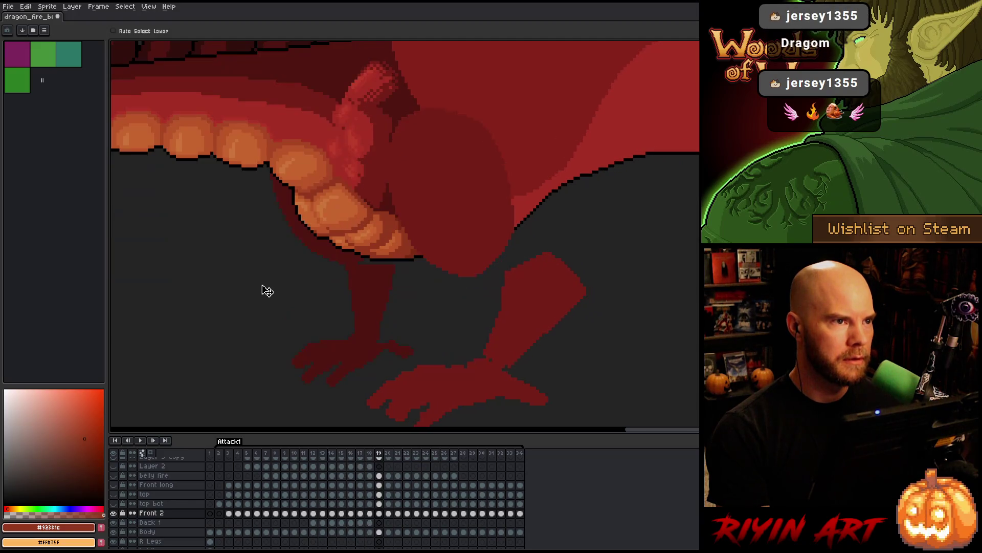
key(Left)
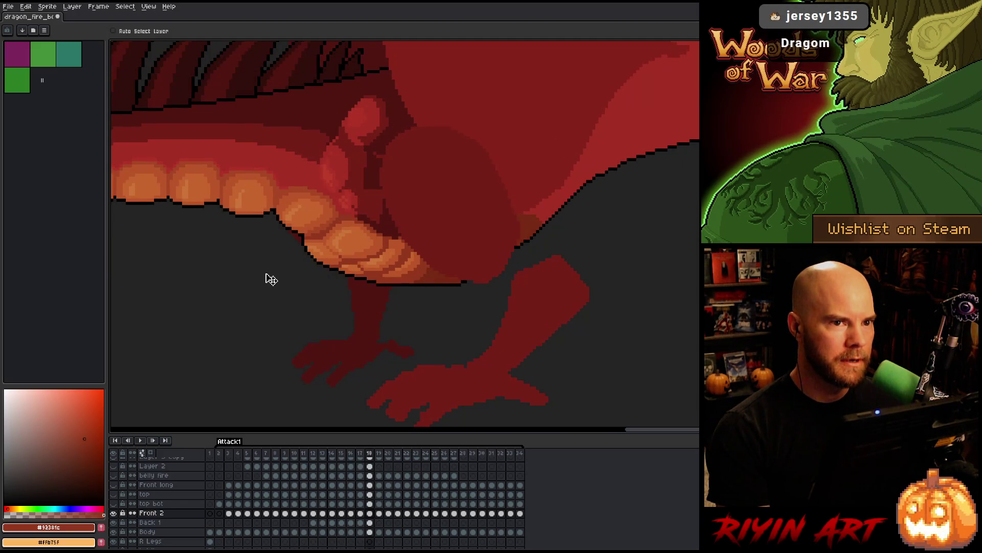
key(Left)
key(Left)
key(Left)
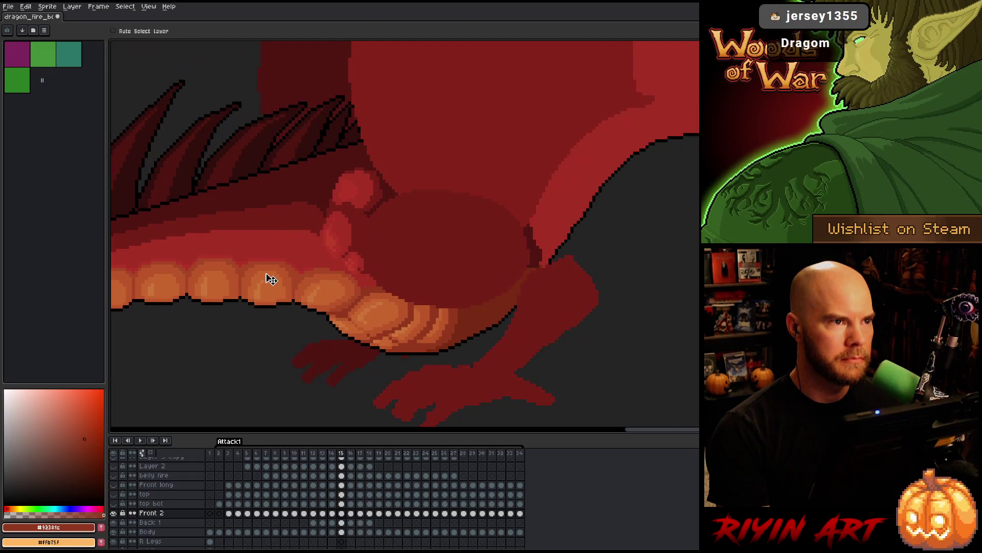
key(Right)
key(Right)
key(Right)
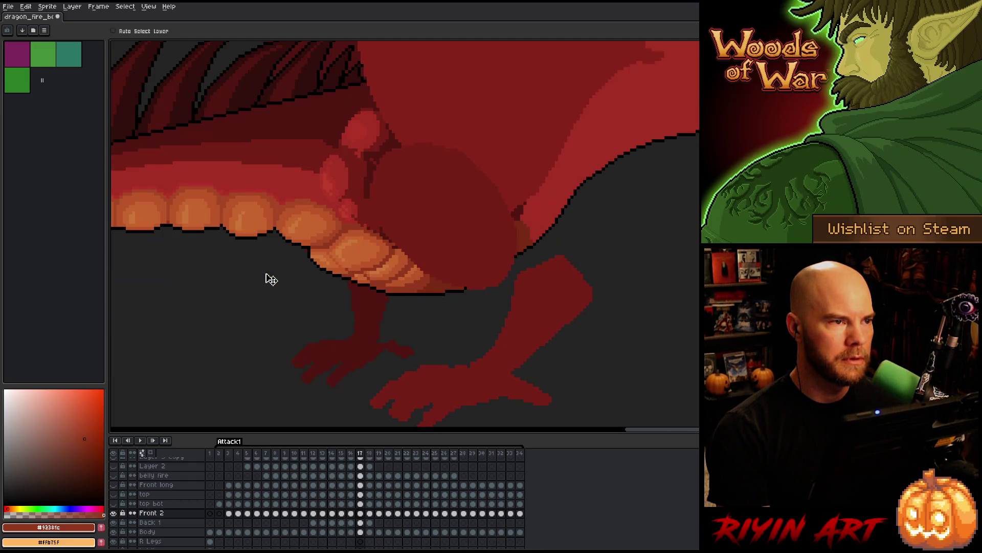
key(Left)
key(Left)
key(Left)
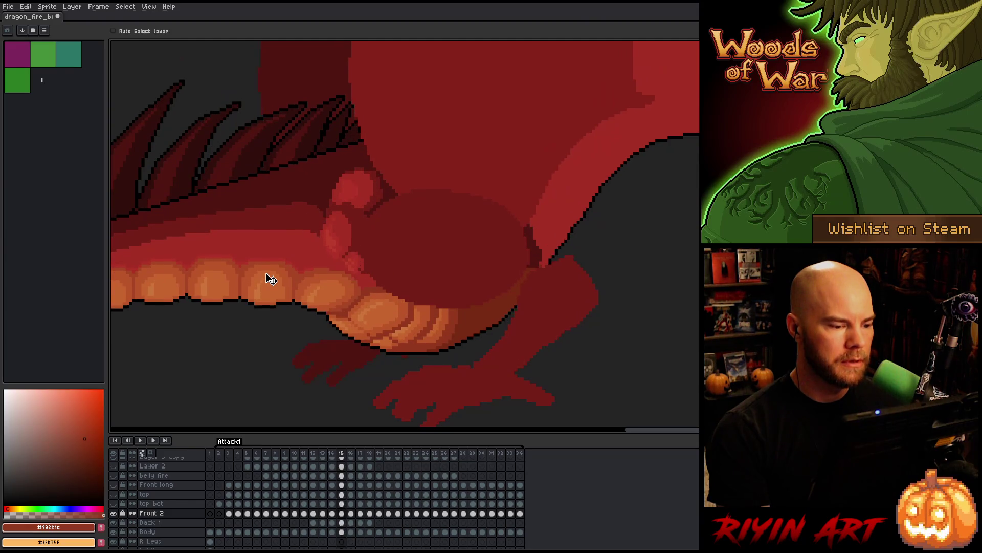
key(Right)
key(Right)
key(Right)
key(Left)
key(Left)
key(Left)
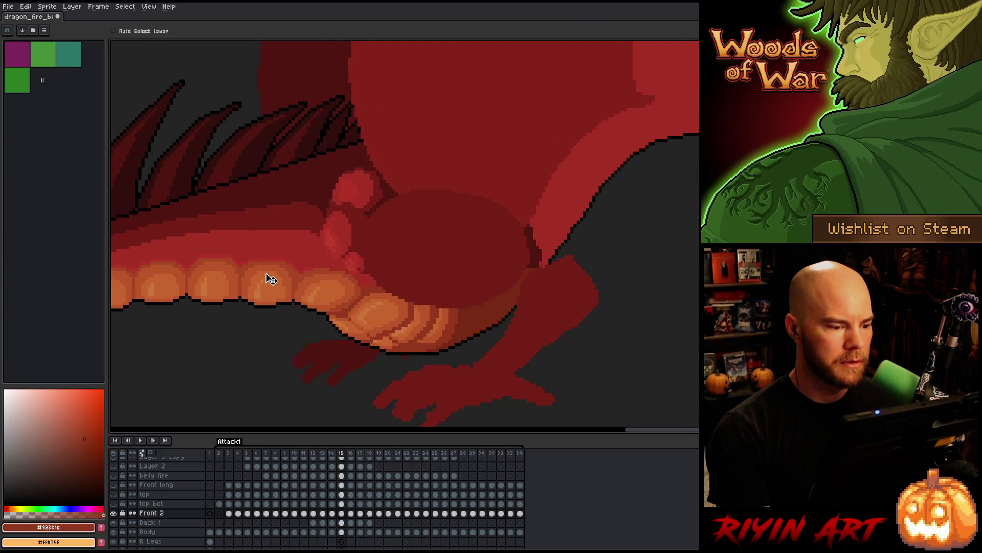
key(Right)
key(Right)
Compare frames 17, 18 and 19 closely, then go to frame 12 on Front 2
key(Right)
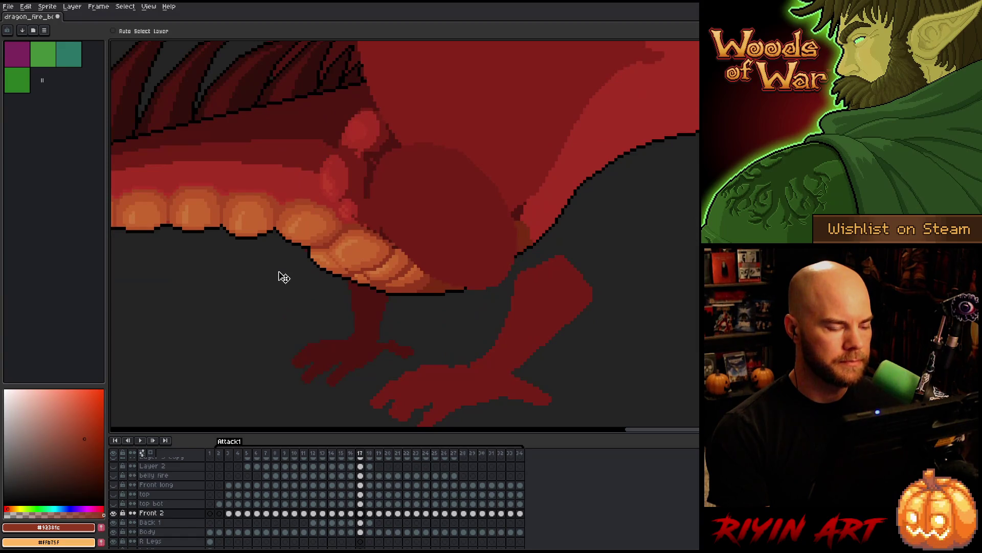
key(Right)
key(Left)
key(Right)
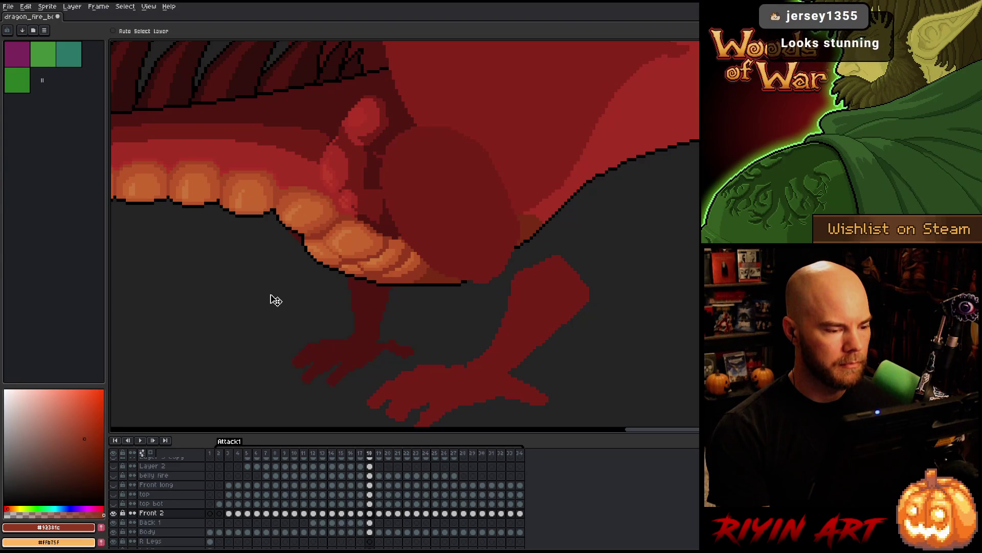
key(Right)
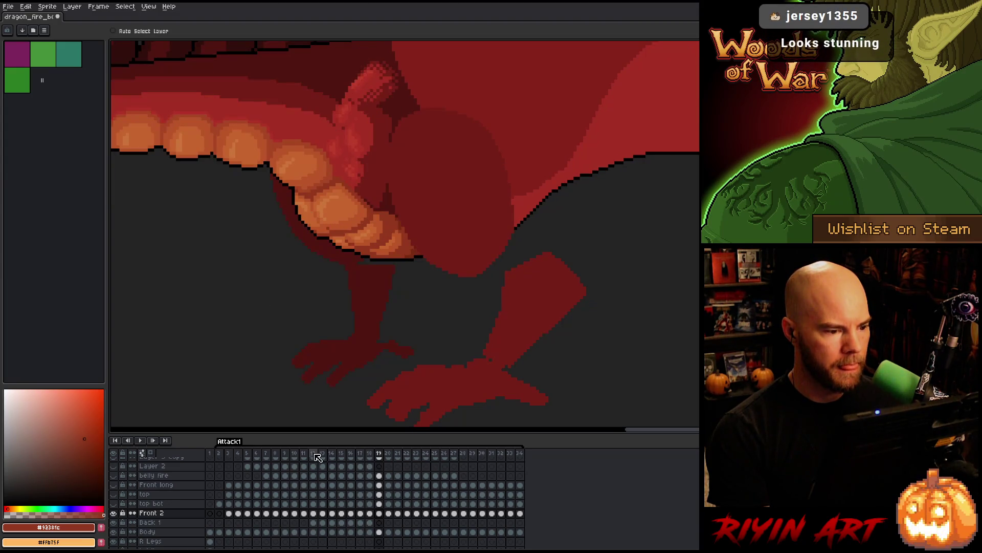
key(Left)
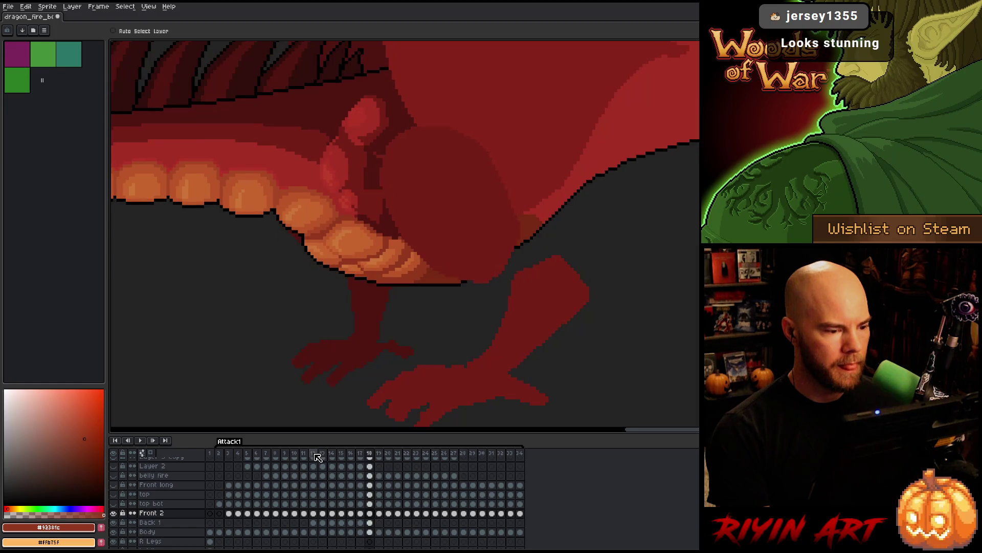
key(Right)
key(Left)
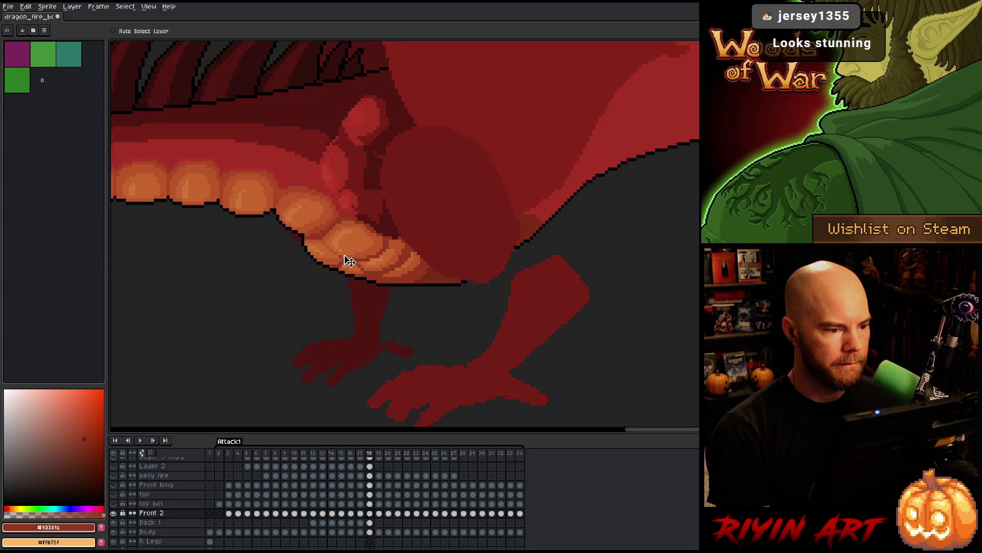
key(Right)
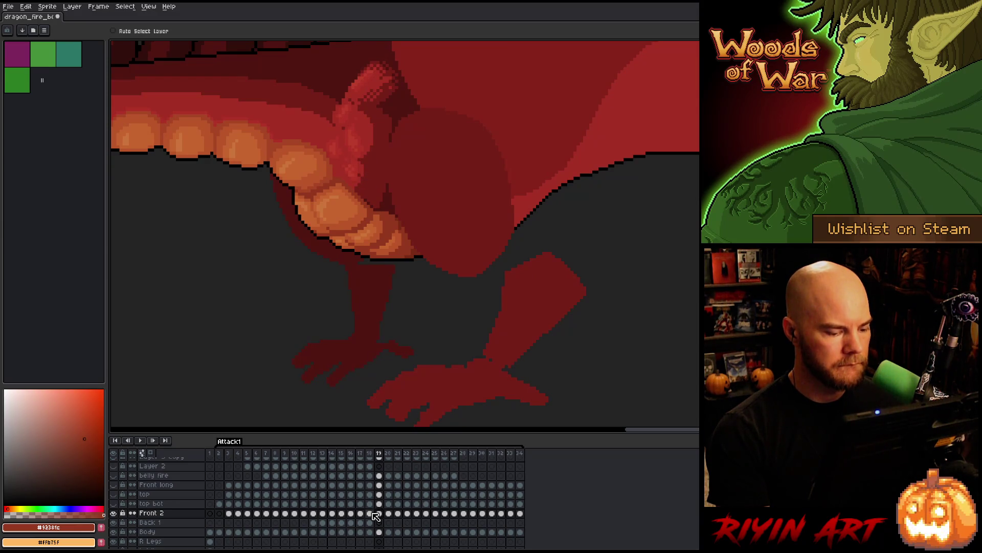
click(314, 513)
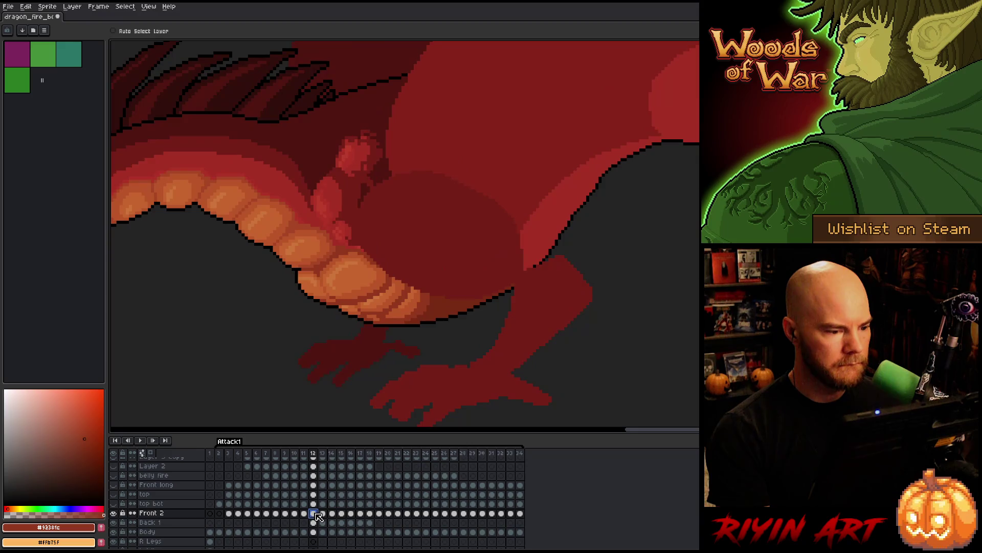
Select the Front 2 and Back 1 cels at frame 19
drag(317, 517, 316, 526)
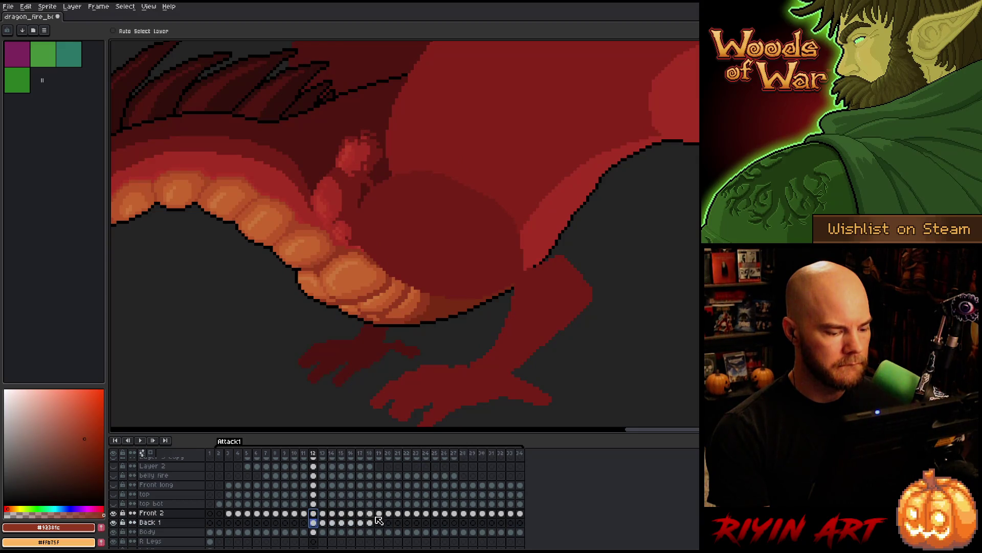
click(307, 515)
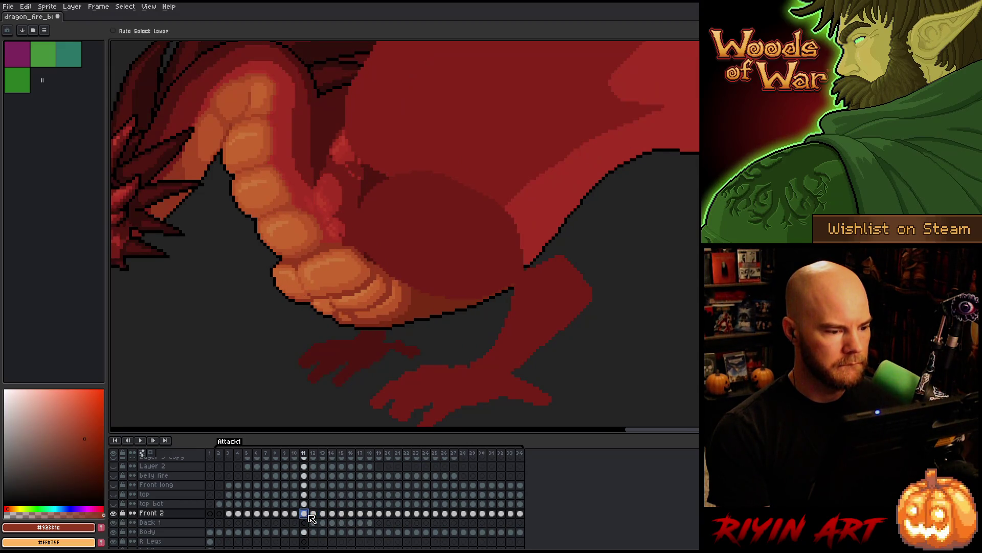
click(379, 513)
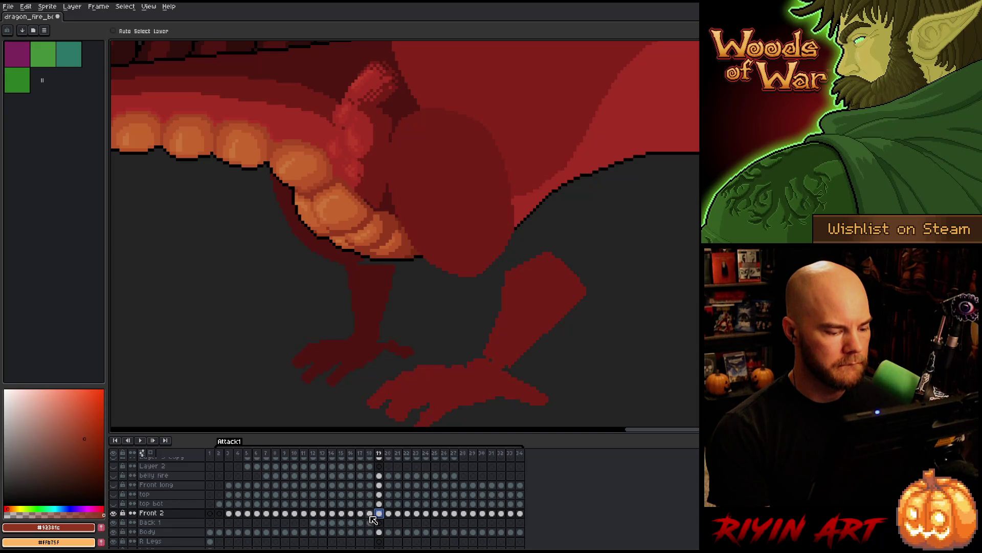
drag(371, 516, 372, 521)
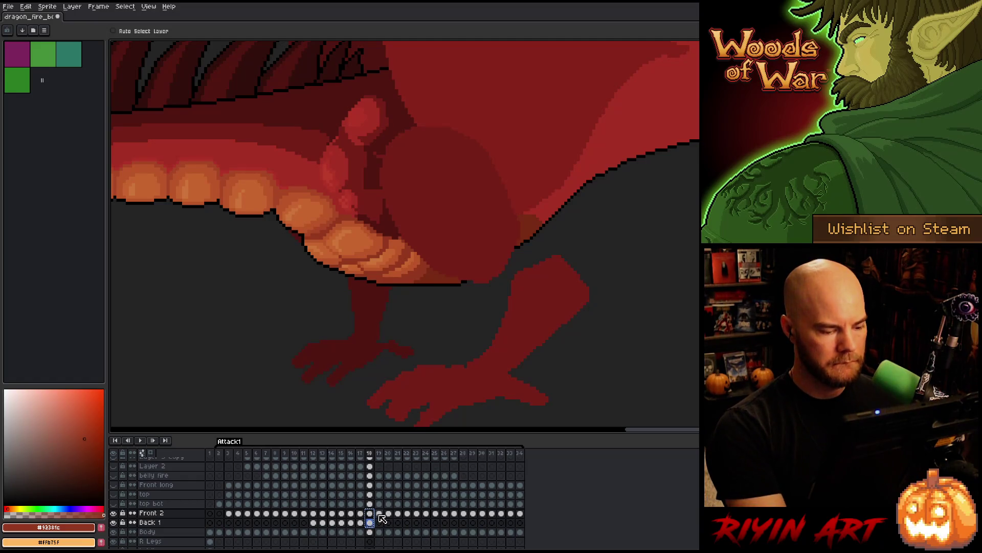
click(379, 514)
click(381, 517)
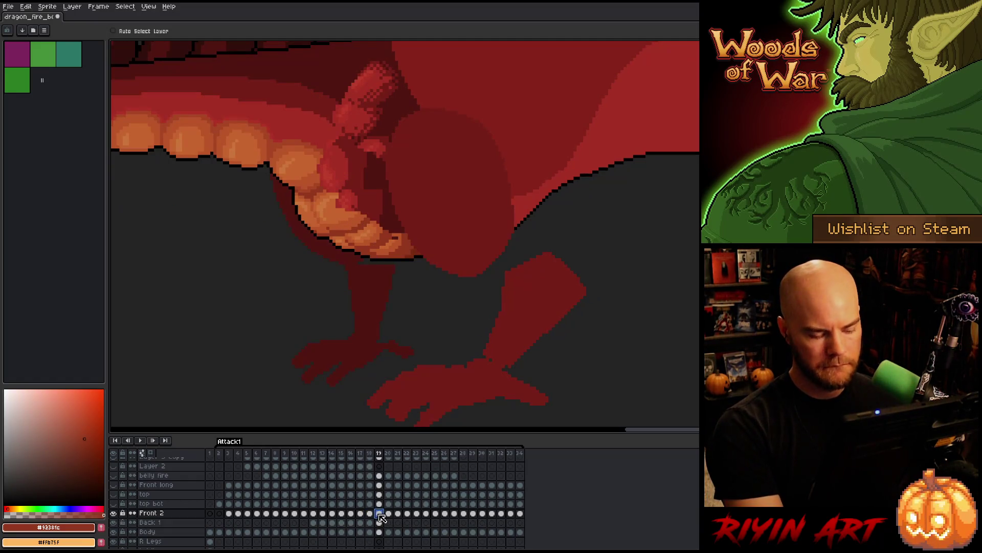
shift+click(381, 523)
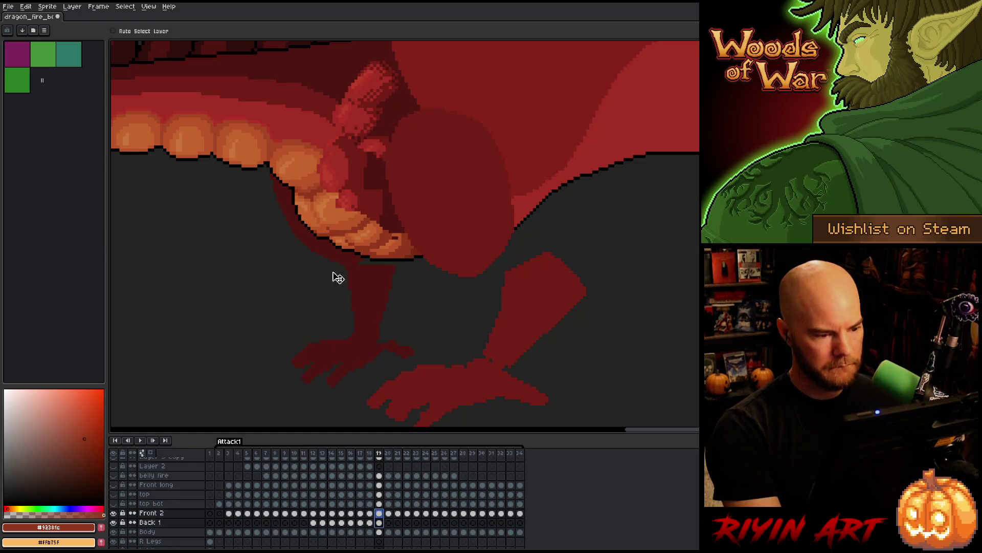
Reposition the frame 19 belly-fold shading, trying and undoing several down-left moves
mouse_move(351, 197)
mouse_down()
mouse_move(368, 162)
mouse_move(354, 167)
mouse_up()
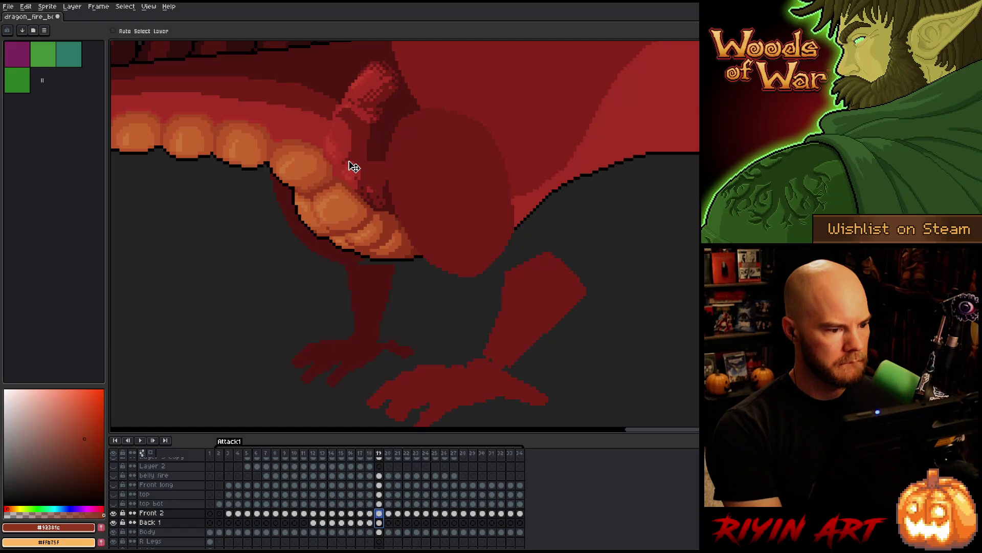
mouse_move(353, 166)
mouse_down()
mouse_move(347, 154)
mouse_move(350, 165)
mouse_move(361, 138)
mouse_move(351, 163)
mouse_up()
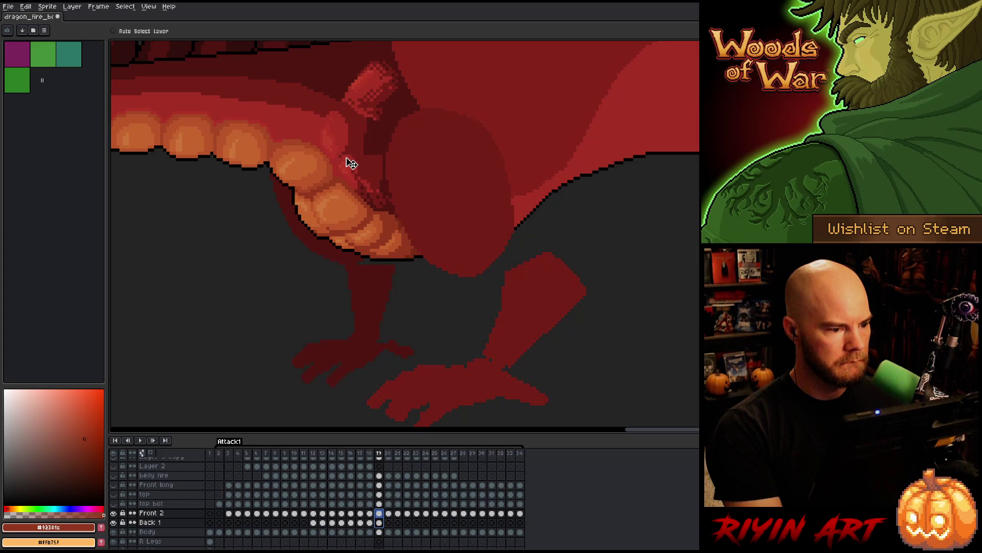
drag(358, 222, 325, 278)
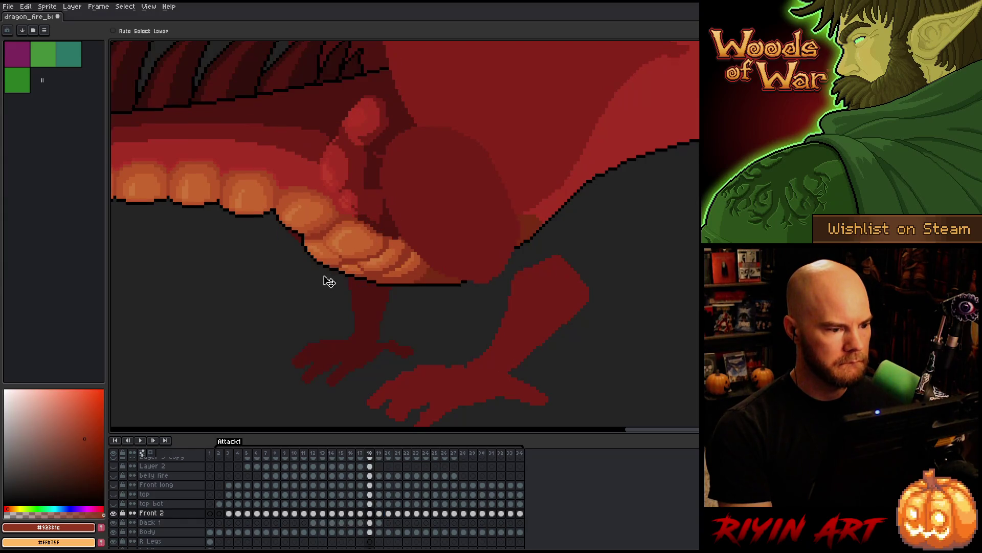
key(ctrl+z)
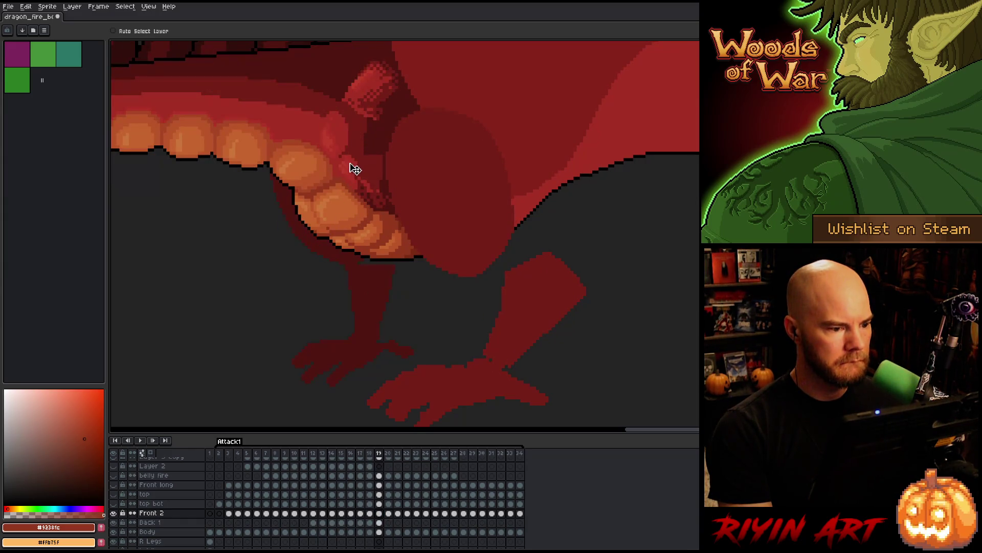
drag(346, 167, 283, 298)
key(ctrl+z)
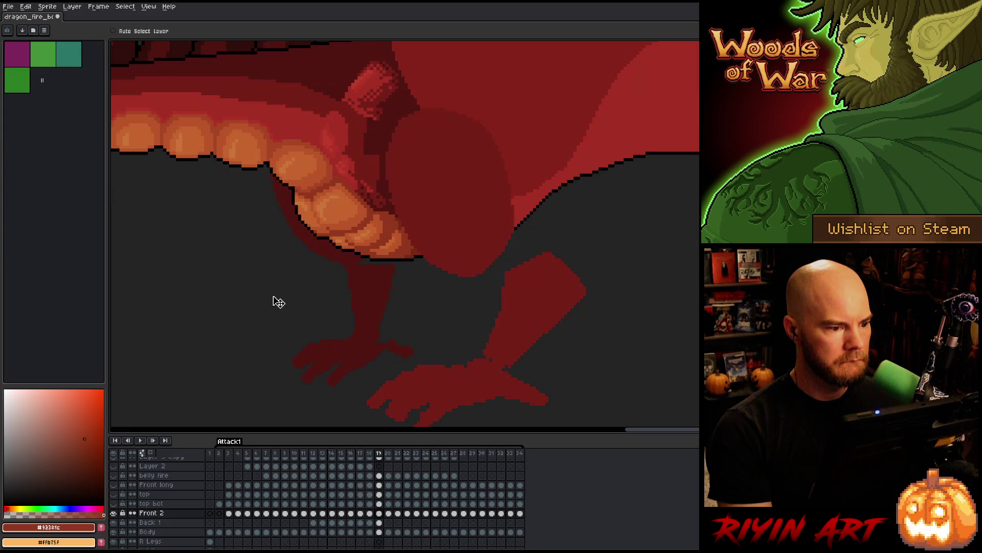
drag(351, 169, 314, 257)
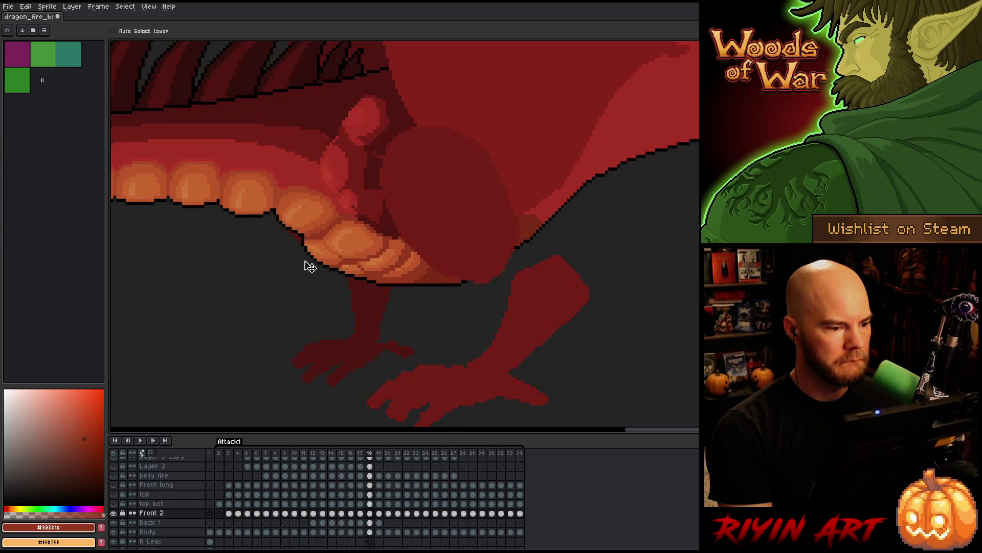
key(ctrl+z)
key(ctrl+y)
key(ctrl+z)
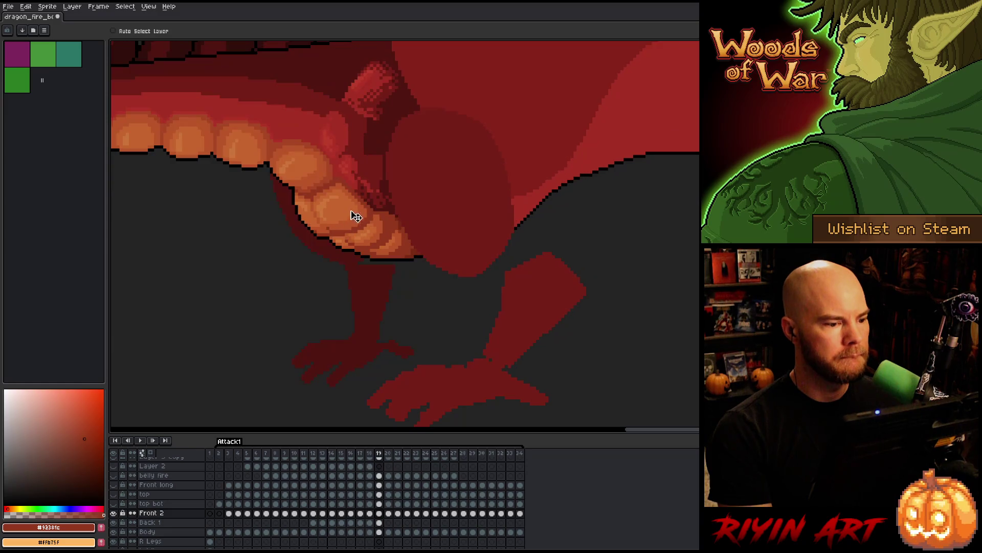
key(ctrl+y)
key(ctrl+z)
Nudge the Back 1 fold patch on frame 19 to match frame 18, then view Back 1 alone
key(Down)
key(Left)
key(Right)
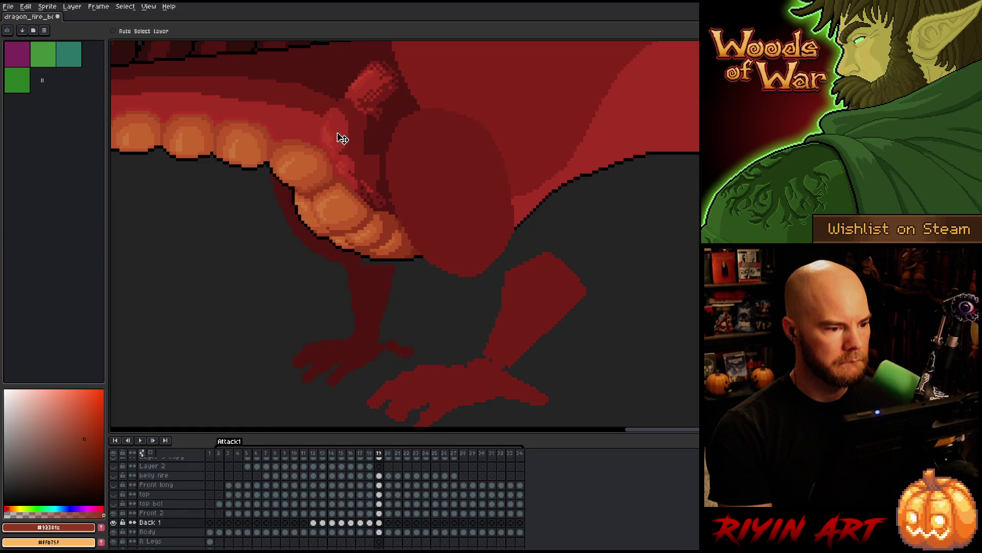
drag(342, 139, 340, 139)
key(Left)
key(Right)
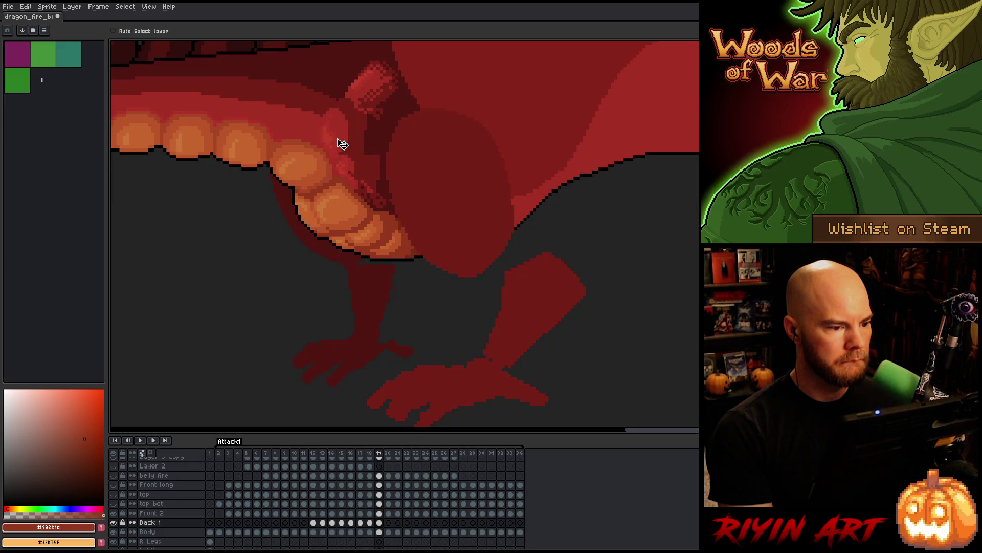
drag(343, 143, 340, 143)
key(Left)
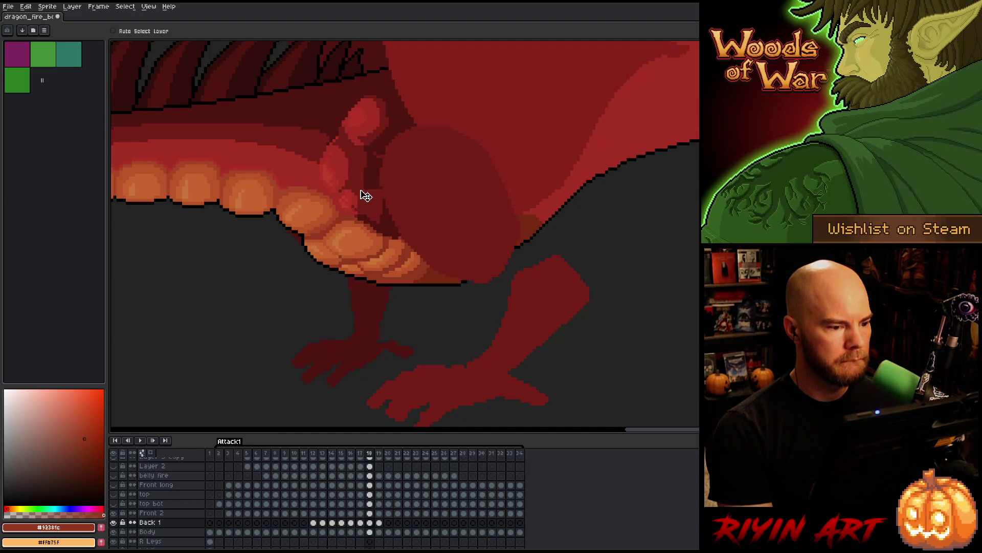
key(Right)
alt+click(113, 522)
key(Left)
key(Left)
key(Right)
key(Left)
key(Right)
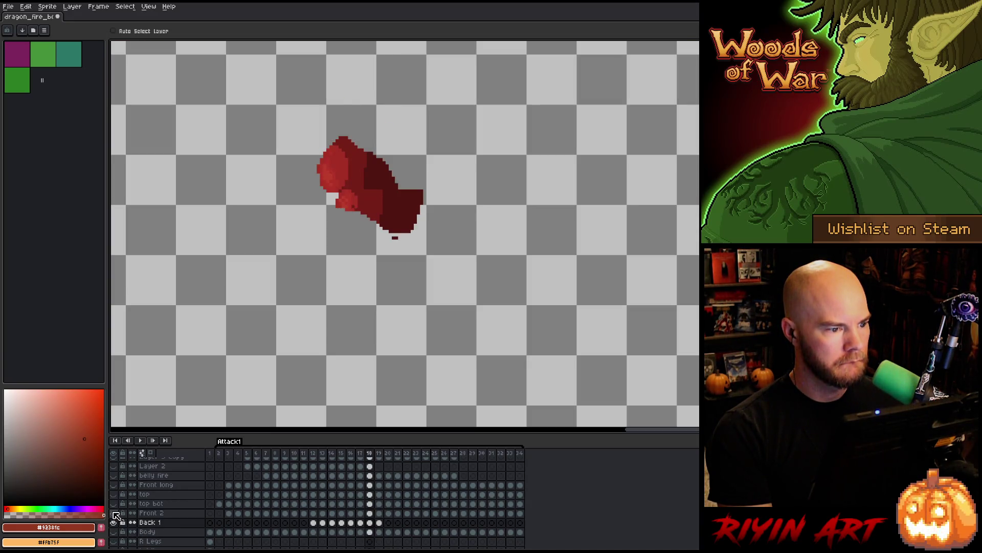
key(Right)
key(Left)
key(Right)
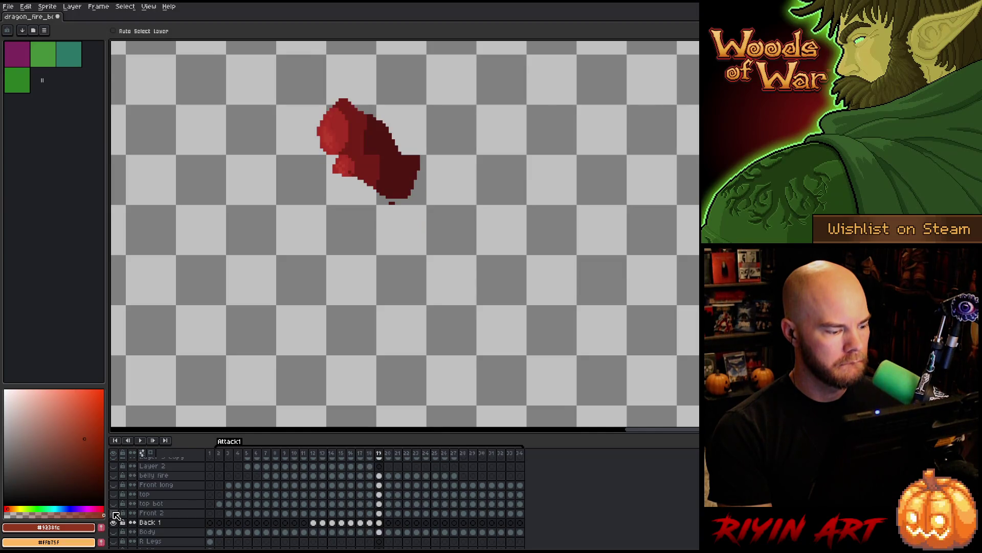
alt+click(114, 520)
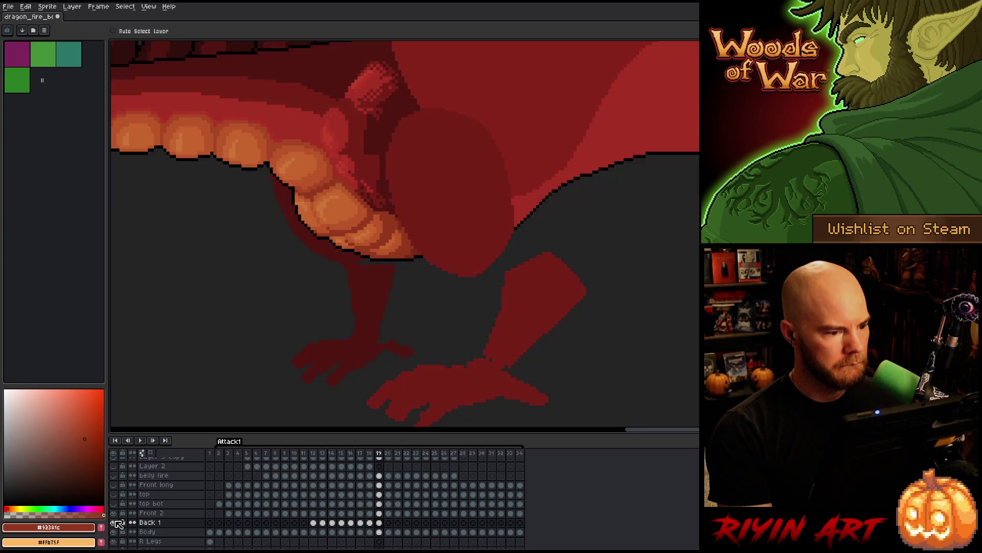
key(Left)
key(Right)
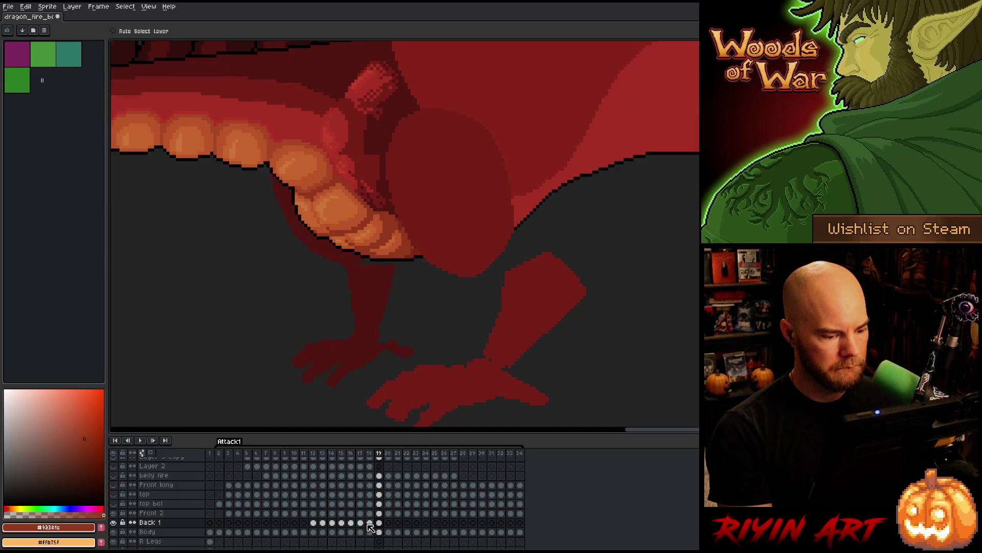
drag(341, 132, 340, 130)
key(ctrl+z)
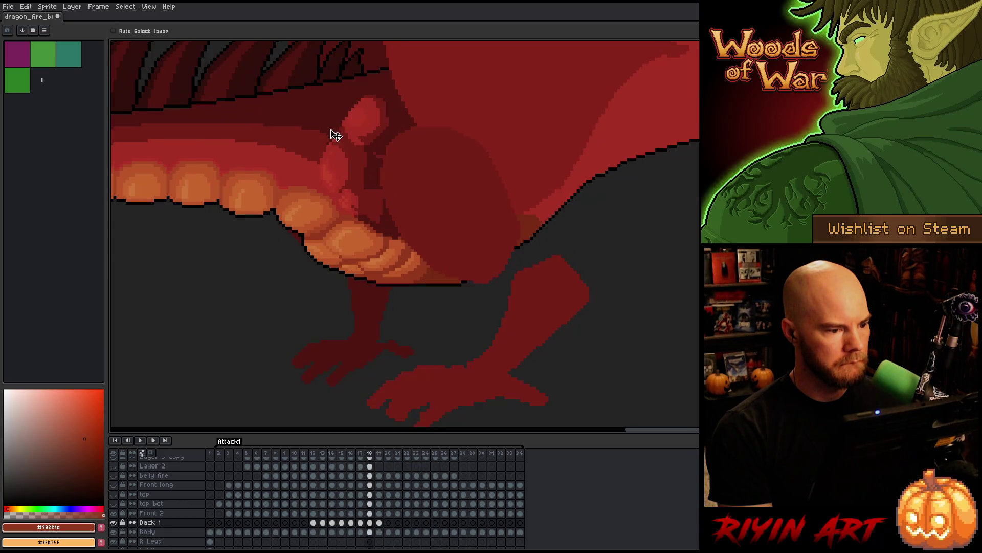
key(Left)
key(Right)
key(Left)
key(Right)
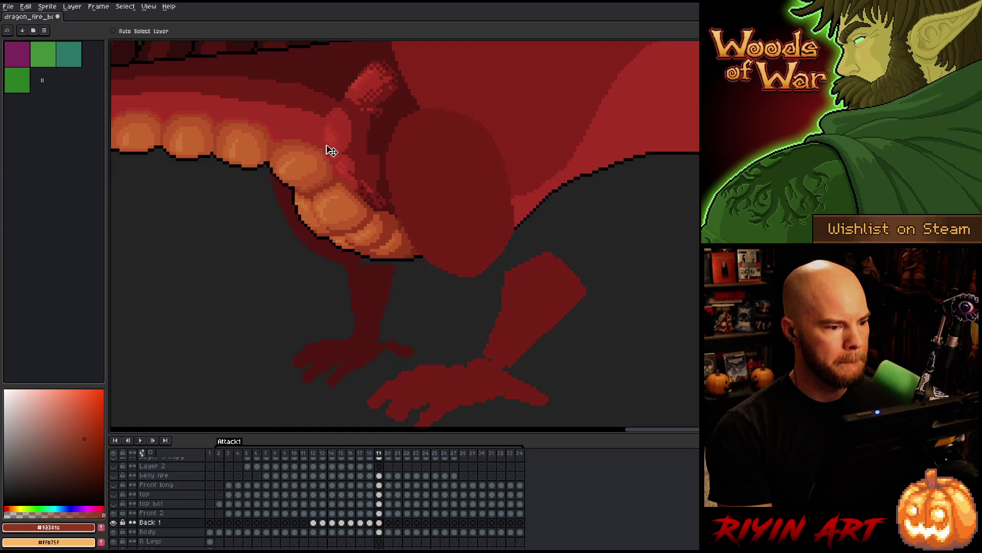
key(Left)
key(Left)
key(Right)
key(Right)
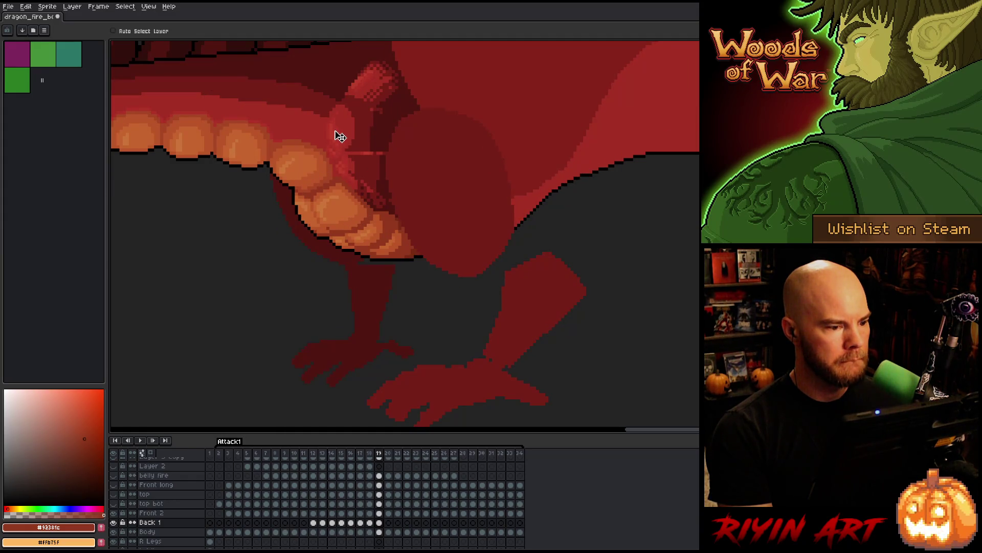
key(Left)
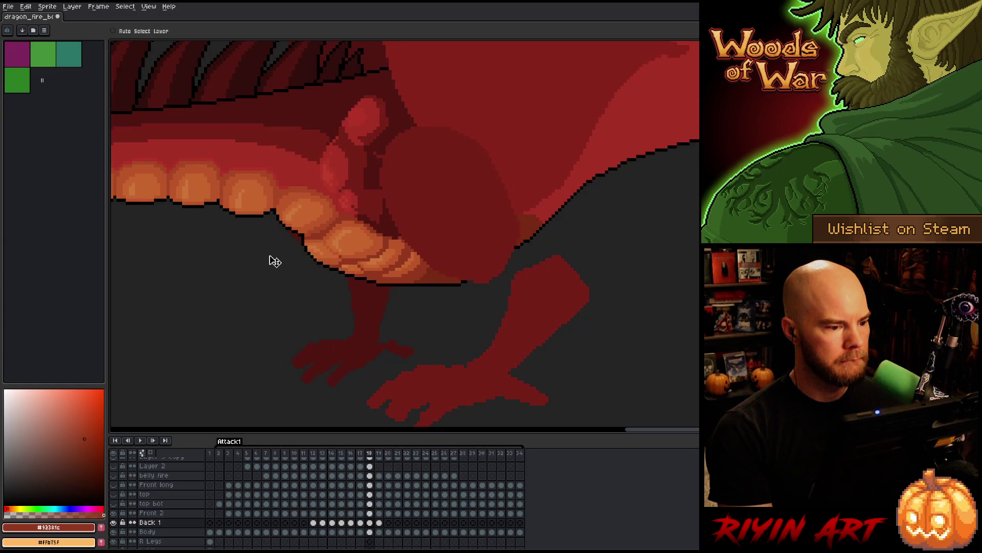
key(Right)
key(Left)
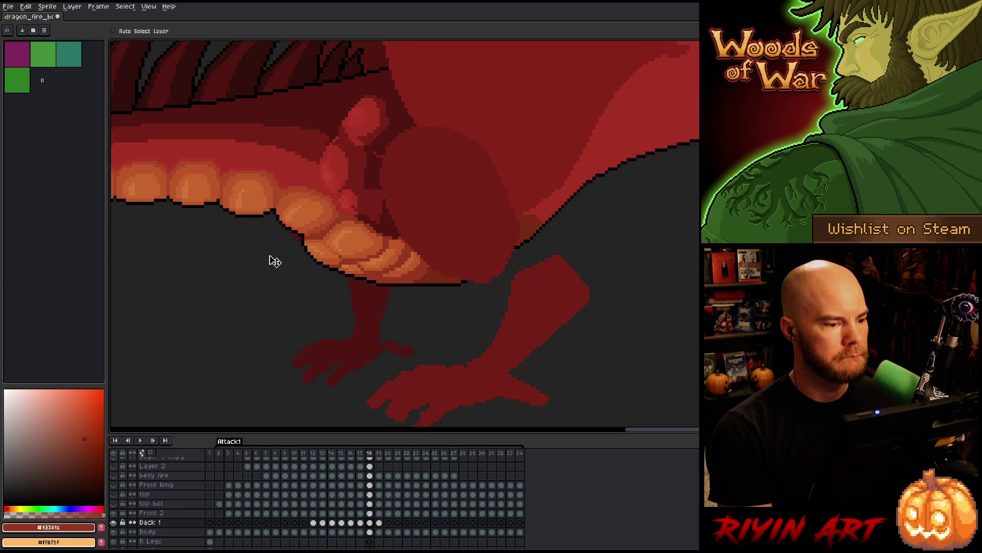
key(Right)
key(Left)
key(Right)
key(Left)
key(Right)
key(Left)
key(Right)
key(Left)
key(Right)
Pan and zoom the canvas to bring the dragon's belly into view
scroll(285, 182, down, 2)
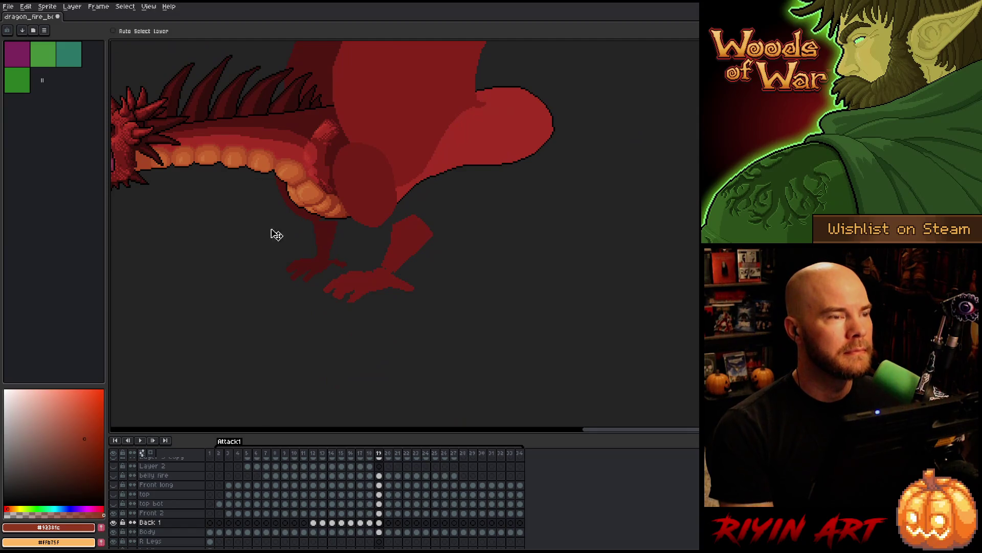
drag(270, 224, 357, 284)
scroll(405, 225, up, 4)
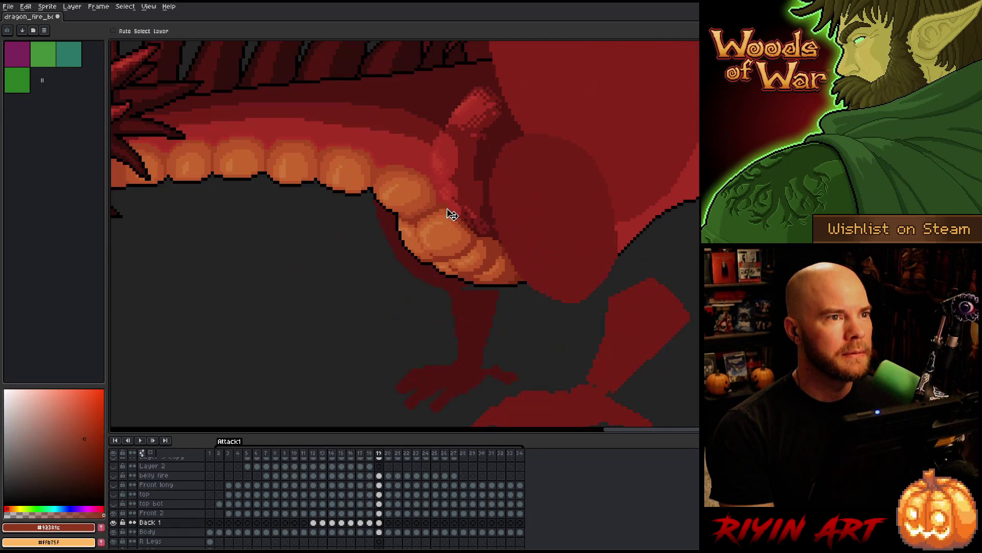
scroll(467, 210, down, 3)
scroll(481, 187, down, 1)
scroll(486, 174, up, 3)
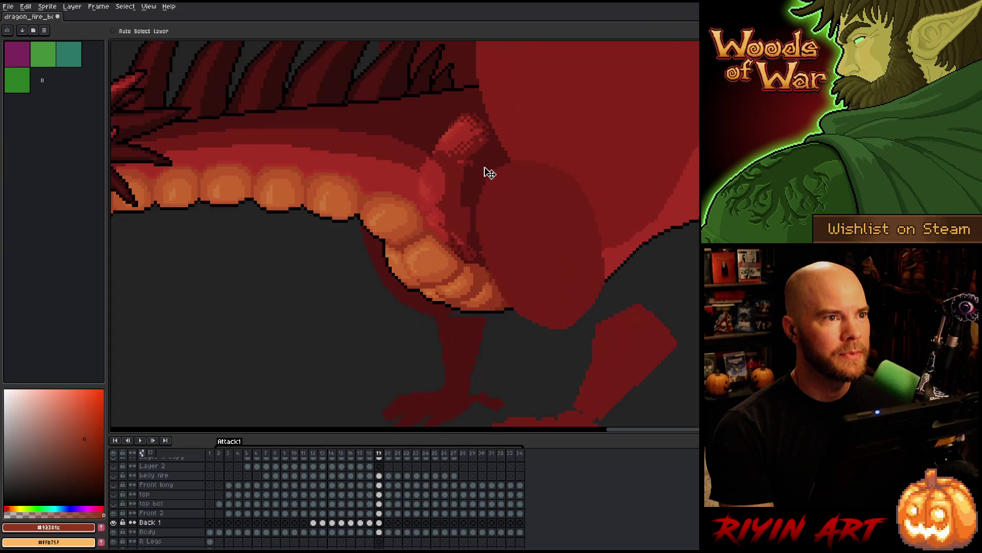
Flip between frames 18 and 19 to check the inner belly fold
key(Left)
key(Left)
key(Right)
key(Right)
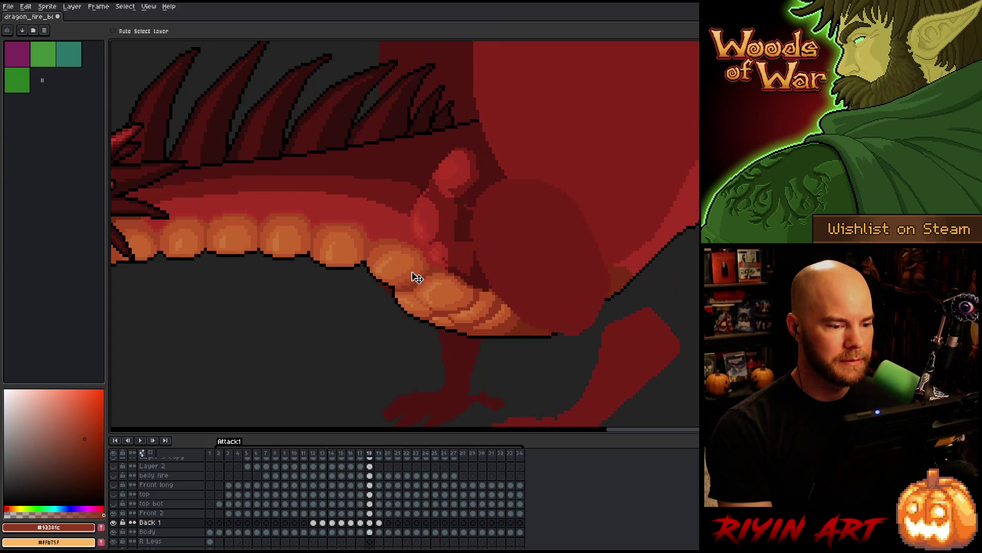
key(Left)
key(Left)
key(Left)
key(Right)
key(Right)
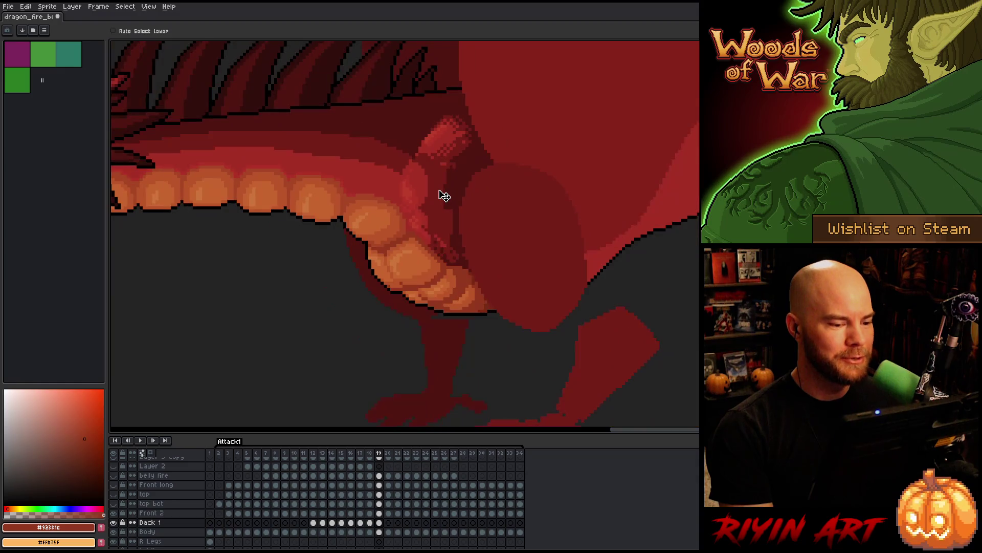
key(Right)
key(Left)
key(Right)
key(Left)
key(Right)
key(Left)
key(Right)
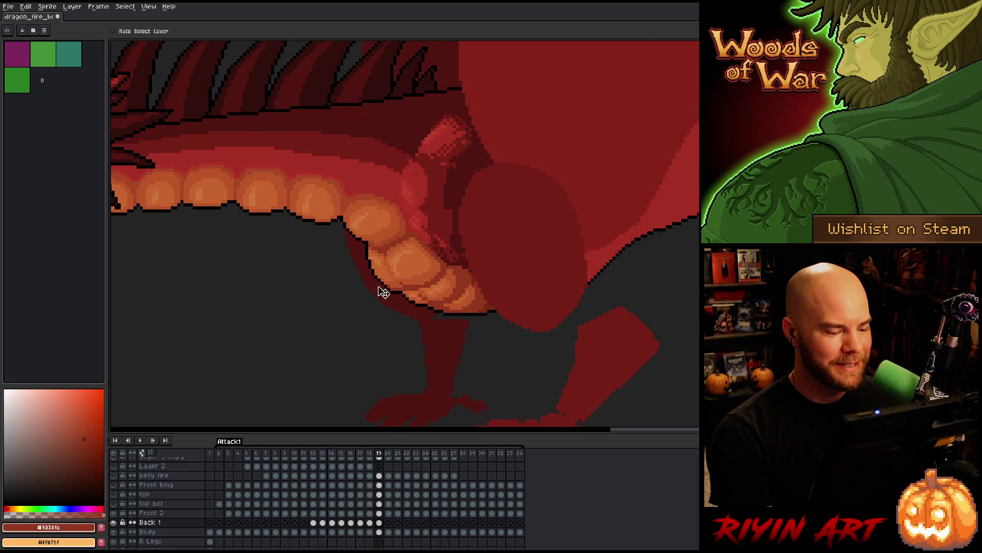
key(Left)
key(Right)
Keep comparing frames 18 and 19, finishing with a check against frame 20
key(Left)
key(Right)
key(Left)
key(Right)
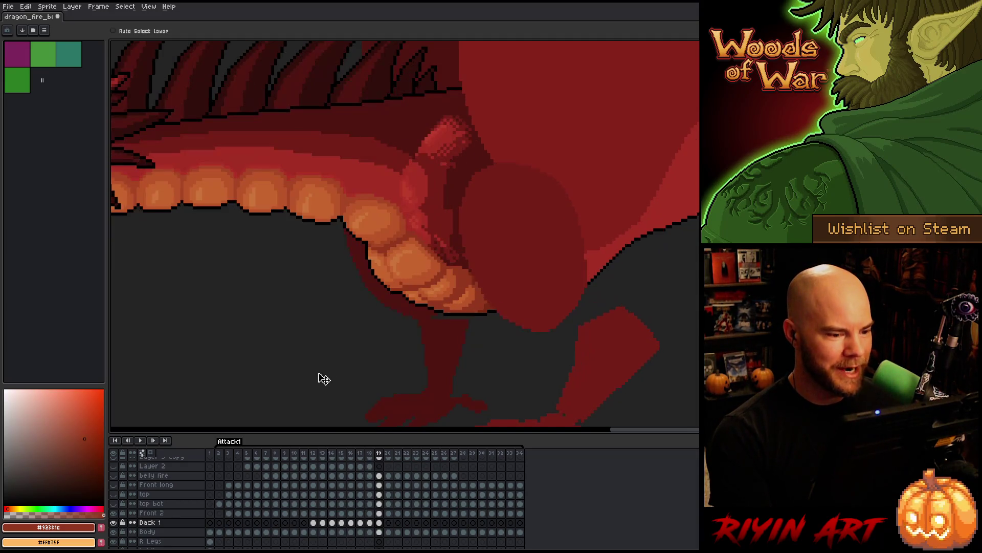
key(Left)
key(Right)
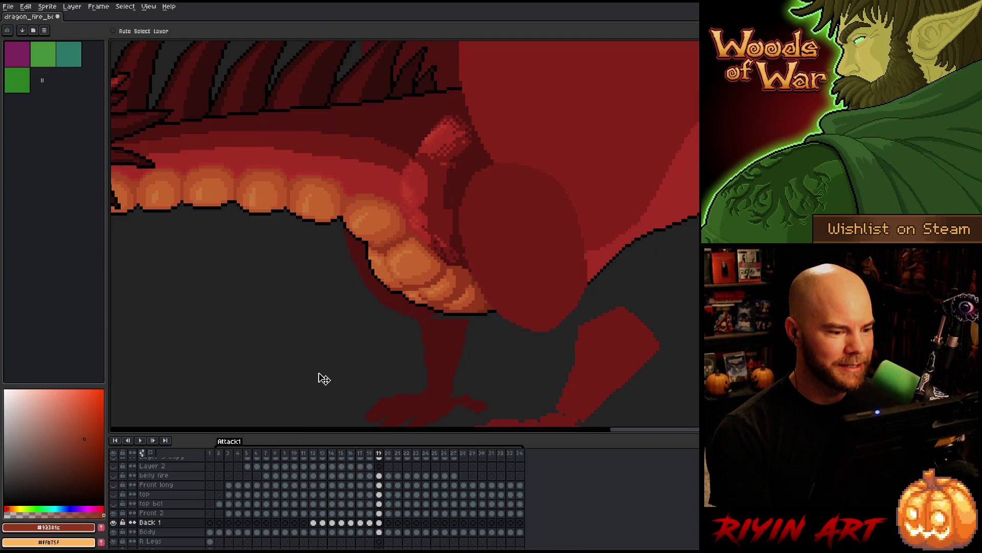
key(Left)
key(Right)
key(Left)
key(Right)
key(Left)
key(Right)
key(Left)
key(Right)
key(Right)
key(Left)
key(Right)
key(Left)
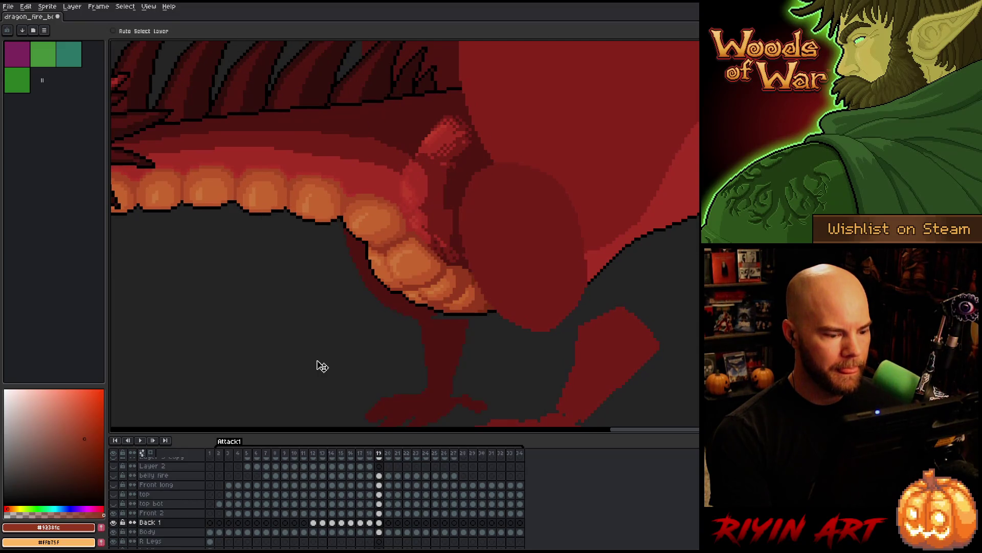
Compare frame 19 with frames 18 and 20, then pick the Back 1 cel on frame 19
key(Right)
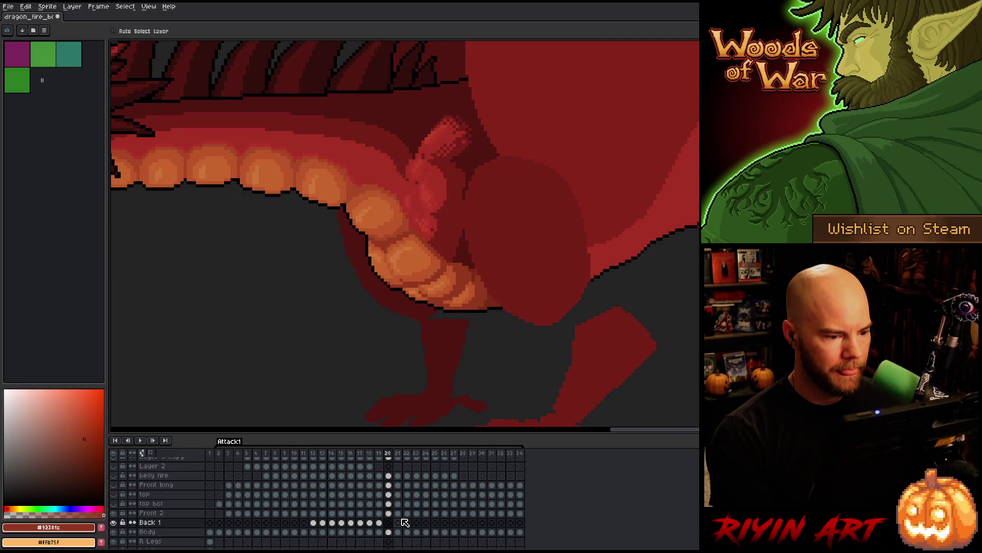
key(Left)
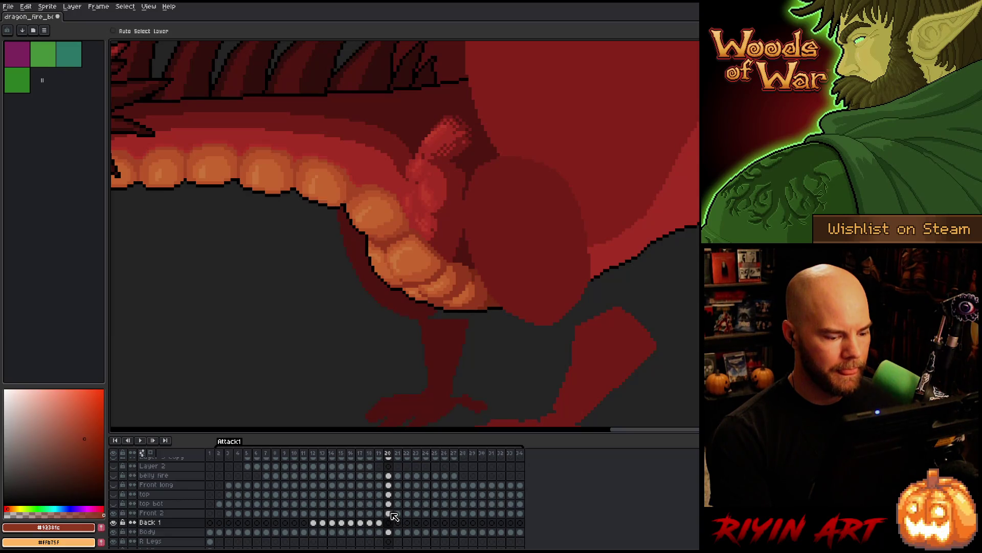
key(Right)
key(Left)
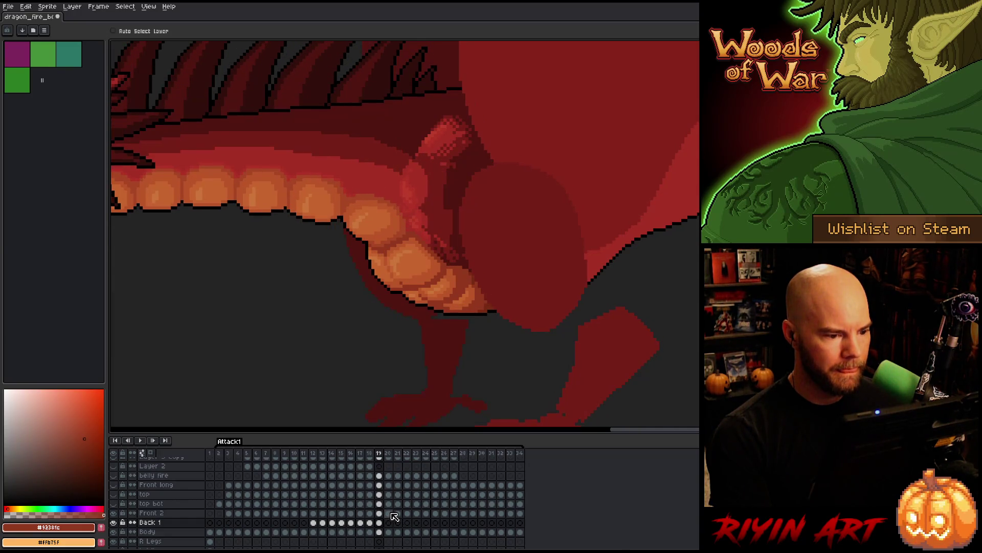
key(Right)
key(Left)
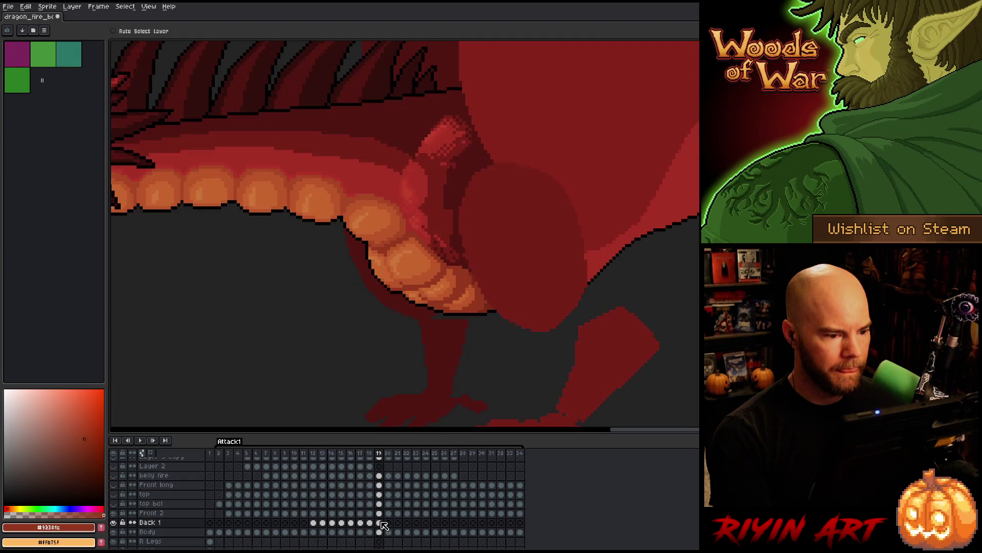
click(381, 523)
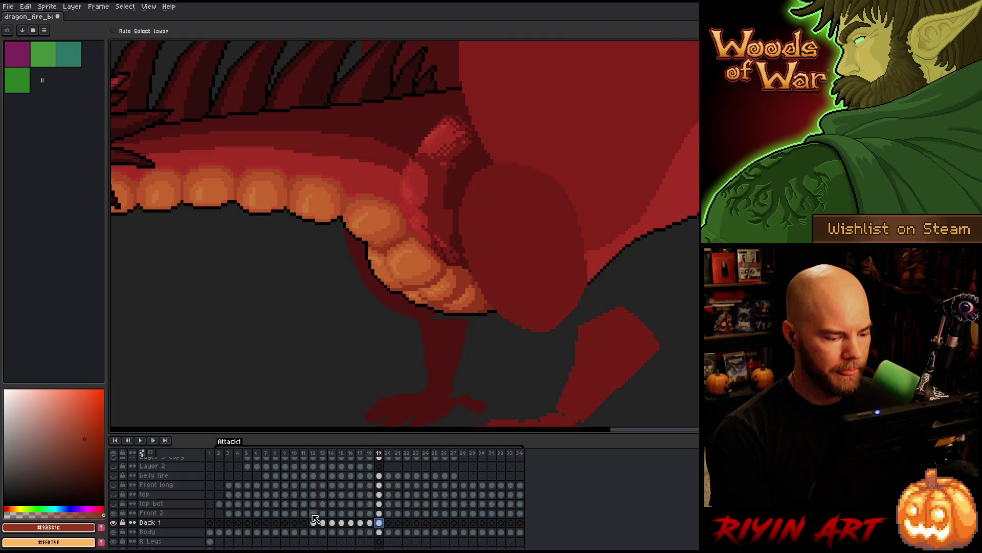
Review the attack frames from 11 up to 19 and select frame 19's Front 2 and Back 1 cels
click(305, 455)
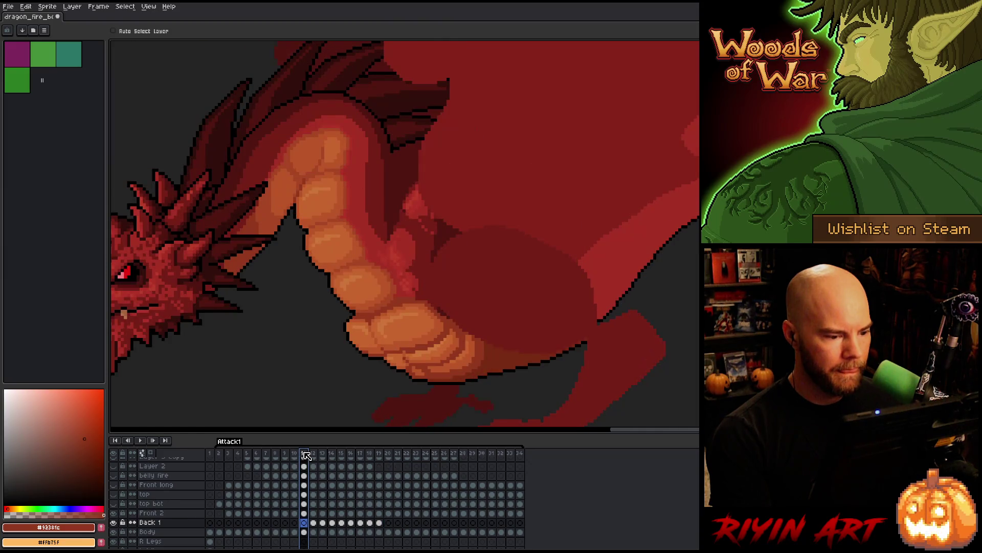
key(Right)
key(Right)
key(Right)
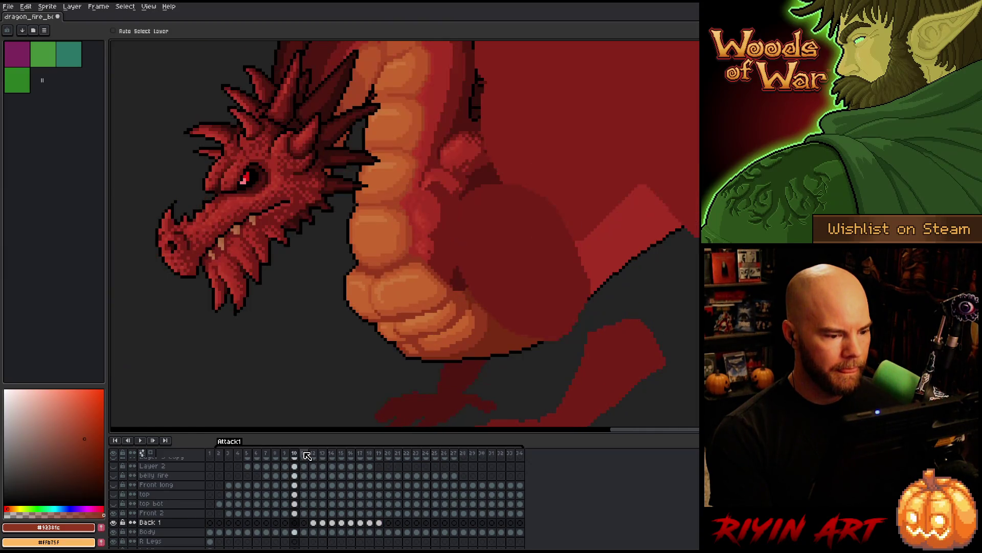
key(Right)
key(Right)
key(Right)
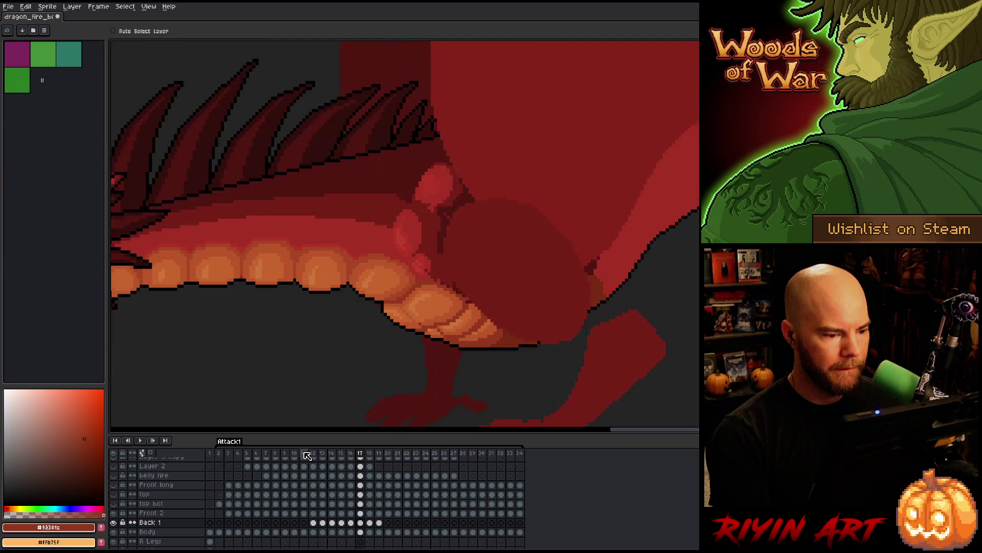
click(307, 455)
key(Right)
key(Right)
key(Right)
click(307, 455)
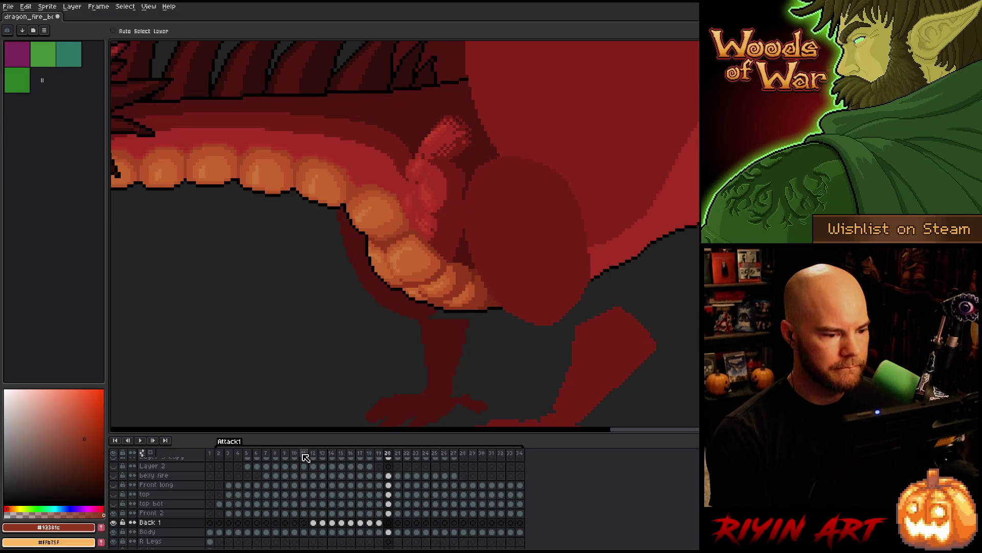
click(381, 515)
shift+click(381, 521)
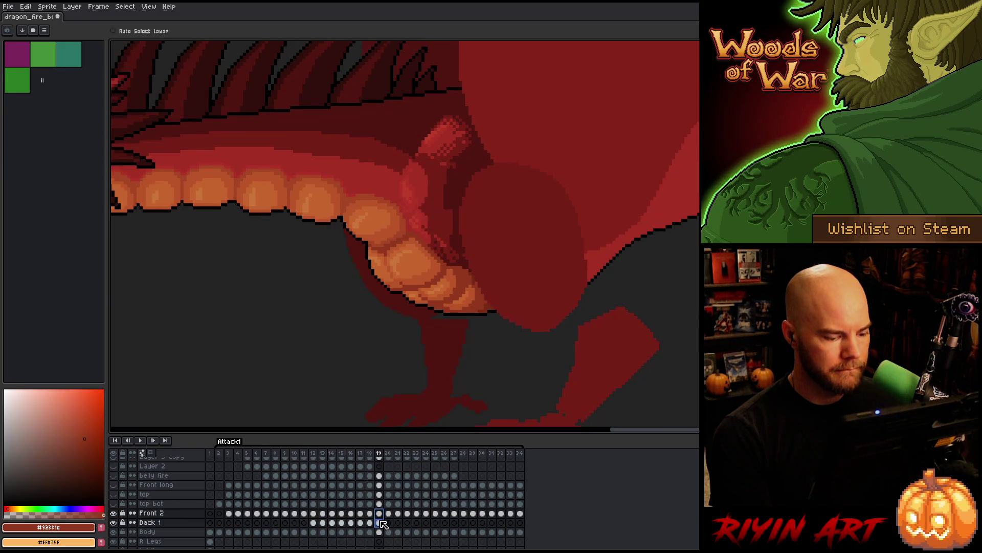
Play back the animation, stop on frame 20, and delete the Front 2 cels on frames 20–27
drag(387, 453, 460, 455)
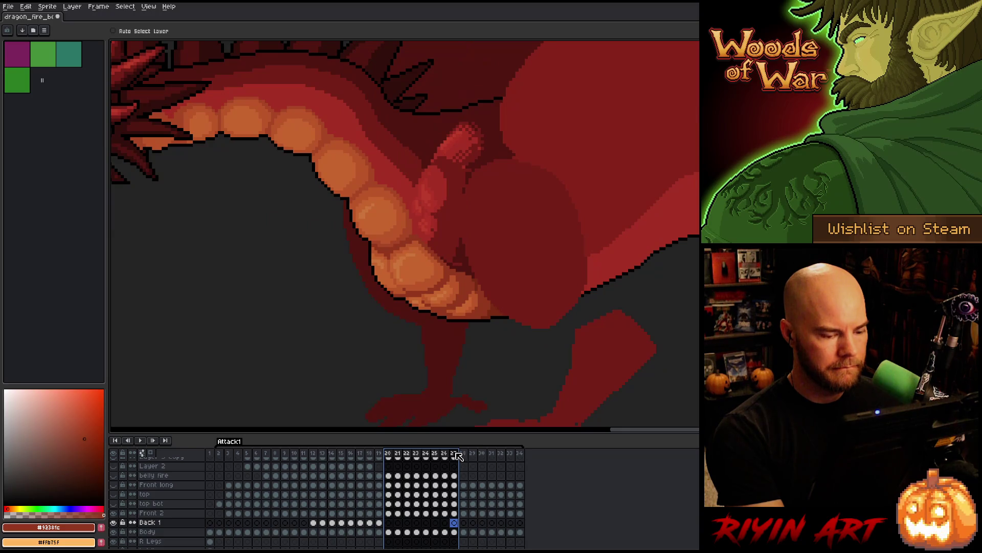
key(Return)
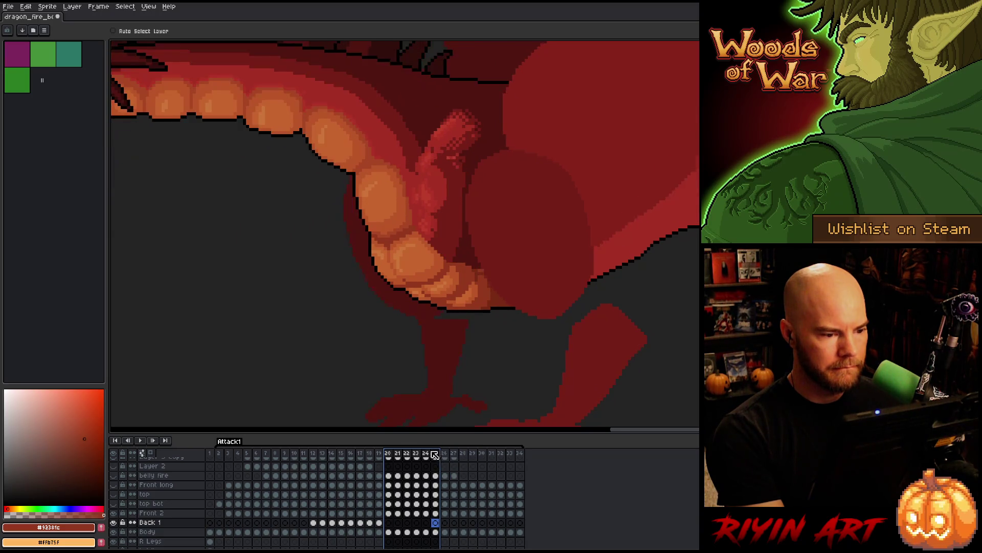
click(388, 453)
click(379, 513)
click(388, 513)
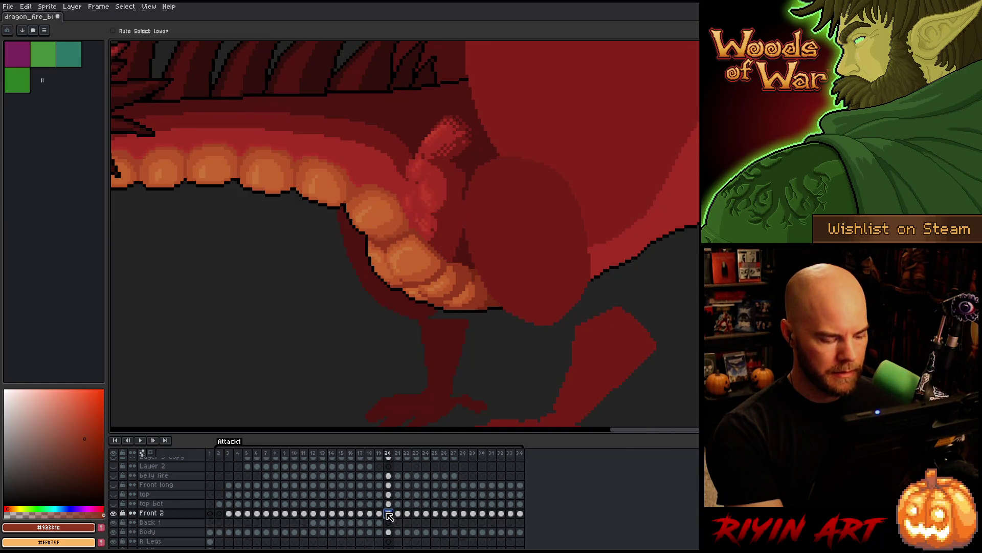
mouse_move(378, 513)
mouse_down()
mouse_move(380, 522)
mouse_move(465, 513)
mouse_up()
click(392, 514)
key(Delete)
click(379, 513)
Link the Front 2 and Back 1 cels 19–27 to frame 19's art, then unlink them
drag(382, 520, 450, 522)
right_click(453, 522)
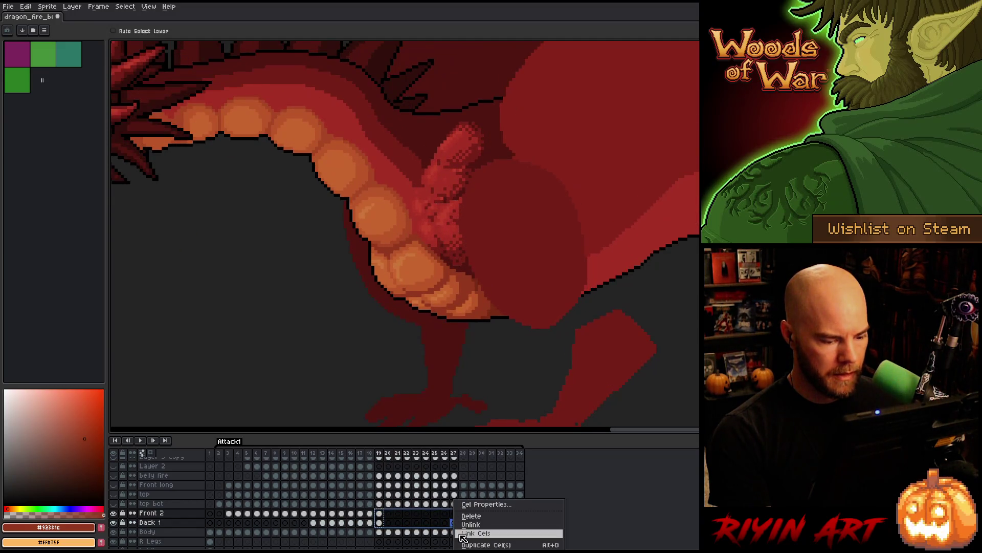
click(463, 534)
right_click(446, 522)
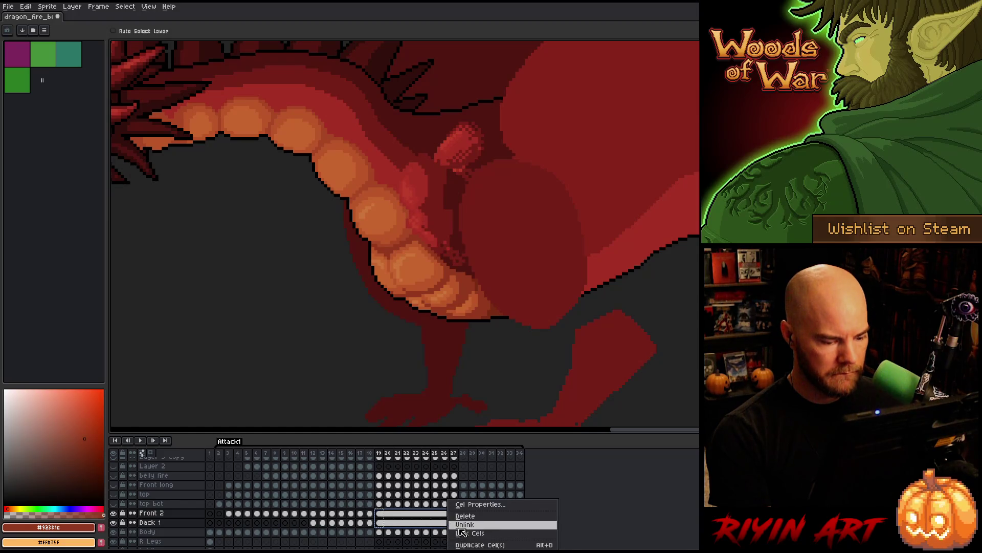
click(461, 525)
click(383, 515)
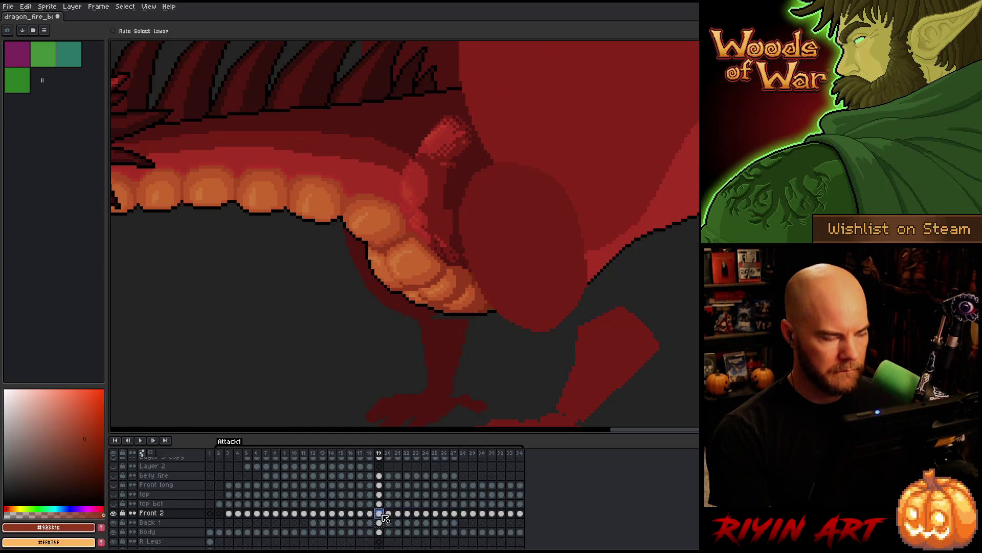
key(Left)
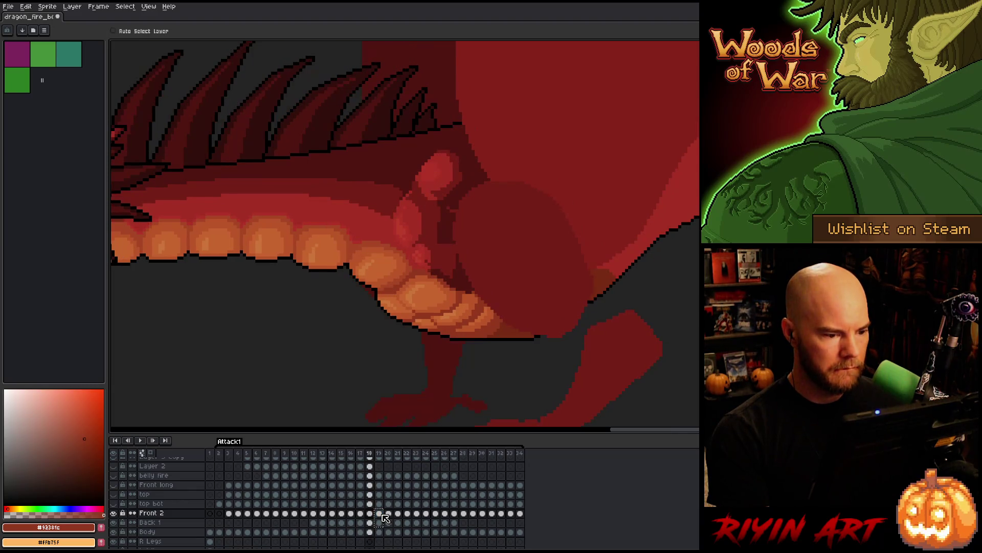
key(Right)
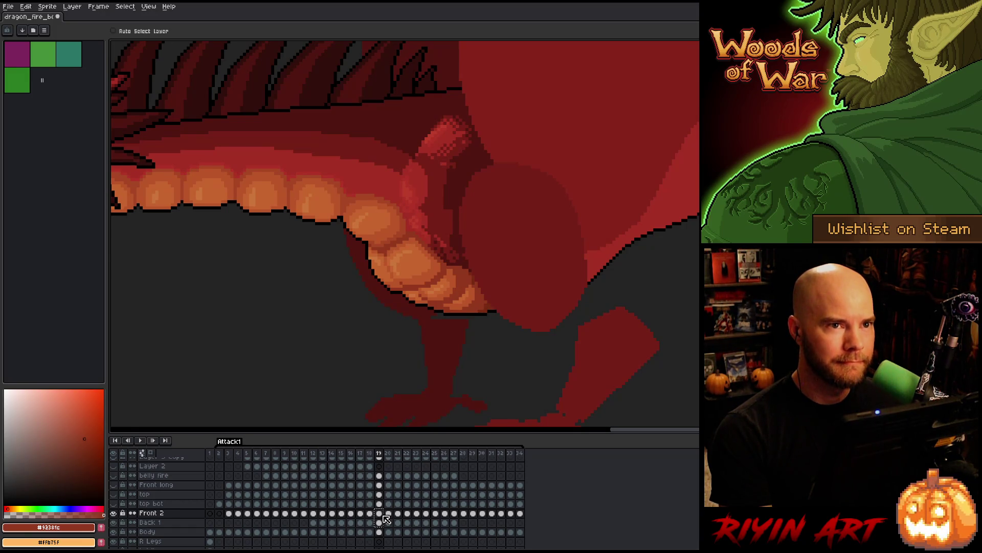
key(Left)
key(Right)
key(Left)
key(Right)
key(Left)
key(Right)
key(Left)
key(Right)
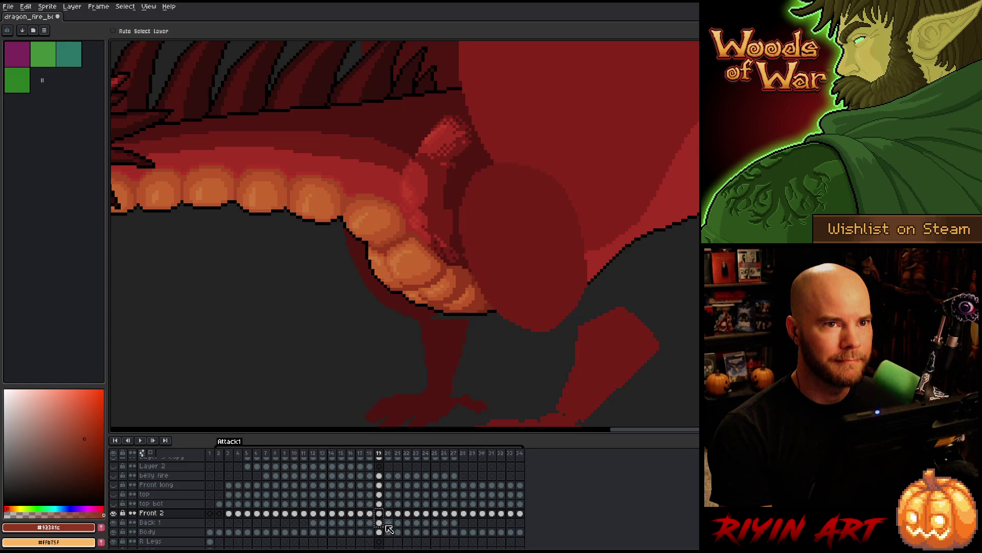
key(Left)
key(Right)
key(Left)
key(Right)
key(Left)
key(Right)
key(Left)
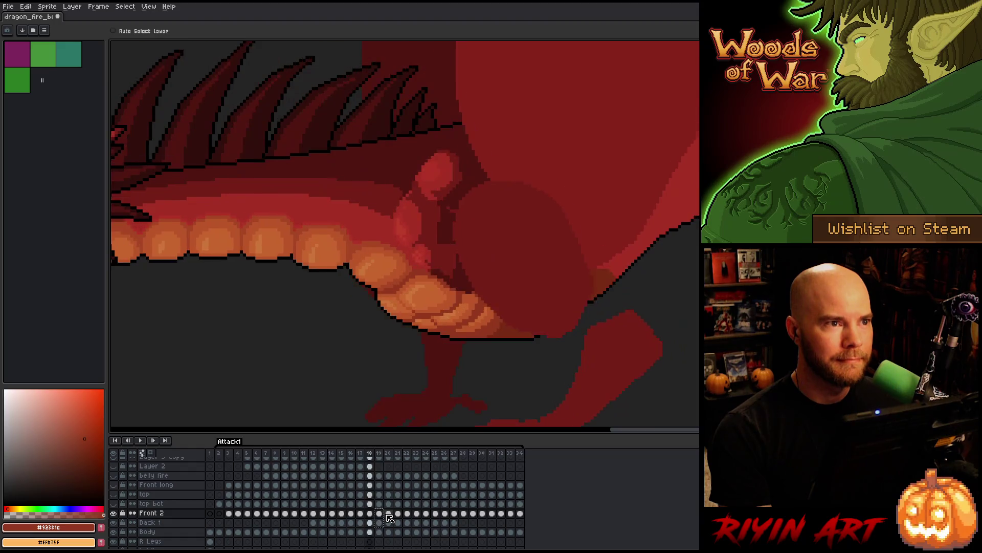
key(Right)
key(Left)
key(Right)
key(Left)
key(Right)
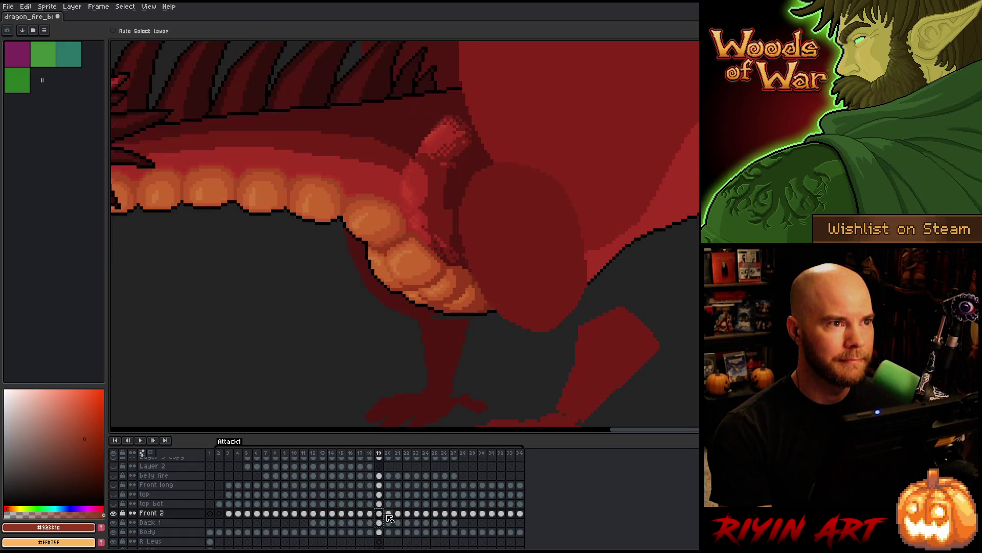
key(Left)
key(Right)
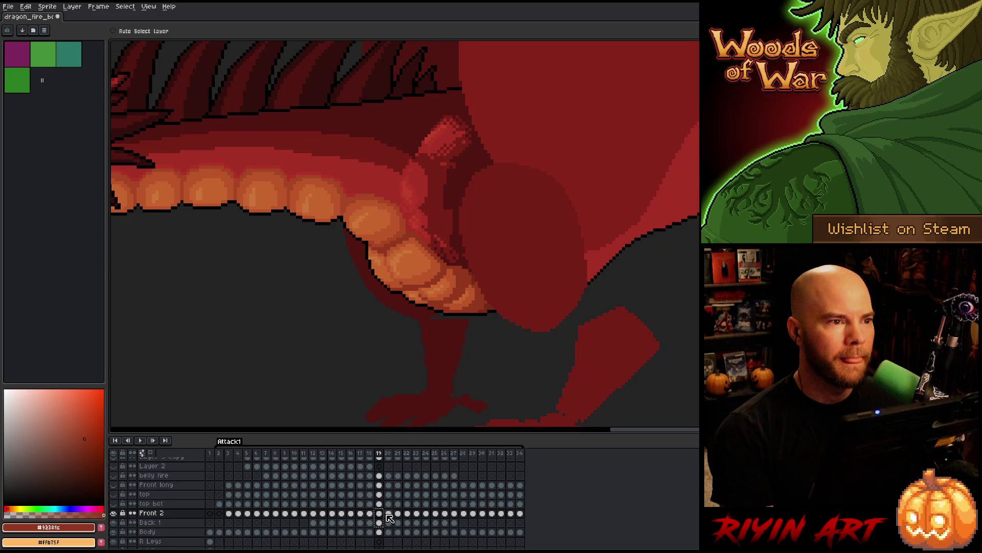
key(Left)
key(Right)
key(Left)
key(Right)
key(Left)
key(Right)
key(Left)
key(Right)
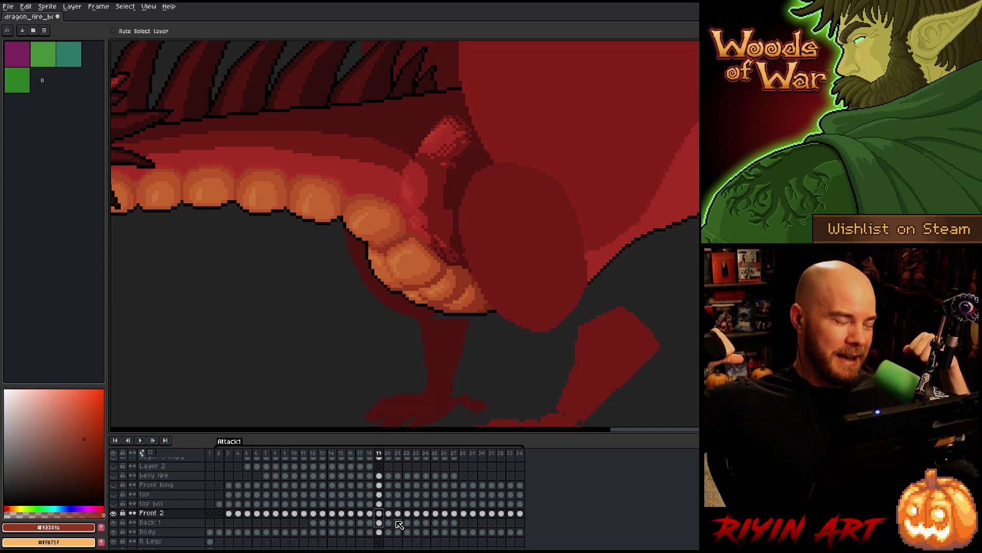
key(Left)
key(Right)
Flip repeatedly between frames 18, 19 and 20 to compare the dragon's belly folds
key(Left)
key(Right)
key(Left)
key(Right)
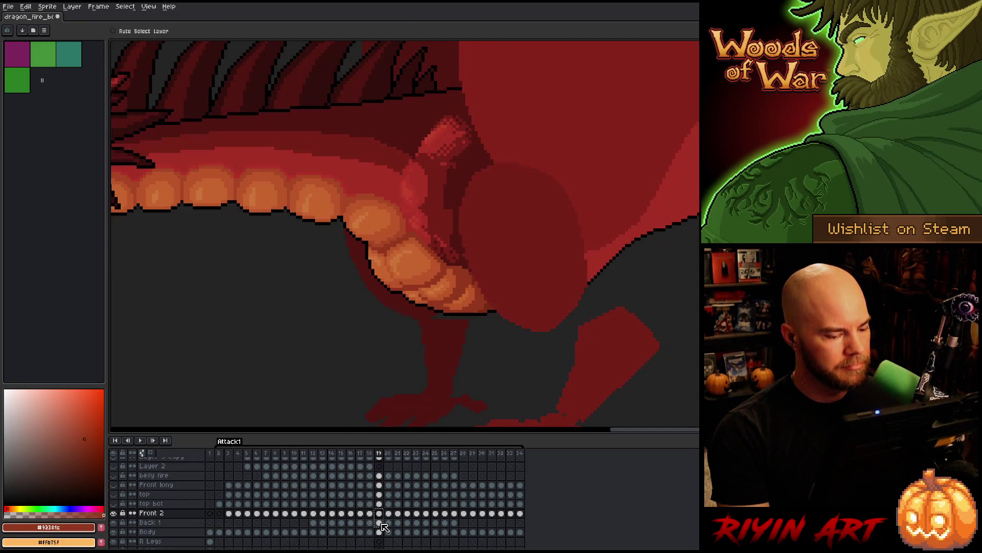
key(Left)
key(Right)
key(Right)
key(Left)
key(Left)
key(Right)
key(Left)
key(Right)
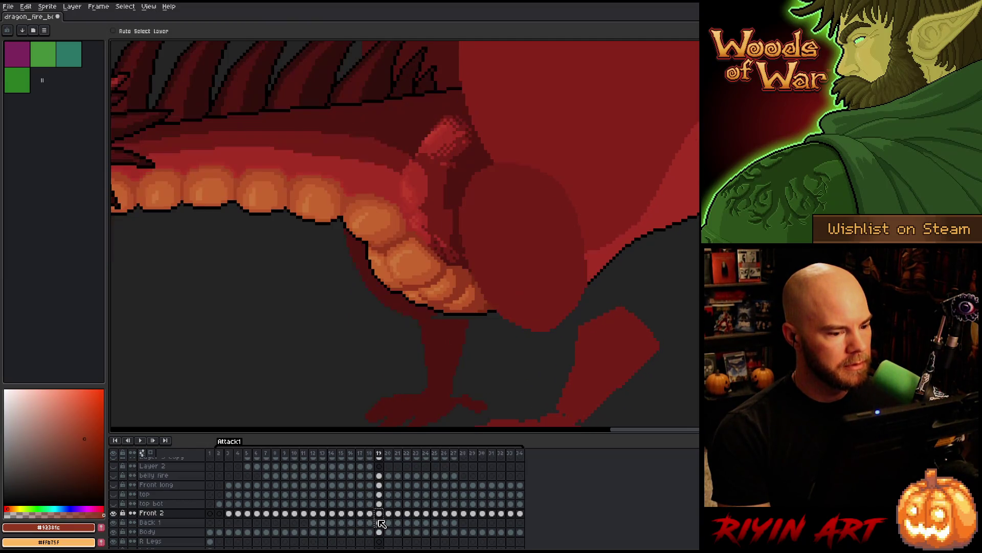
key(Left)
key(Right)
key(Left)
key(Right)
key(Left)
key(Right)
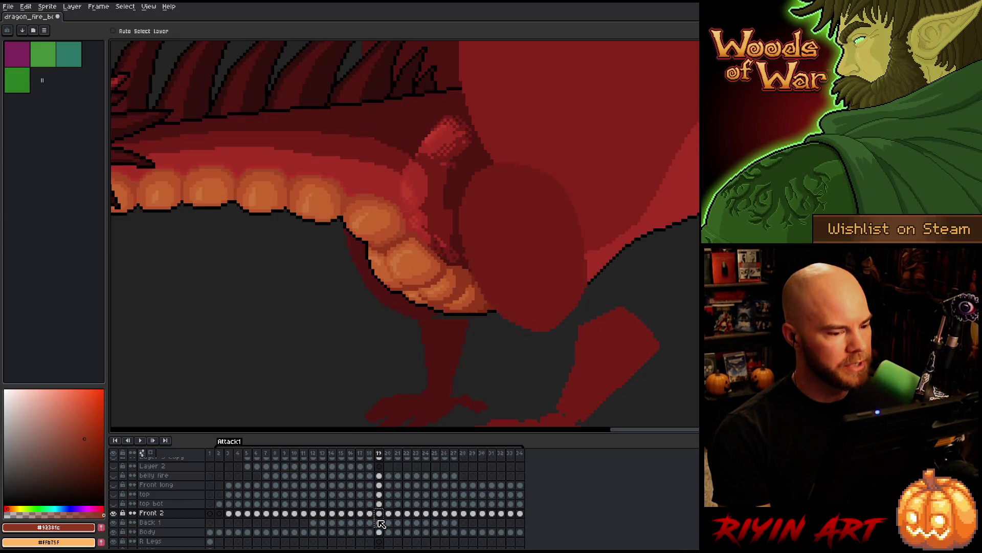
key(Right)
key(Left)
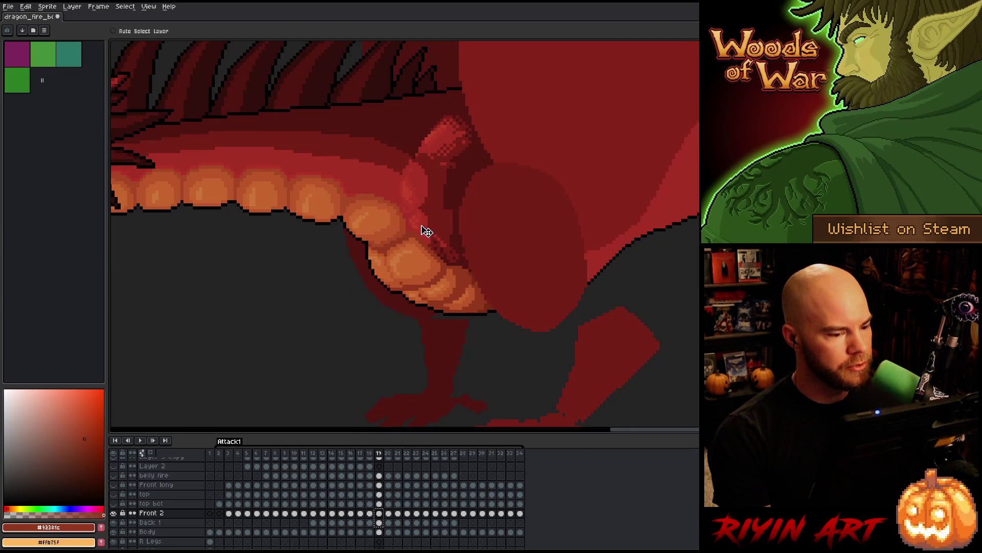
key(Left)
key(Right)
key(Left)
key(Right)
key(Left)
key(Right)
key(Left)
key(Right)
key(Left)
key(Right)
key(Left)
key(Right)
key(Left)
key(Right)
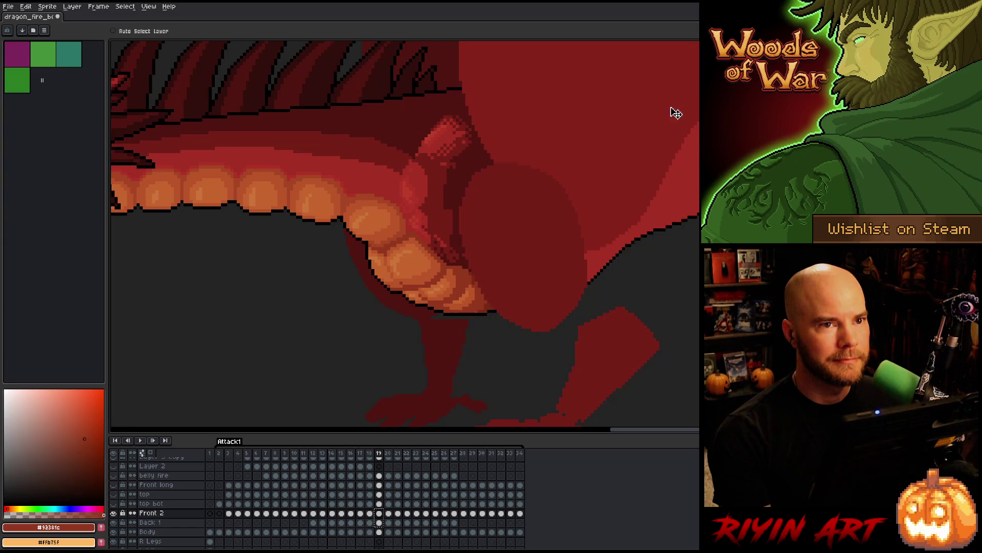
key(Left)
key(Right)
key(Left)
key(Right)
key(Left)
key(Right)
key(Left)
key(Right)
key(Left)
key(Right)
key(Left)
key(Right)
key(Left)
key(Right)
key(Left)
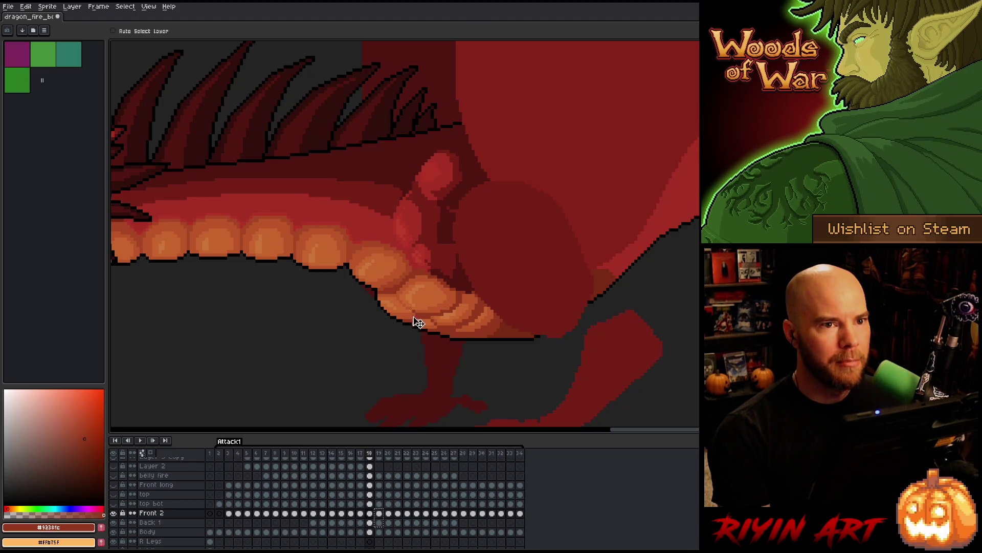
Step back through frames 17 and 16, comparing each against frame 18
key(Right)
key(Left)
key(Left)
key(Right)
key(Left)
key(Right)
key(Left)
key(Right)
key(Left)
key(Right)
key(Left)
key(Left)
key(Right)
key(Right)
key(Left)
key(Left)
key(Right)
key(Right)
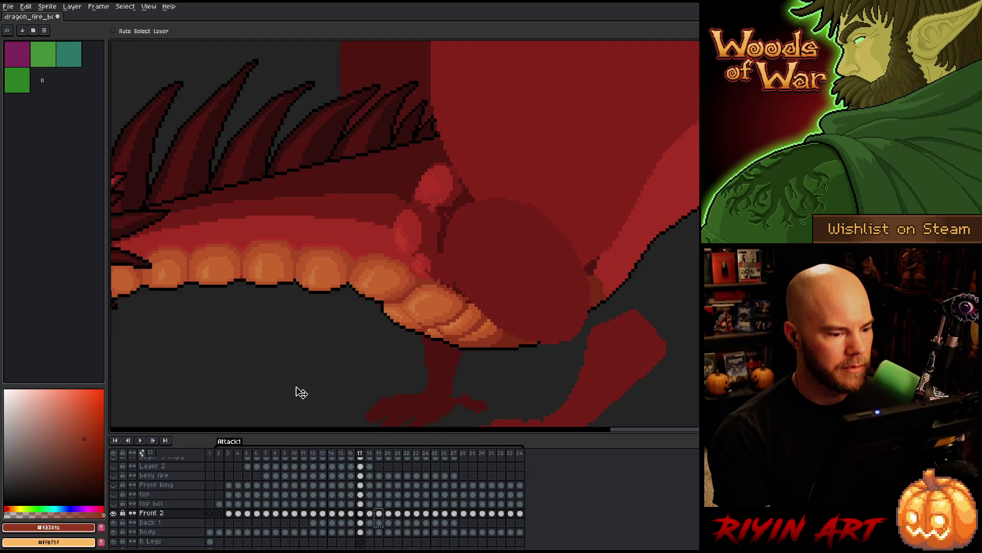
Select the Front 2 and Back 1 cels on frame 17 and compare it with frame 16
click(360, 514)
click(360, 523)
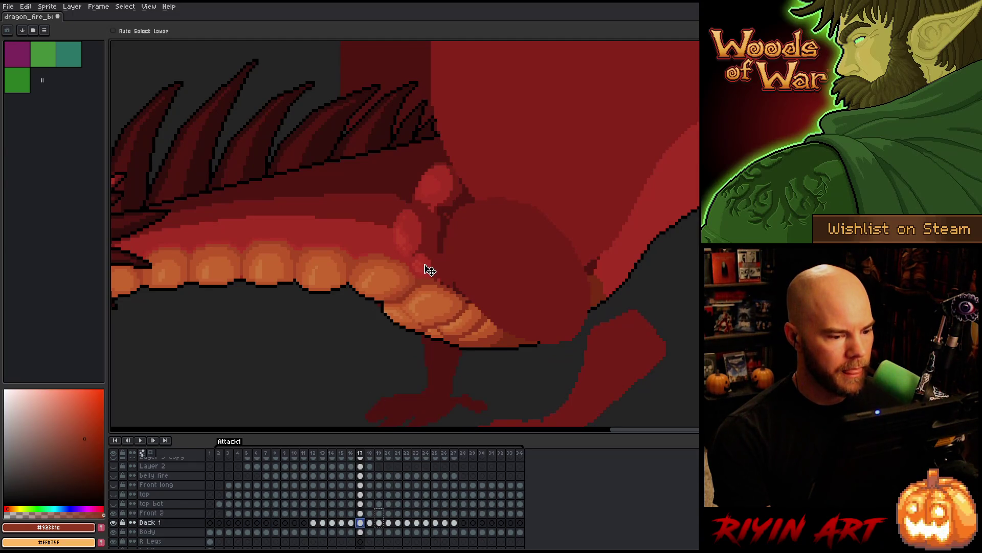
click(361, 513)
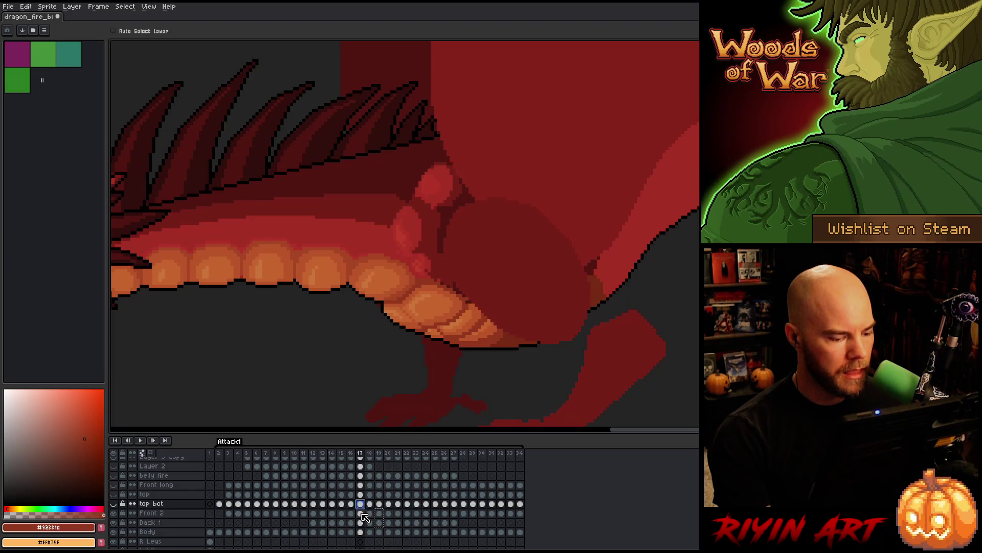
key(Left)
key(Right)
key(Left)
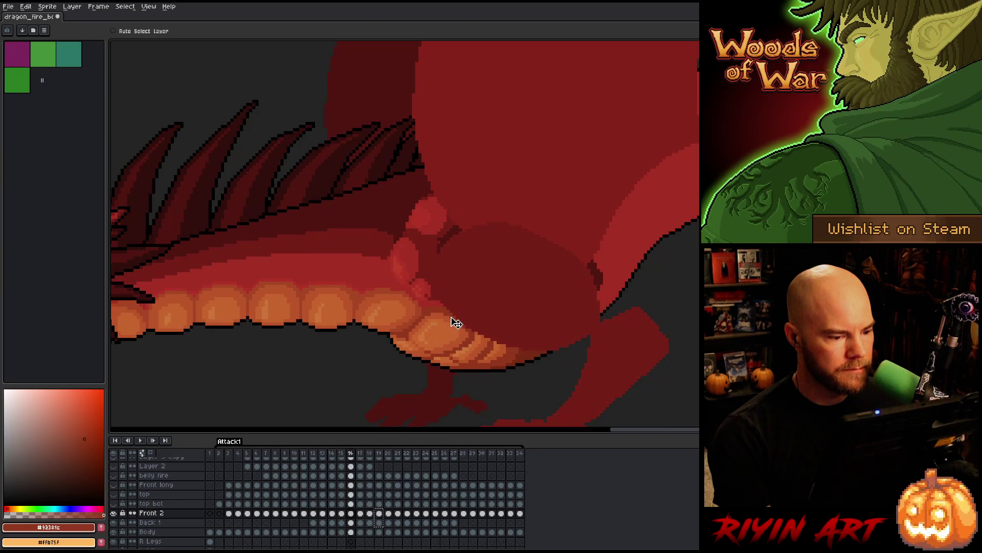
key(Right)
key(Left)
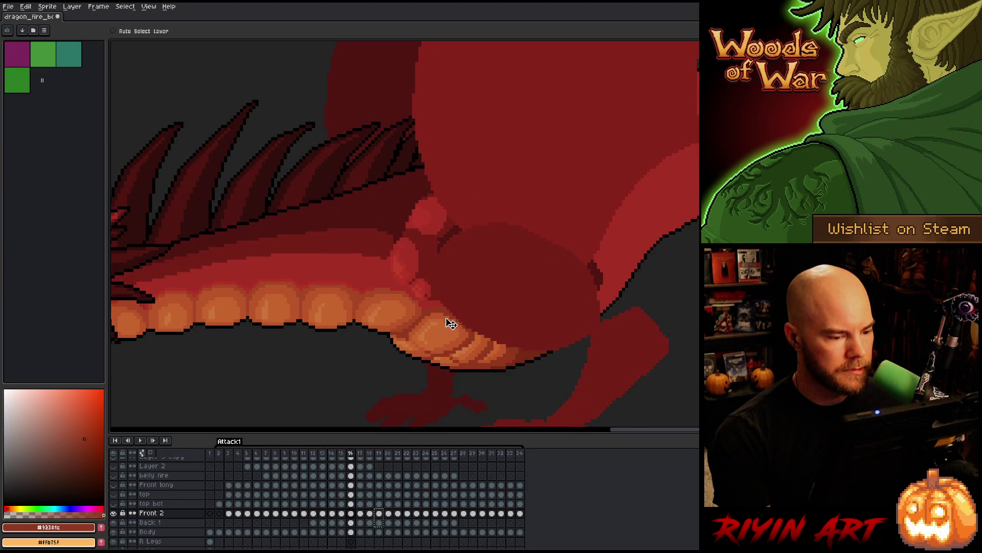
key(Right)
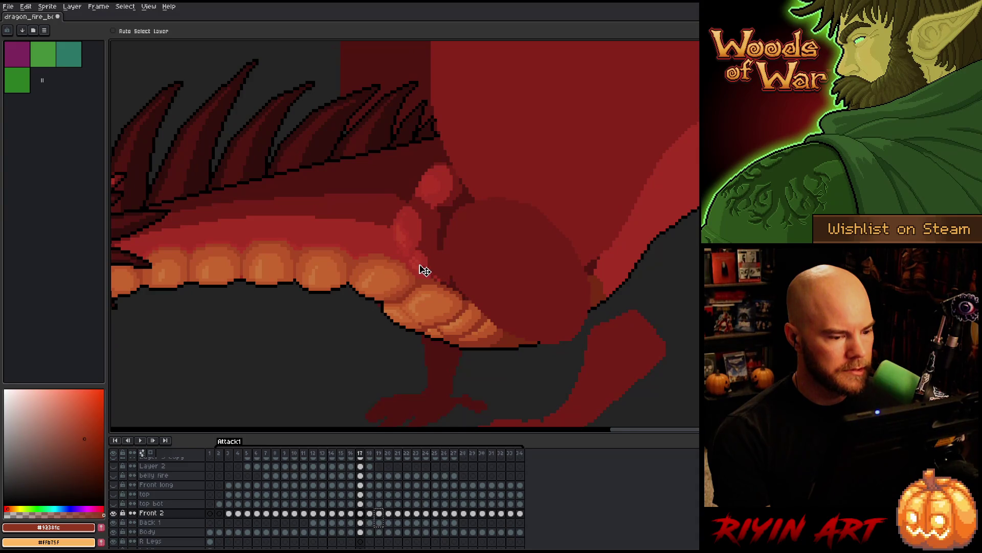
key(Left)
key(Right)
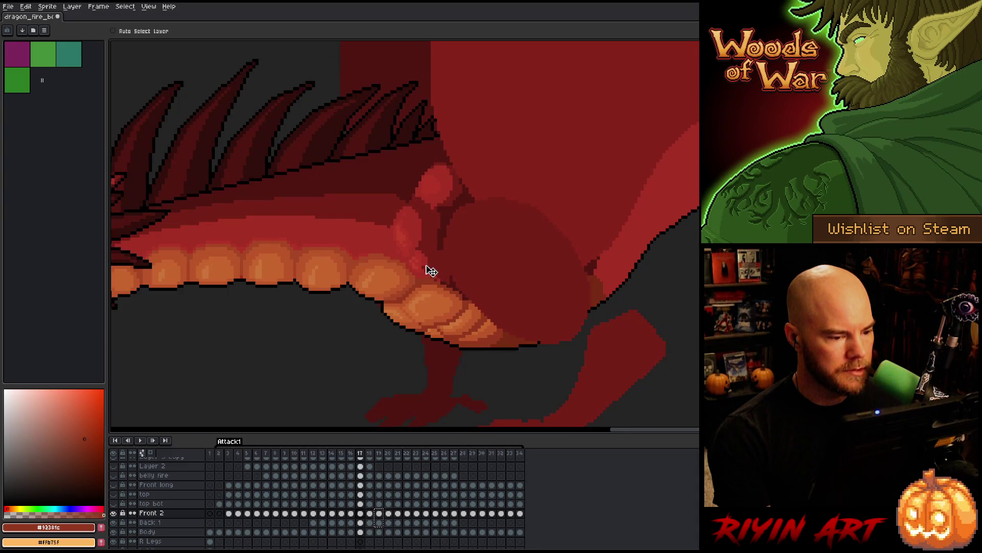
Toggle rapidly between frames 16 and 17 to check the belly and leg folds
key(Left)
key(Right)
key(Left)
key(Right)
key(Left)
key(Right)
key(Left)
key(Right)
key(Left)
key(Right)
key(Left)
key(Right)
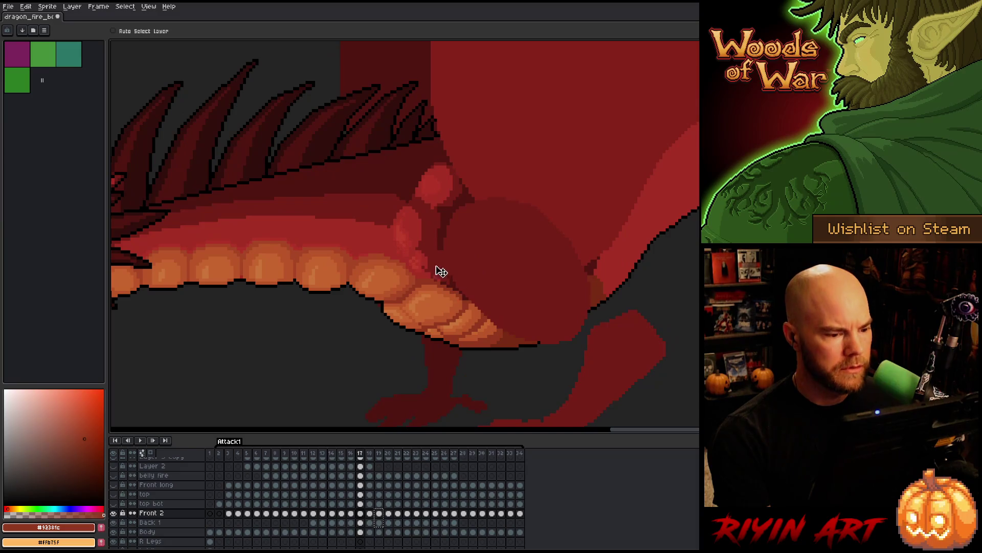
key(Left)
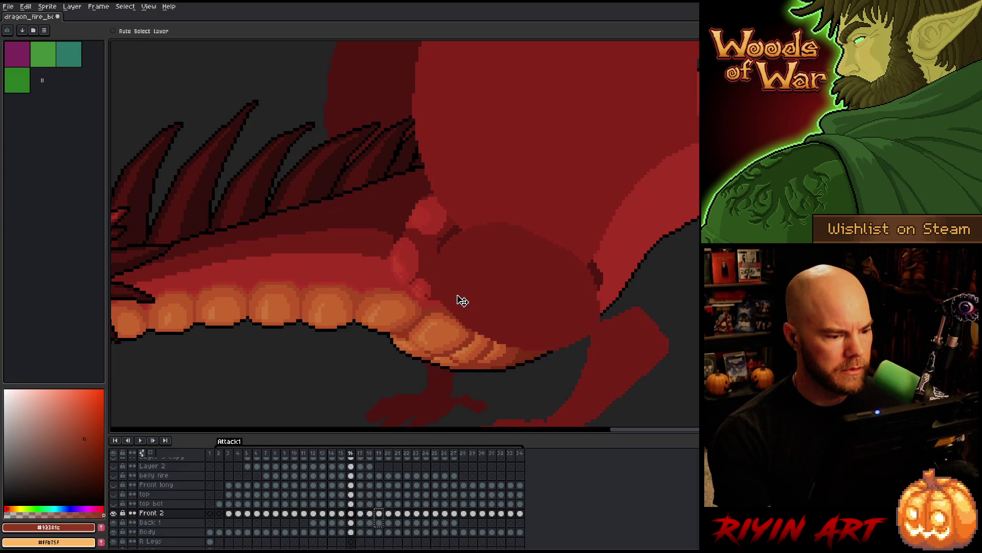
key(Right)
key(Left)
key(Right)
key(Left)
key(Right)
key(Left)
key(Right)
key(Left)
key(Right)
key(Left)
key(Right)
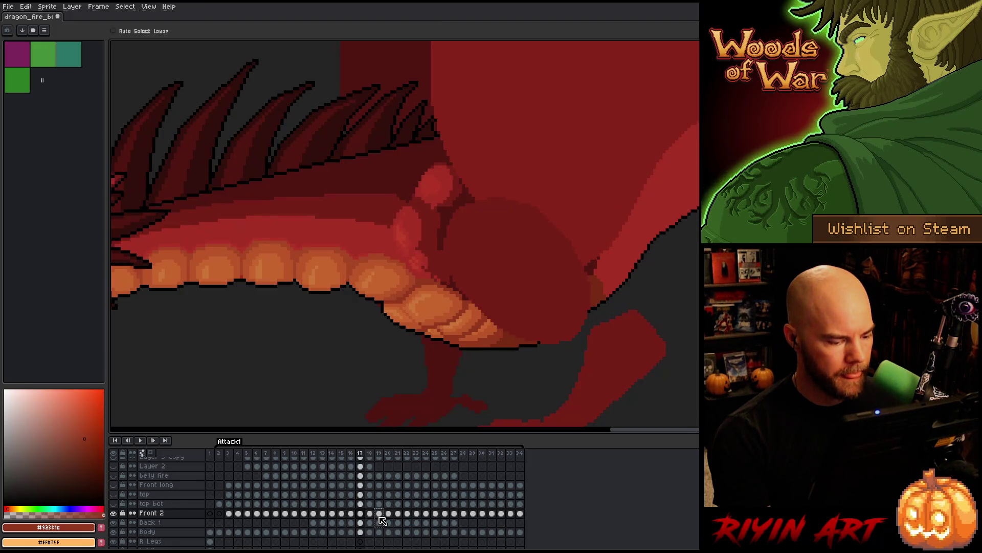
Pick the Back 1 cel, compare against frames 18 and 16, and finish on frame 17
click(379, 523)
key(Left)
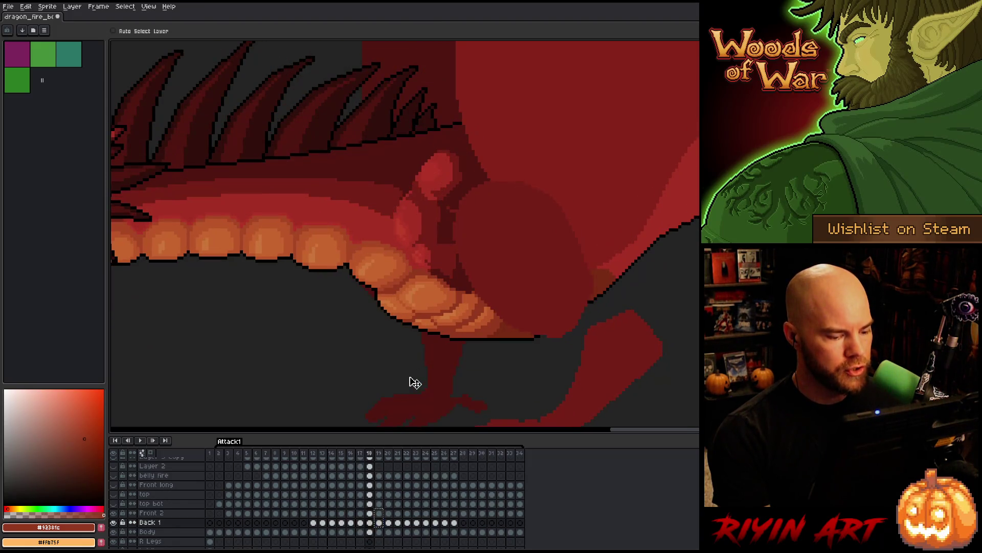
key(Left)
key(Right)
key(Left)
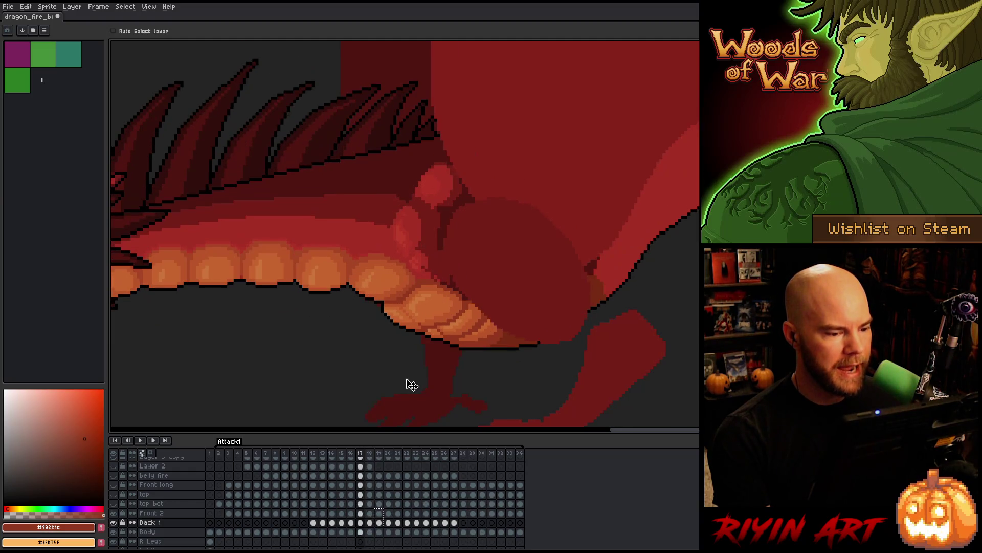
key(Left)
key(Right)
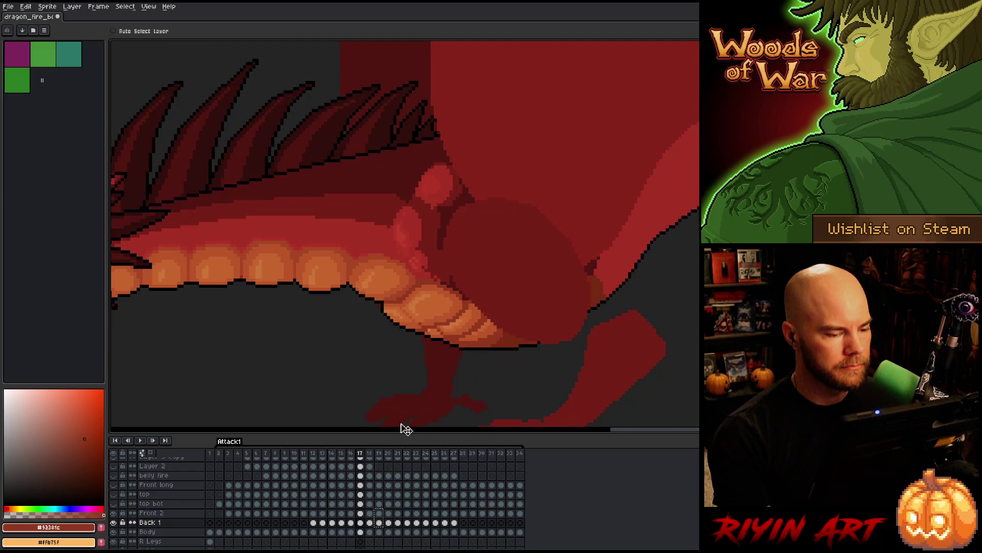
On frame 17, nudge the Back 1 light belly fold slightly left
click(360, 513)
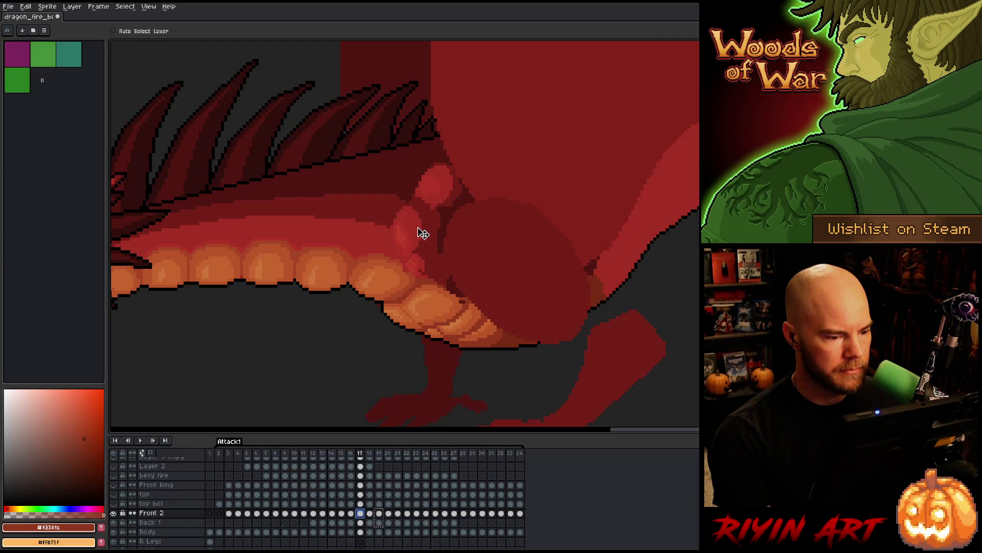
key(Right)
click(360, 522)
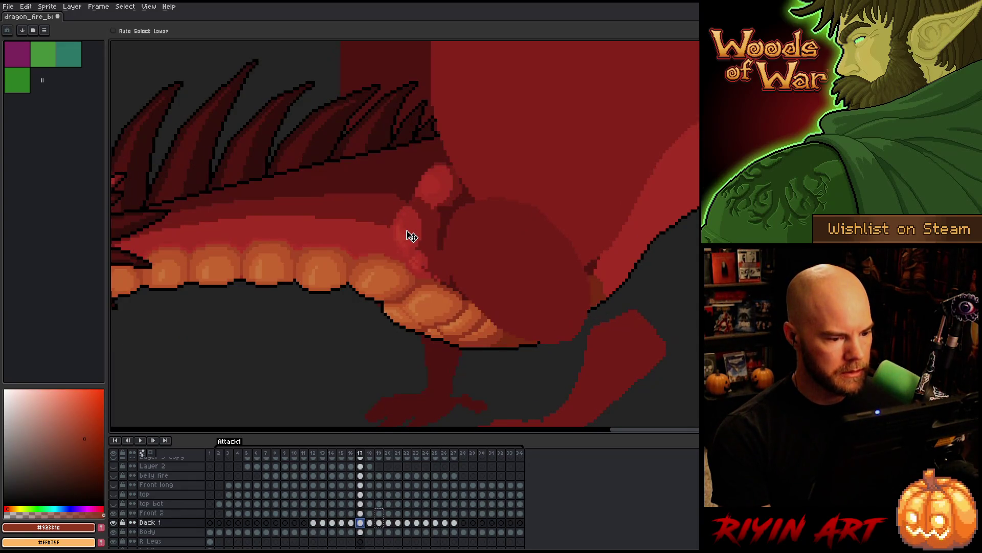
drag(411, 237, 406, 234)
key(Right)
key(Left)
Compare the adjusted frame 17 fold against frames 16 and 18
key(Left)
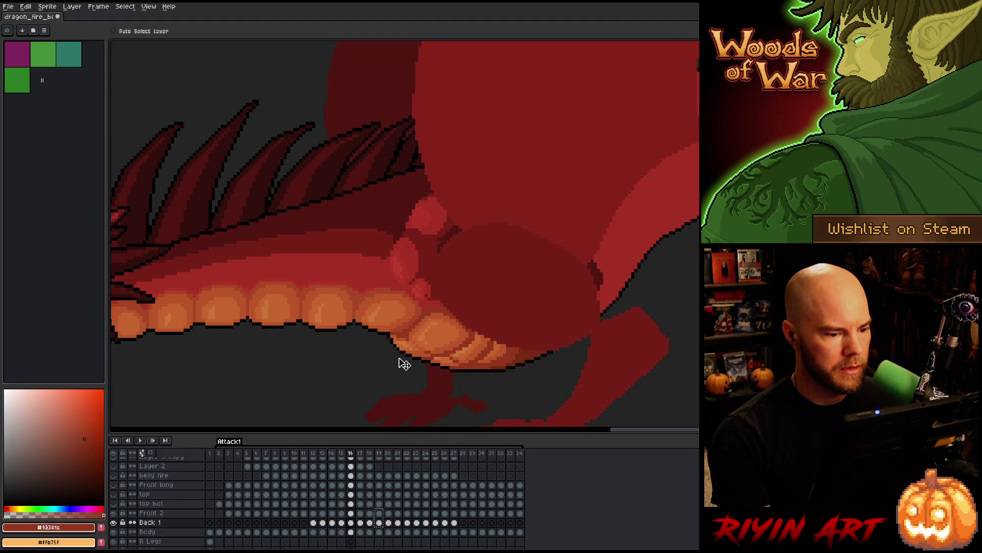
key(Right)
key(Right)
key(Left)
key(Left)
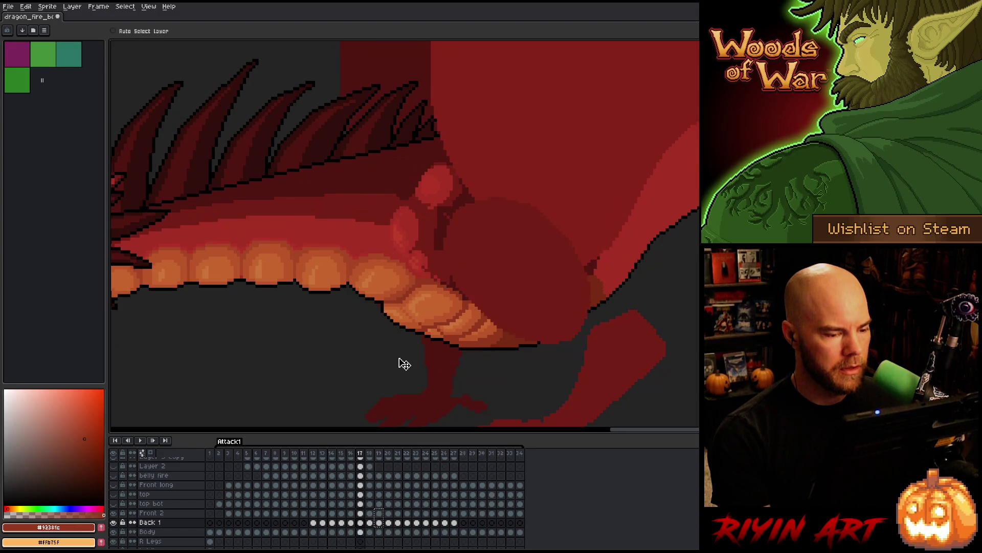
key(Right)
key(Right)
key(Left)
key(Right)
key(Left)
key(Left)
key(Right)
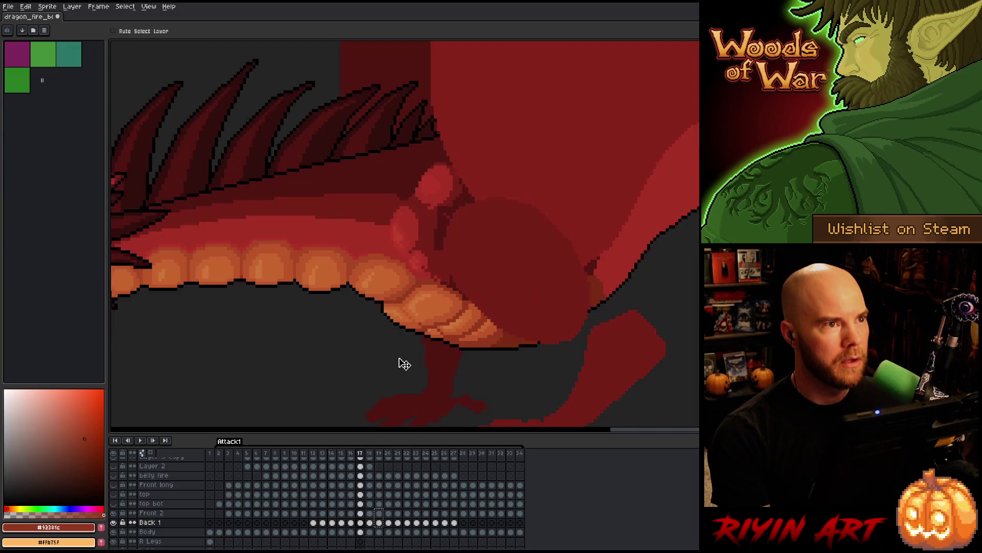
key(Right)
key(Left)
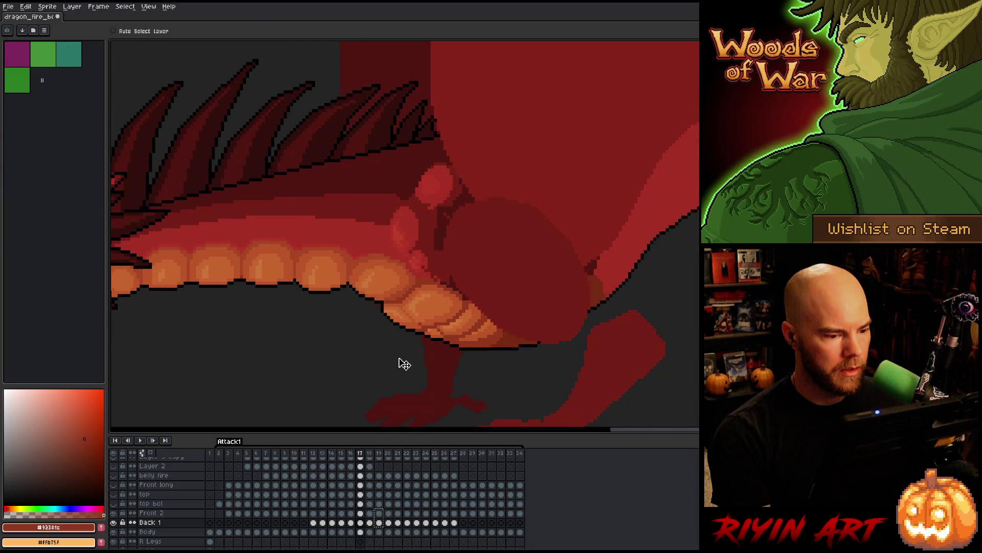
key(Right)
key(Left)
key(Right)
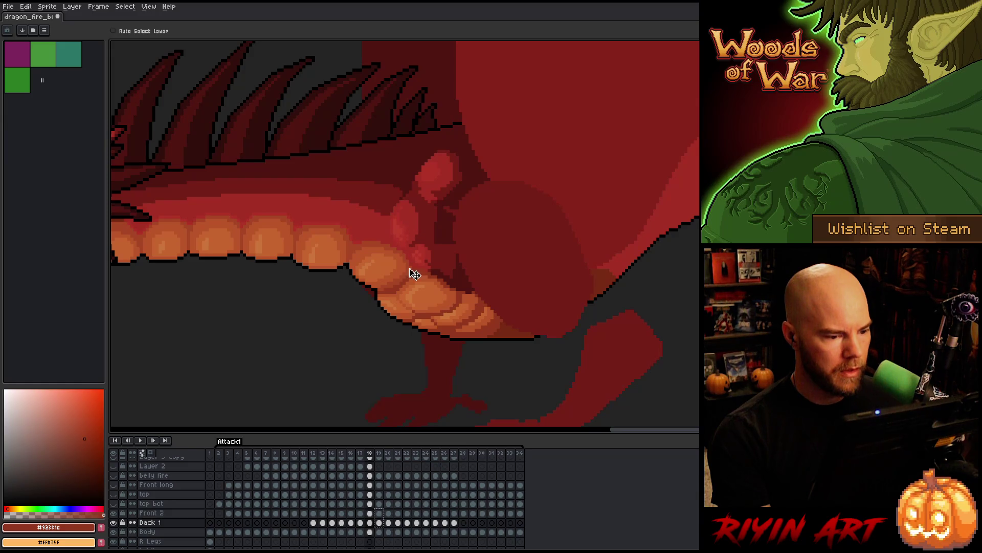
On frame 19, shift the Back 1 light red fold slightly up and left
click(370, 513)
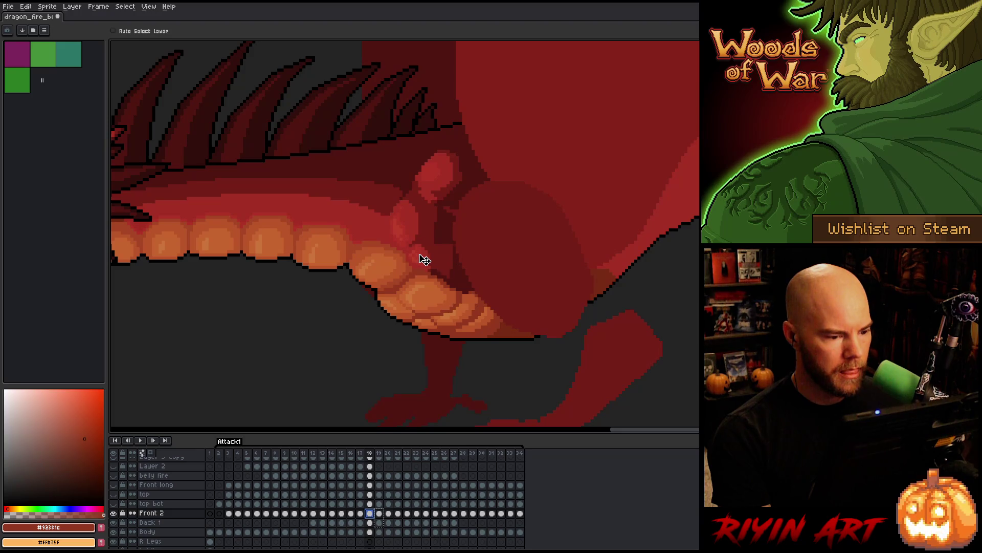
key(Right)
key(Left)
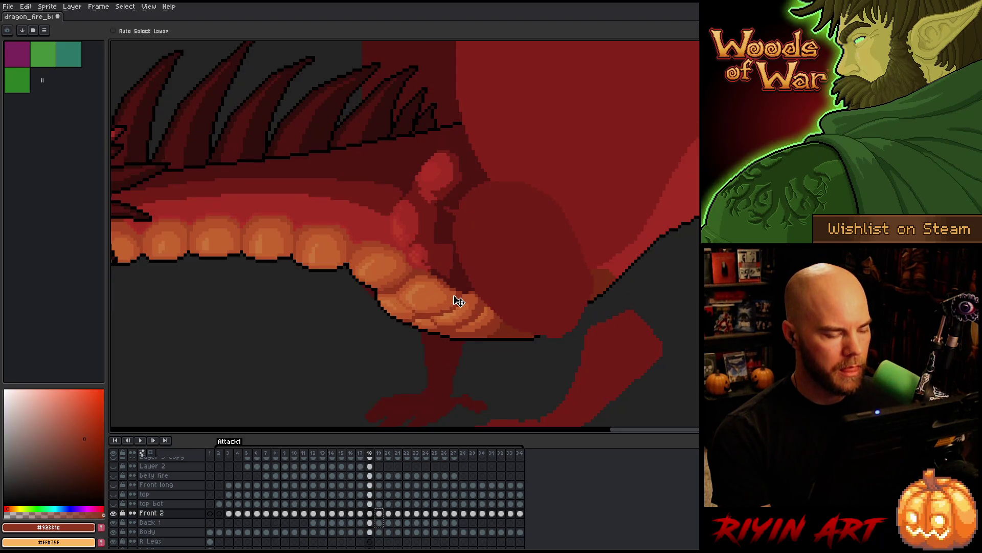
key(Right)
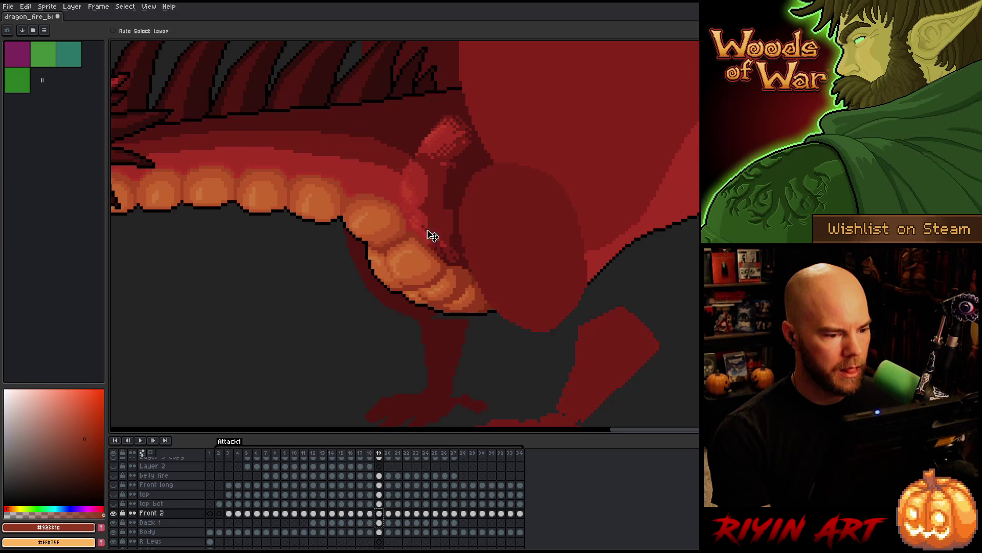
click(379, 522)
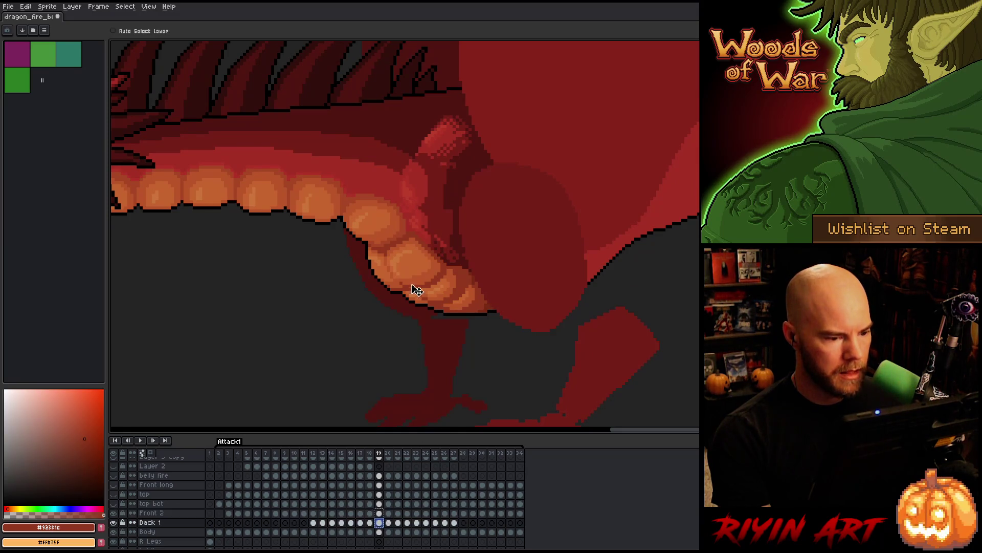
drag(420, 200, 416, 198)
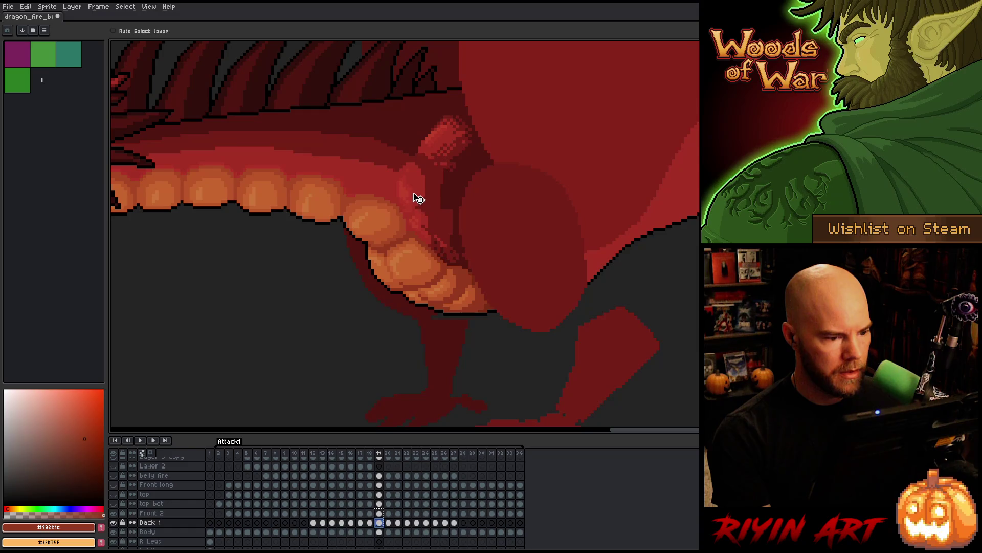
With Front 2 active, toggle between frames 18 and 19 to check the fold
click(378, 512)
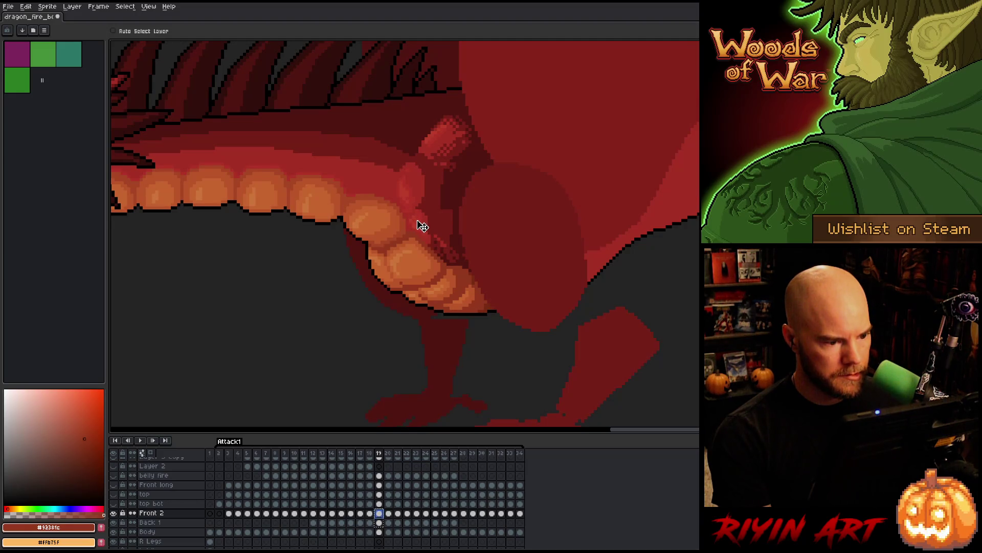
key(Left)
key(Right)
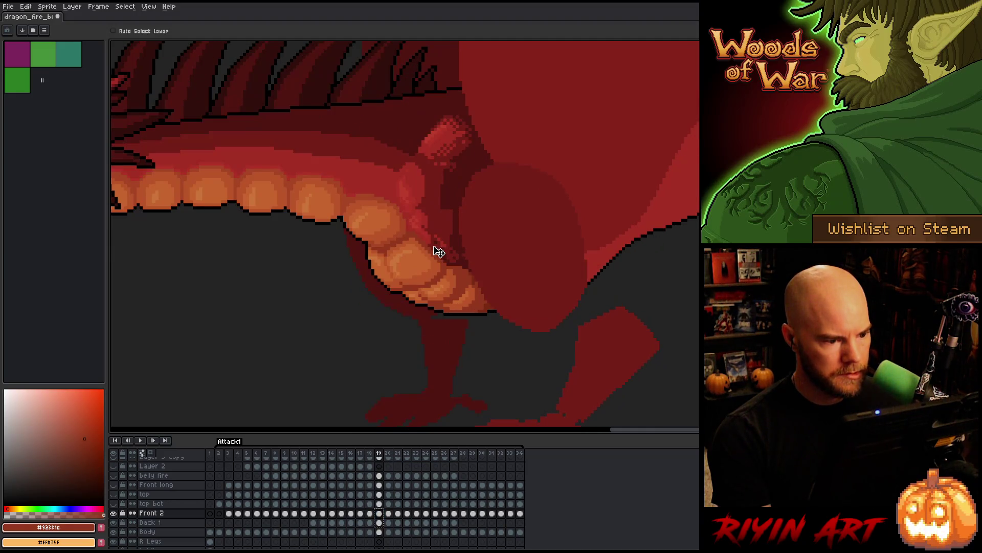
key(Left)
key(Right)
key(Left)
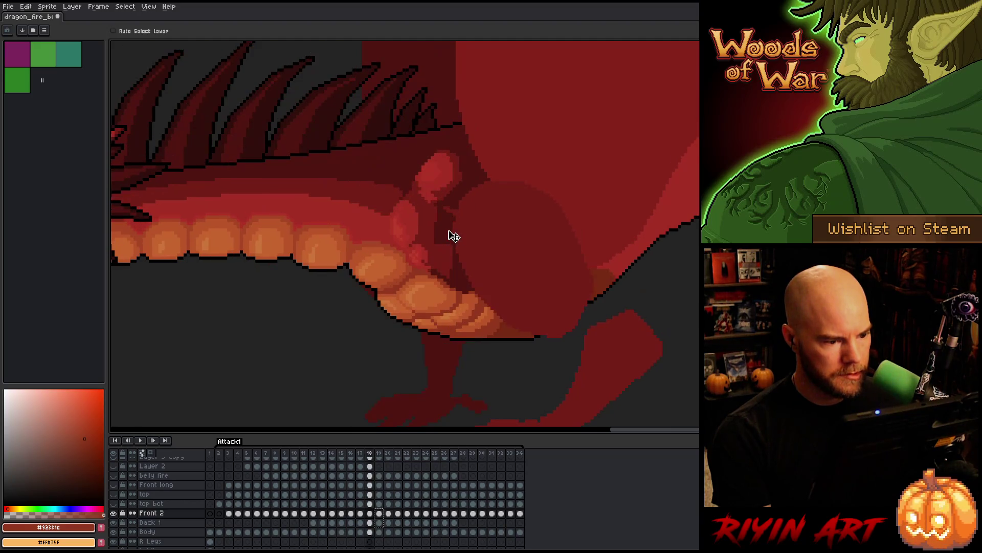
key(Right)
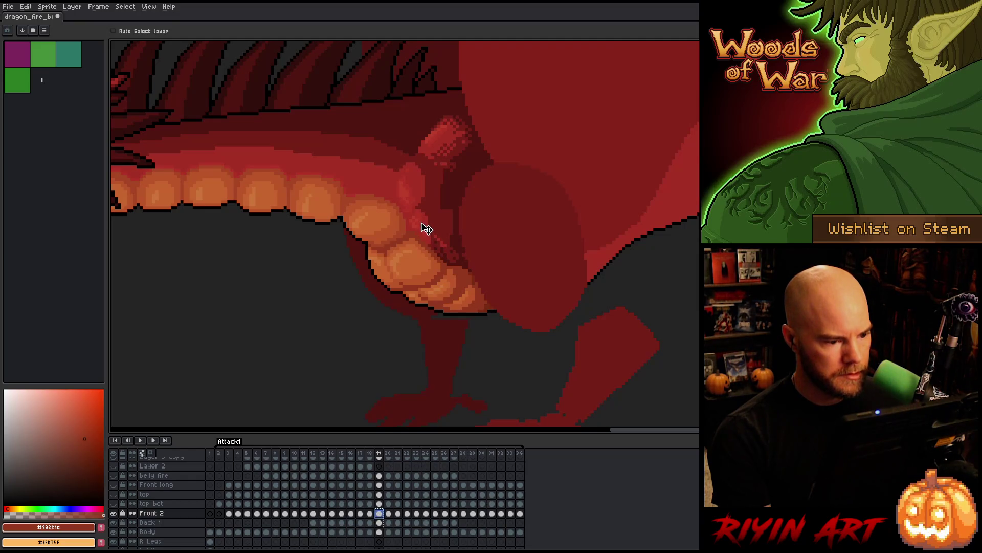
key(Left)
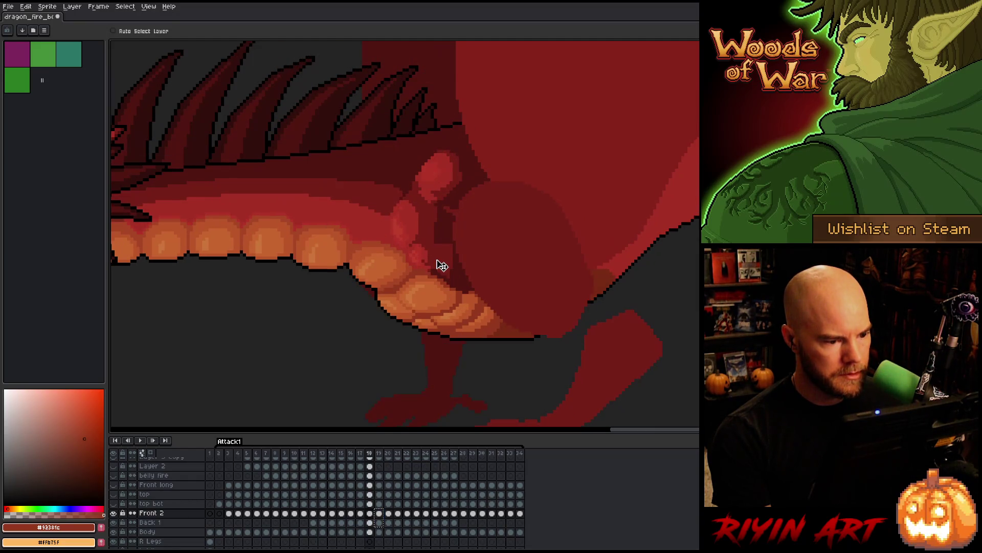
key(Right)
Undo the last Back 1 leg-top shading change, then compare frame 19 with frame 18
click(379, 522)
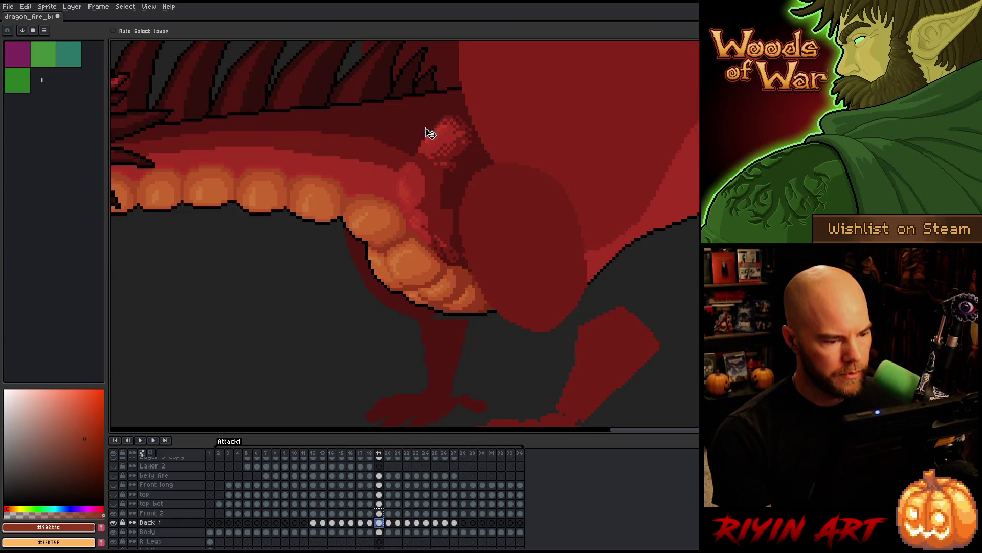
click(379, 513)
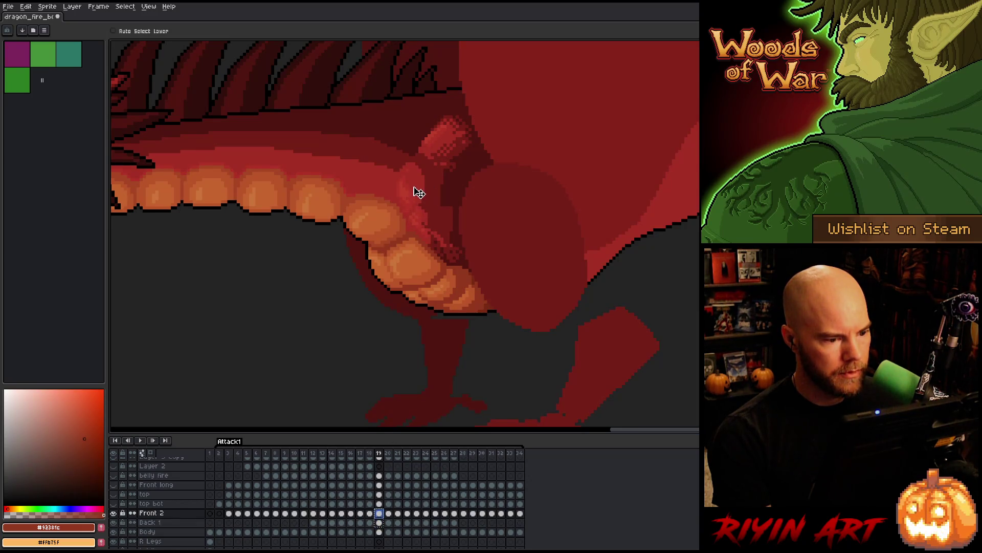
key(Down)
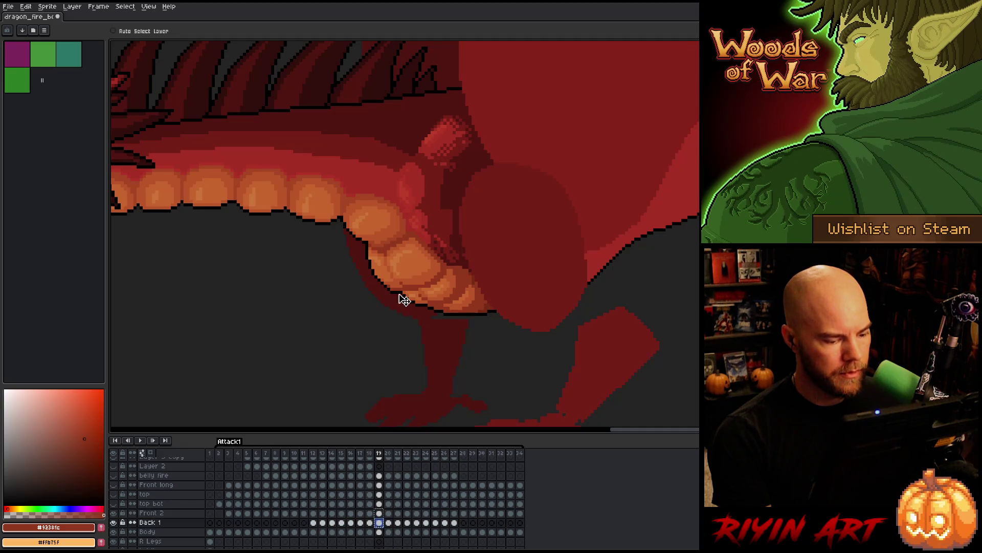
key(ctrl+z)
key(ctrl+z)
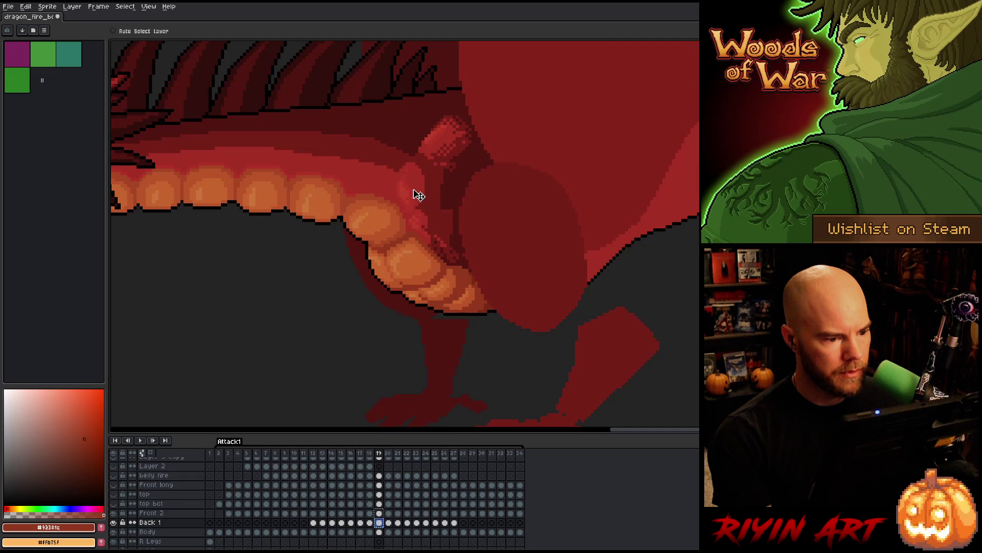
key(Left)
key(Right)
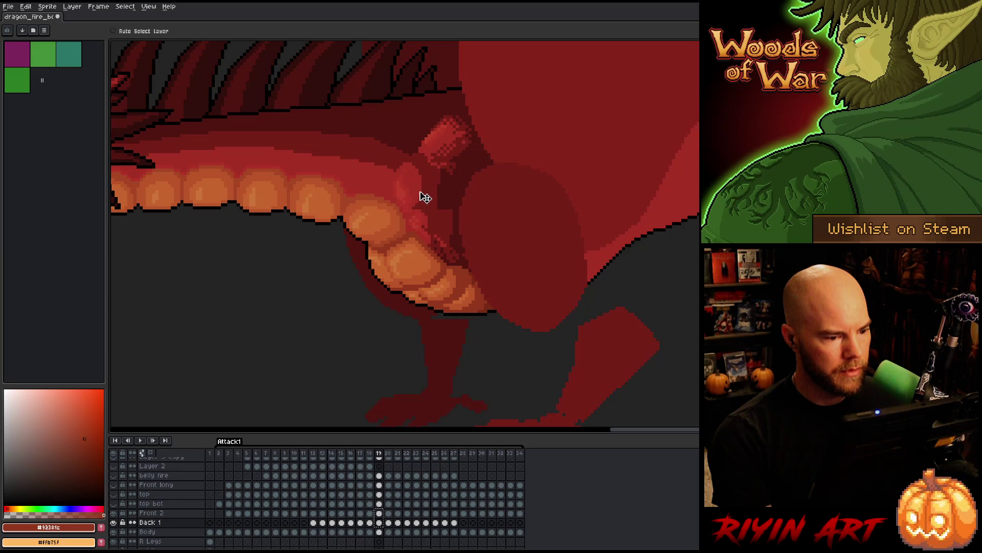
key(Left)
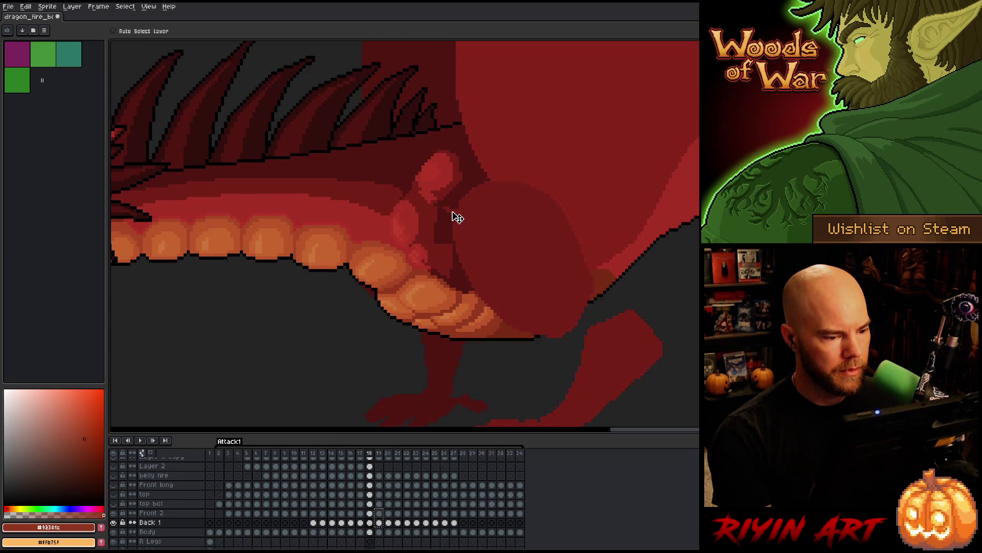
key(Right)
key(Left)
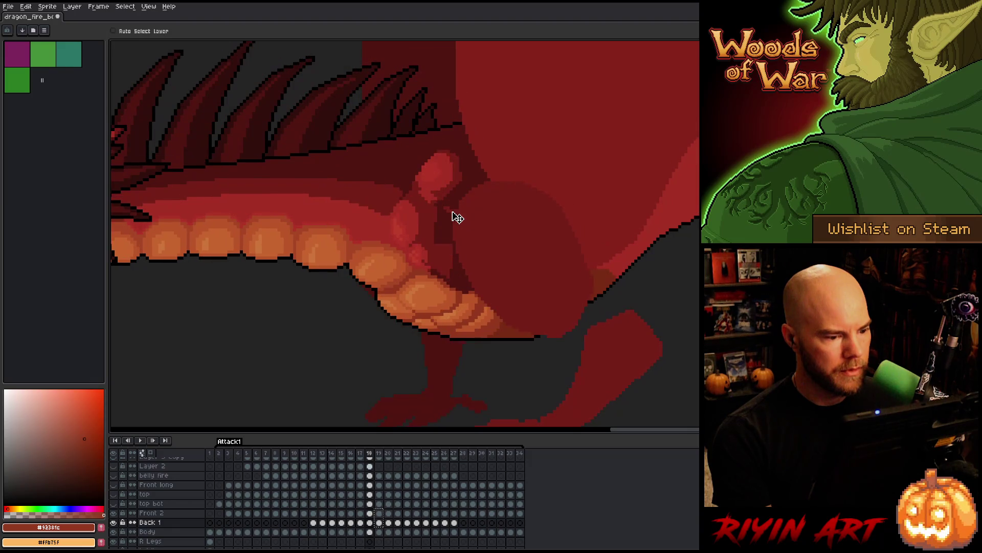
key(Right)
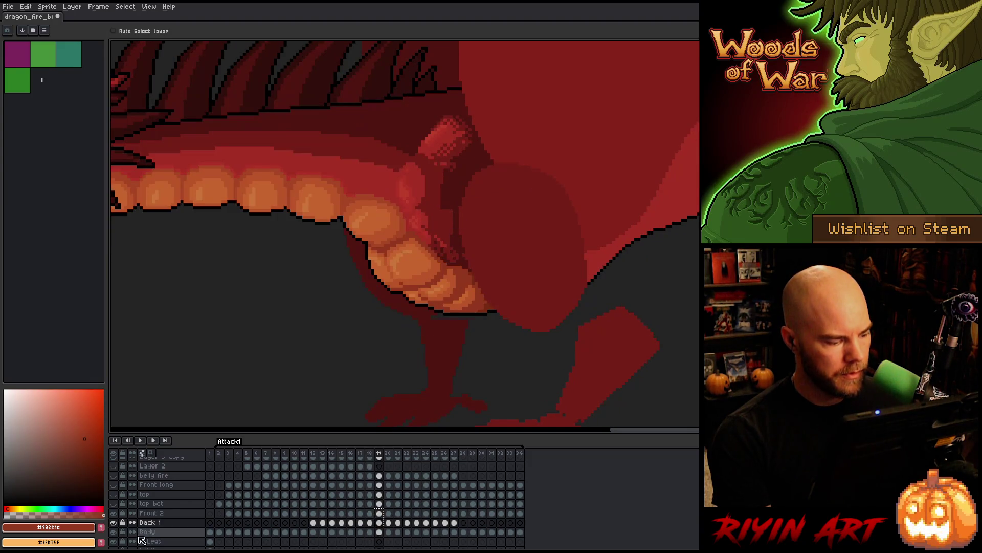
alt+click(114, 522)
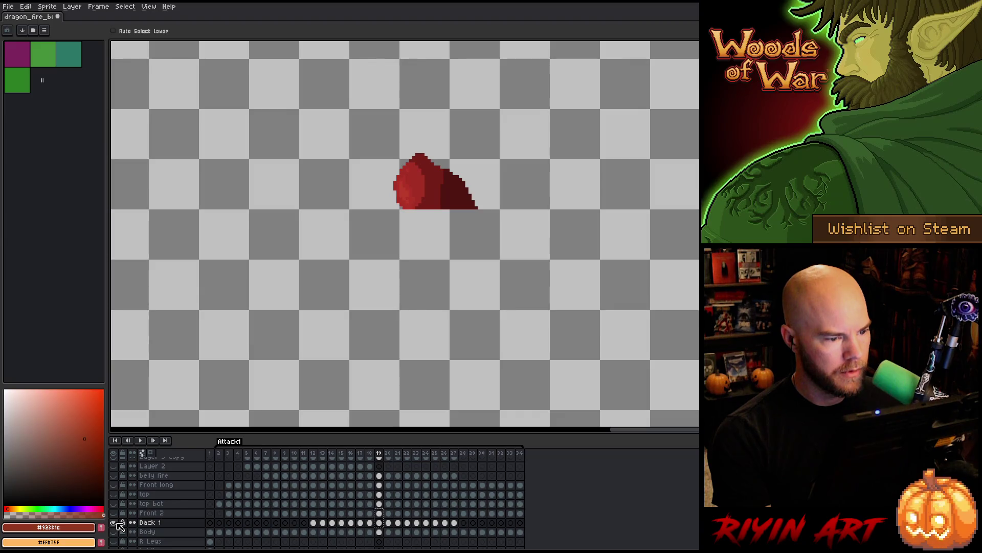
alt+click(117, 524)
key(Right)
key(Left)
key(Right)
key(Left)
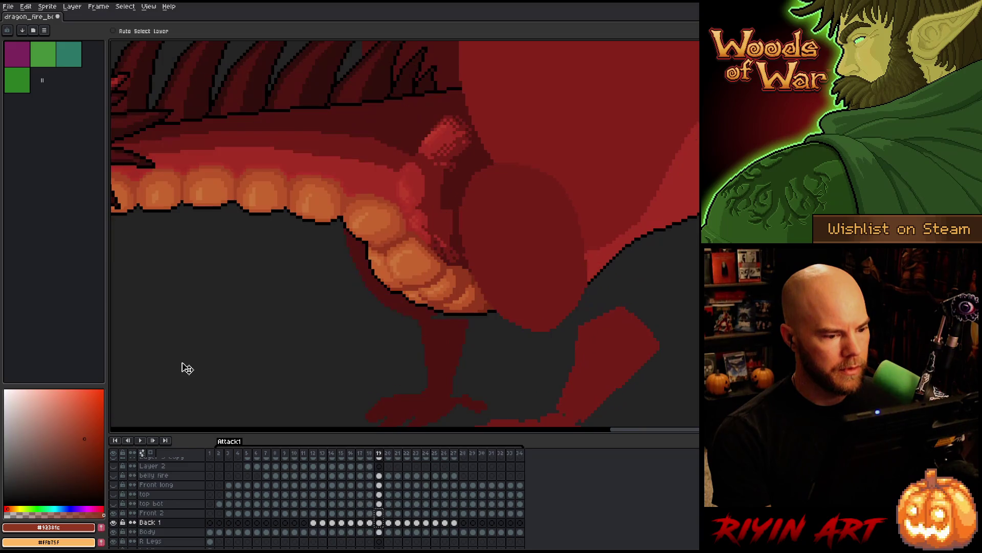
key(Left)
key(Right)
key(Left)
key(Right)
key(Left)
key(Left)
key(Right)
key(Left)
key(Right)
key(Left)
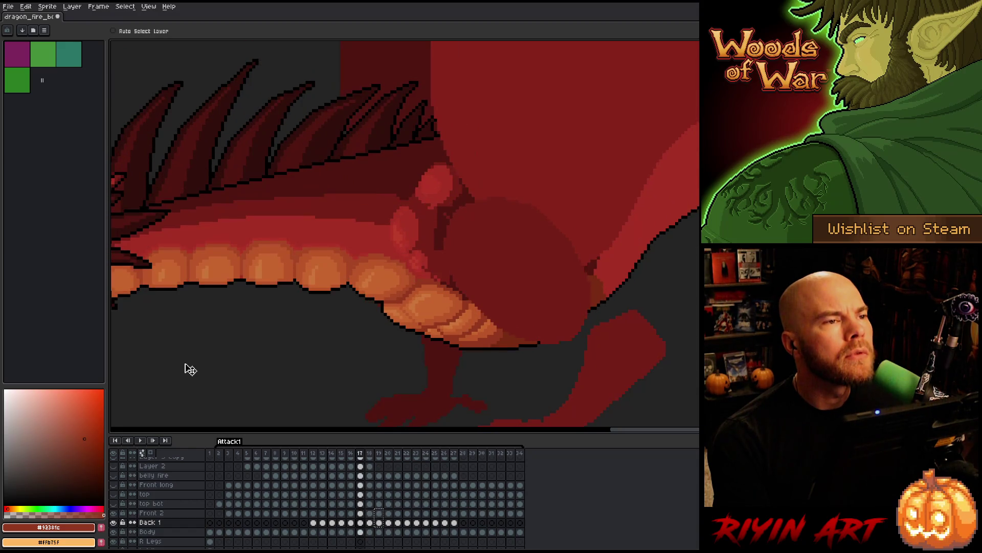
key(Right)
key(Right)
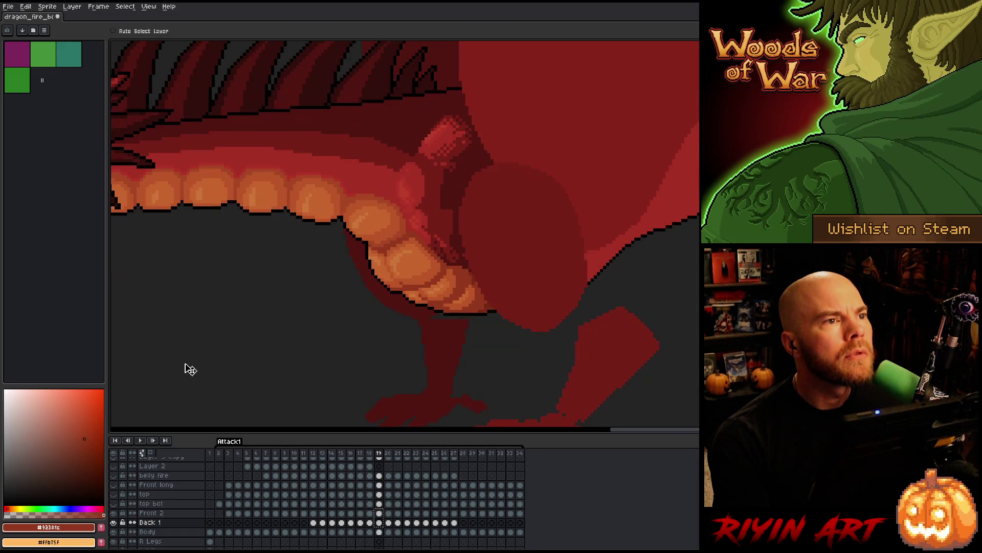
key(Left)
key(Right)
key(Left)
key(Right)
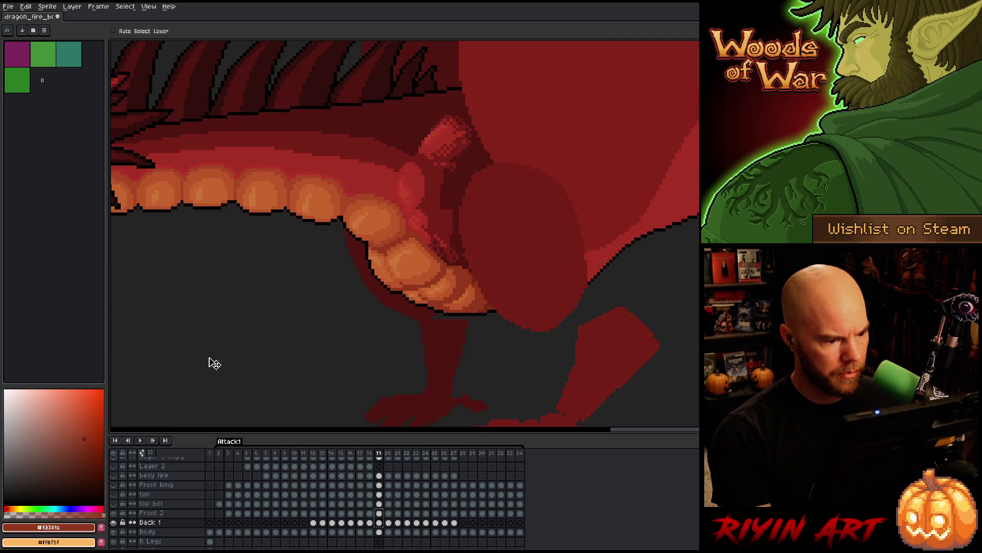
key(Left)
key(Right)
key(Left)
key(Right)
key(Left)
key(Right)
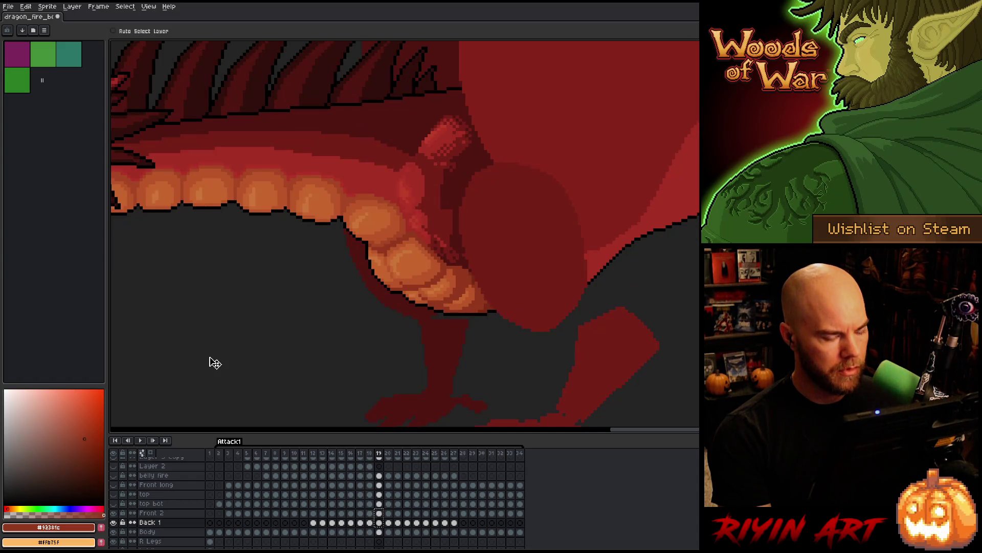
key(Right)
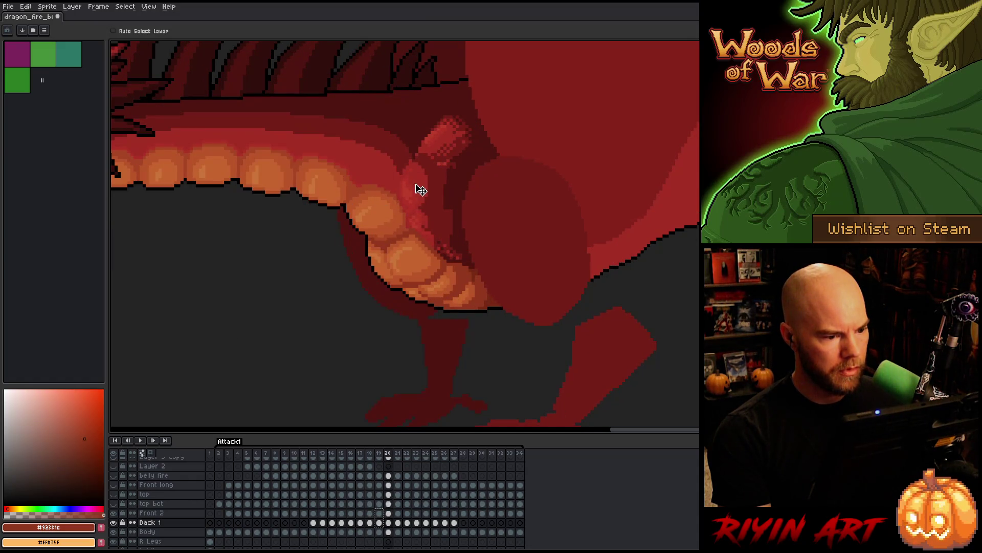
Shift the Back 1 leg-fold pixels slightly up in frame 20 and compare with frame 19
drag(421, 191, 419, 188)
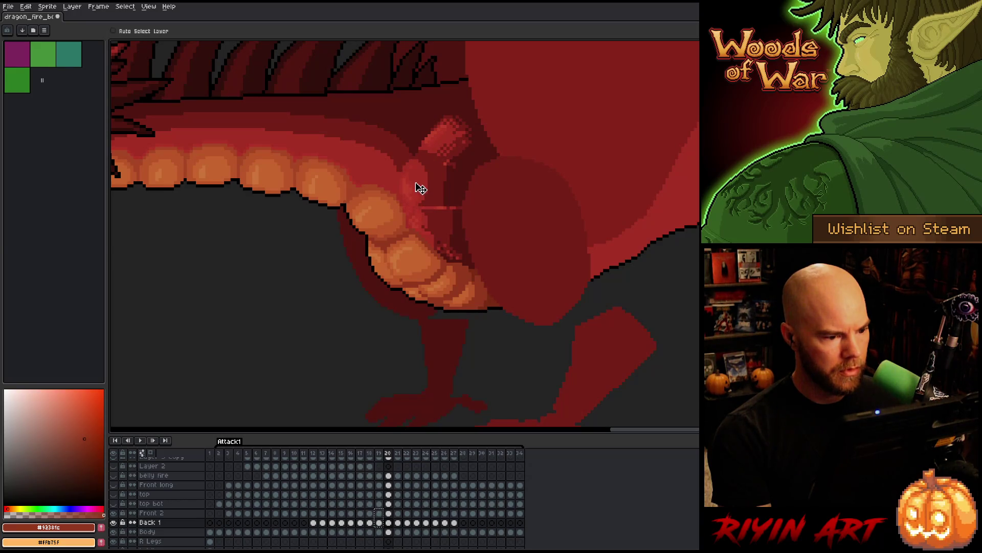
key(Left)
key(Right)
key(Left)
key(Right)
key(Left)
key(Right)
key(Left)
key(Right)
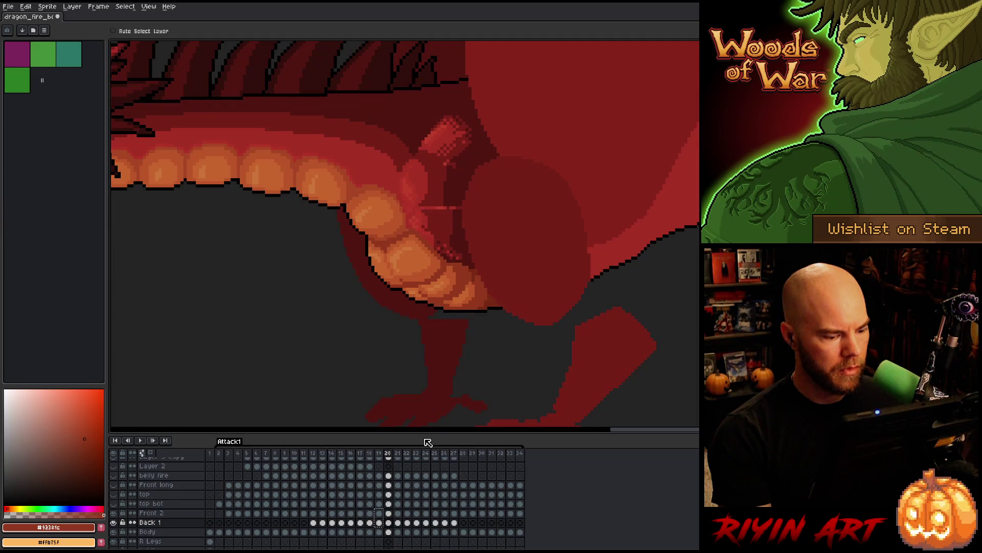
With Front 2 active, toggle between frames 19 and 20 to verify the fold alignment
click(389, 513)
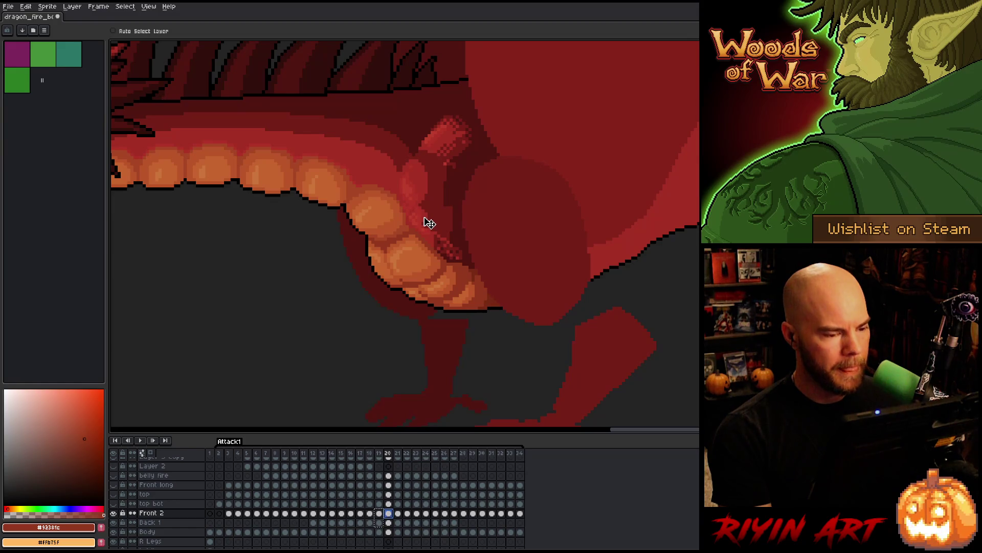
key(Left)
key(Right)
key(Left)
key(Right)
key(Left)
key(Right)
key(Left)
key(Right)
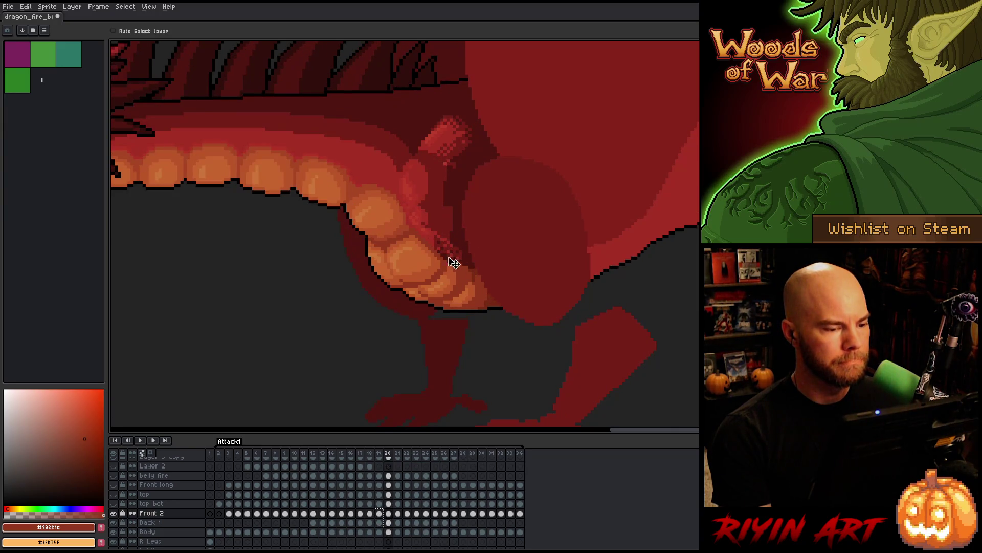
key(Left)
key(Right)
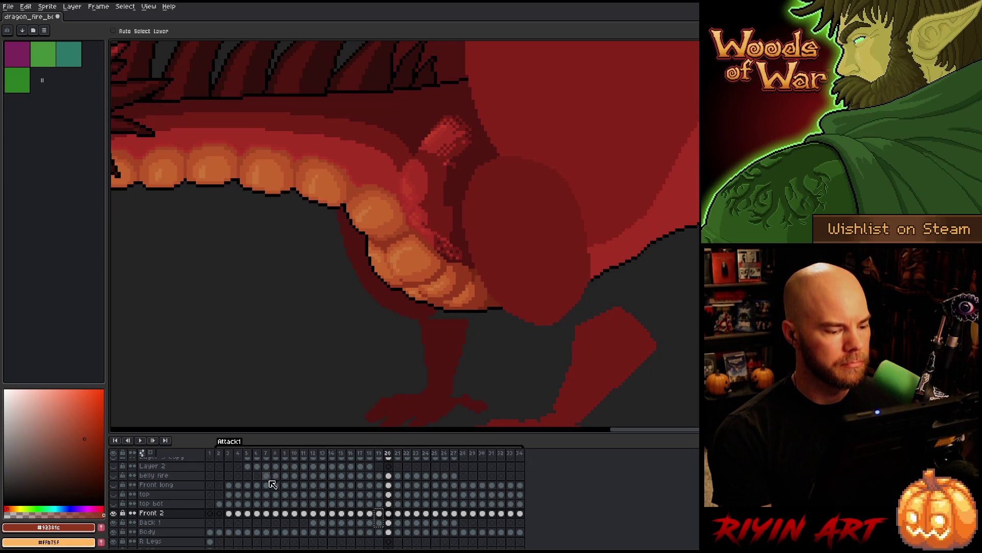
Check frame 5, then frame 18, and flip among frames 18–20, ending on frame 19
click(250, 454)
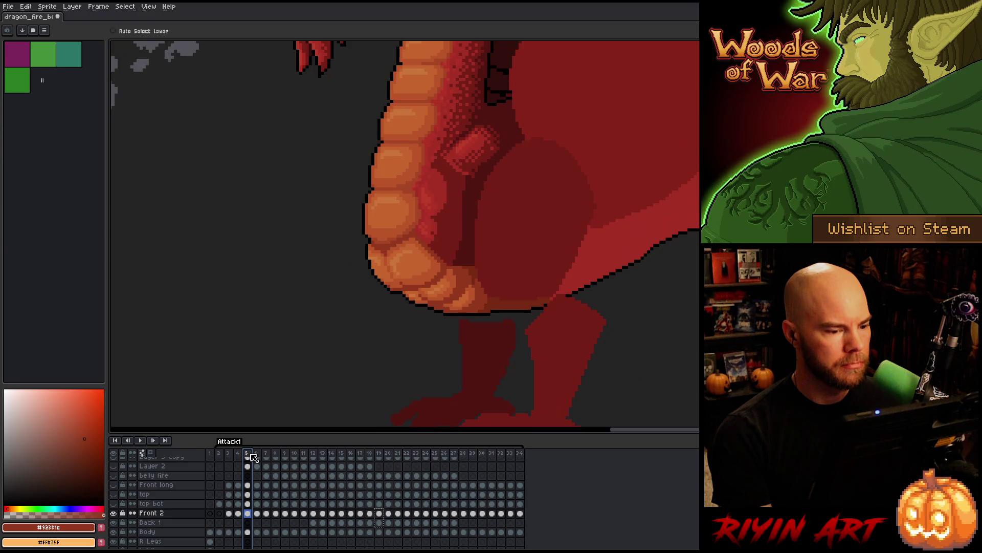
click(372, 454)
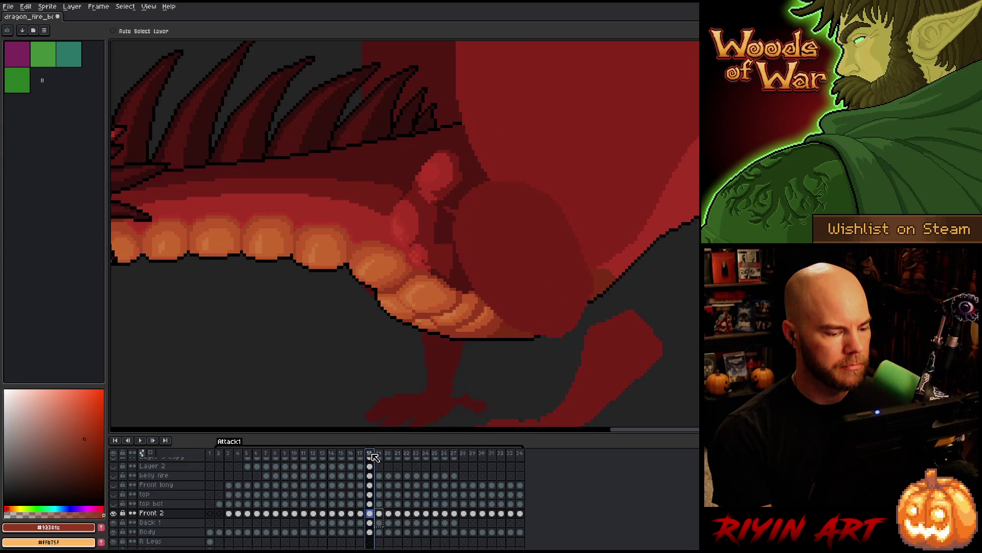
key(Right)
key(Right)
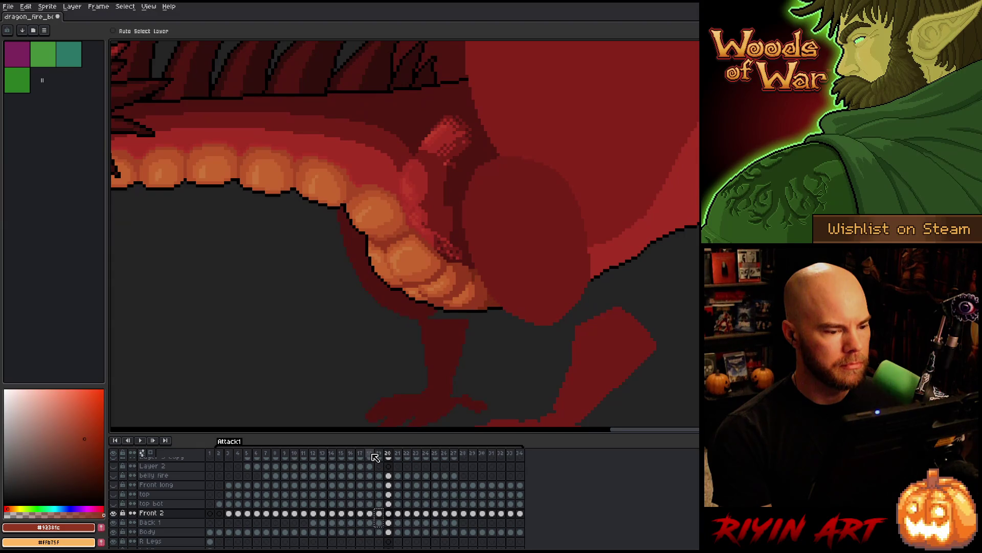
key(Left)
key(Right)
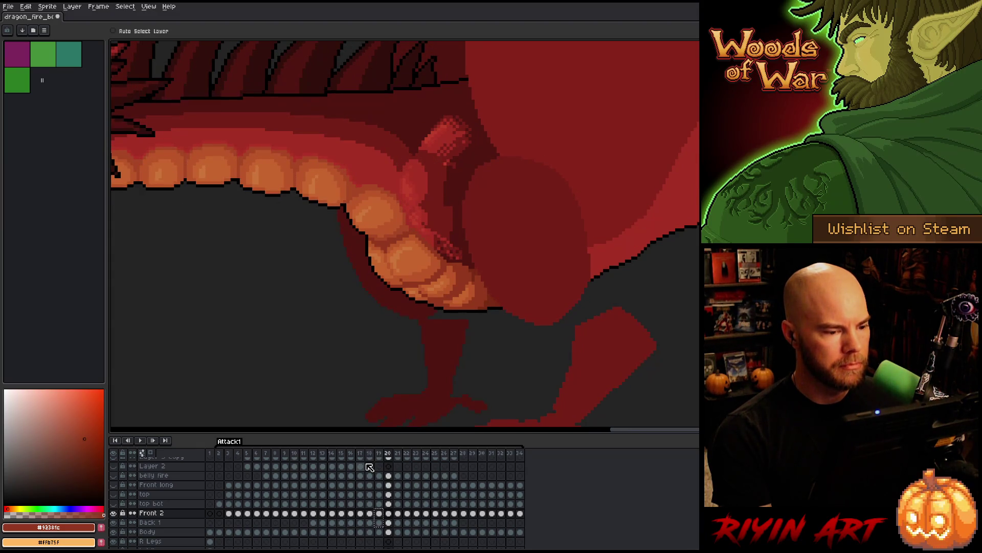
key(Left)
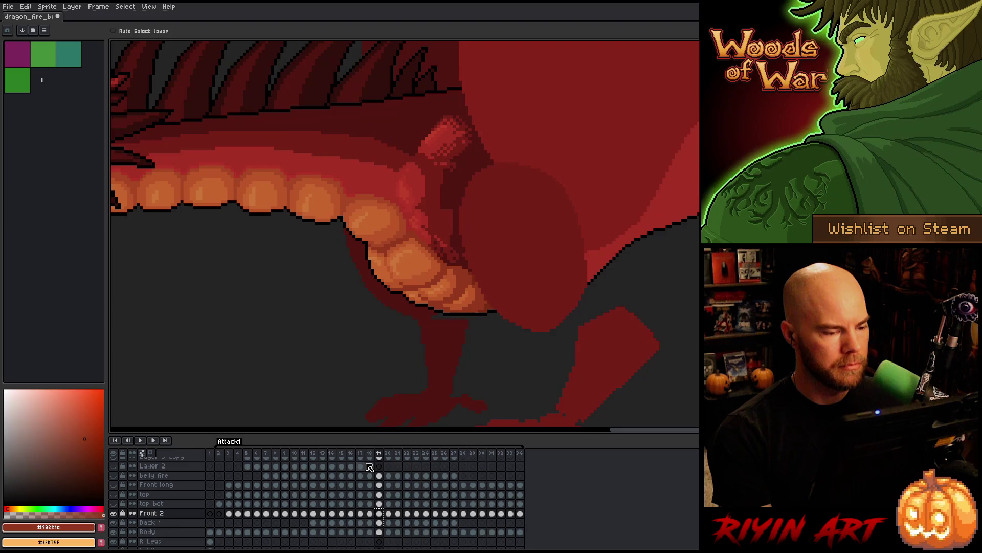
key(Right)
key(Left)
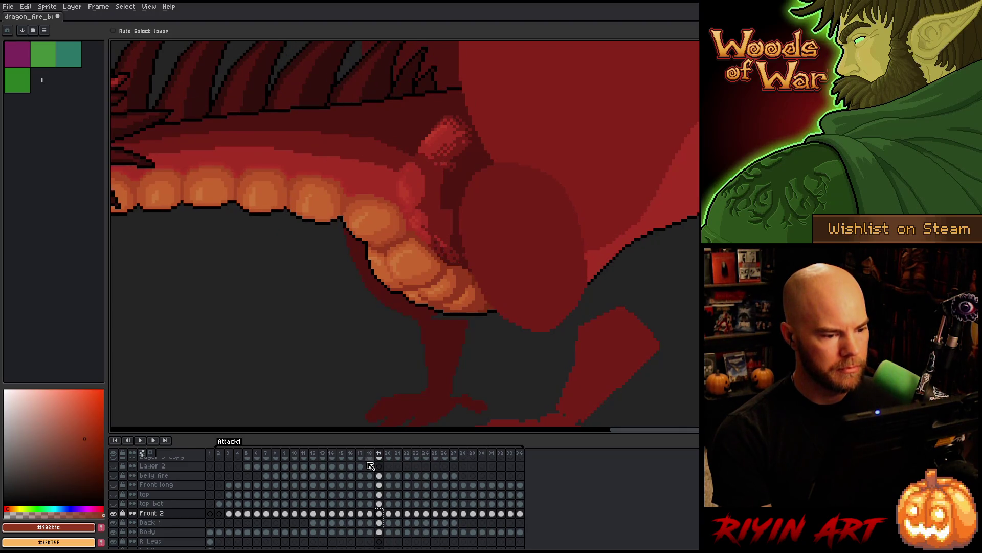